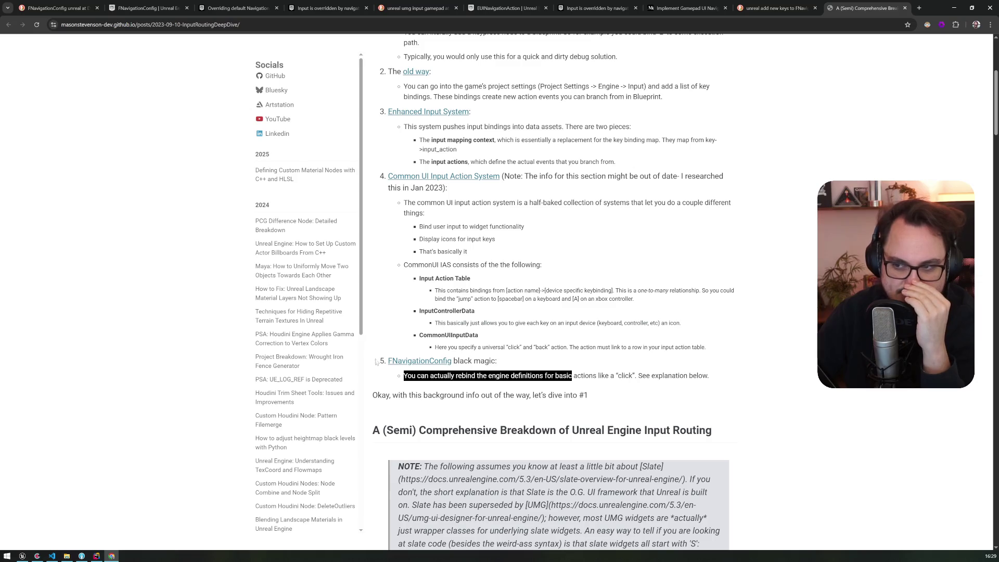
Read the Unreal input-routing blog post and select its default navigation key bindings table
scroll(376, 354, down, 2)
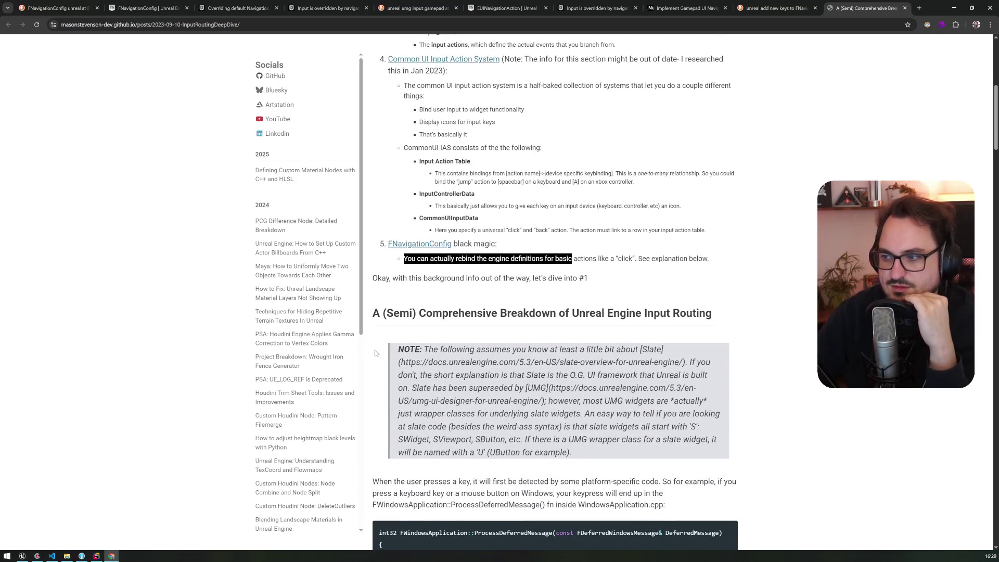
scroll(376, 352, down, 8)
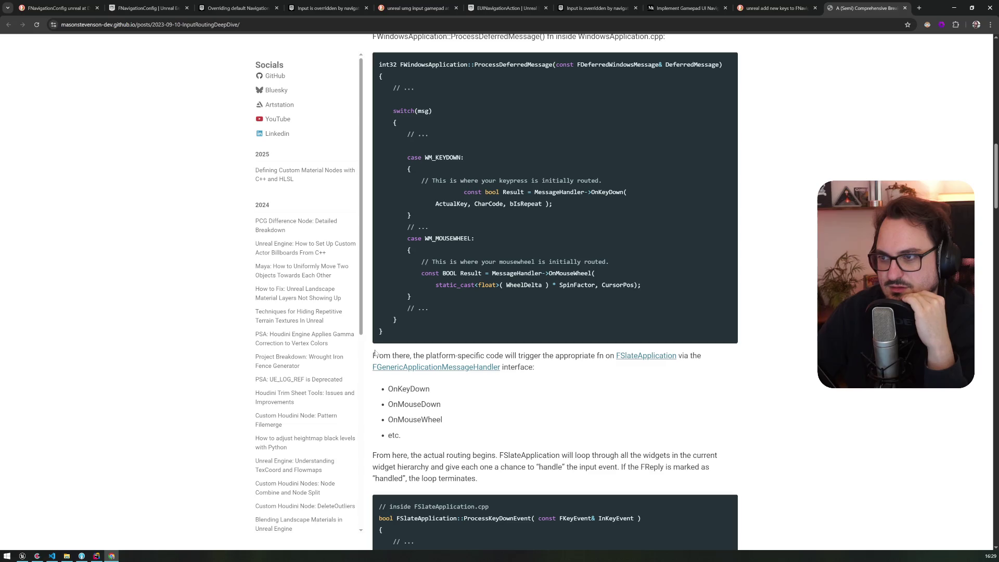
scroll(375, 353, up, 1)
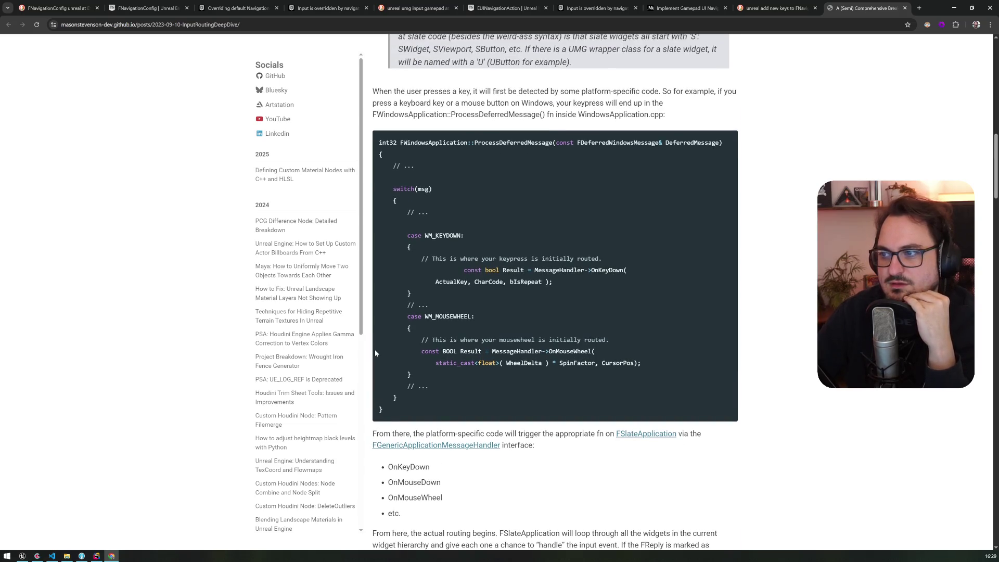
scroll(375, 353, down, 8)
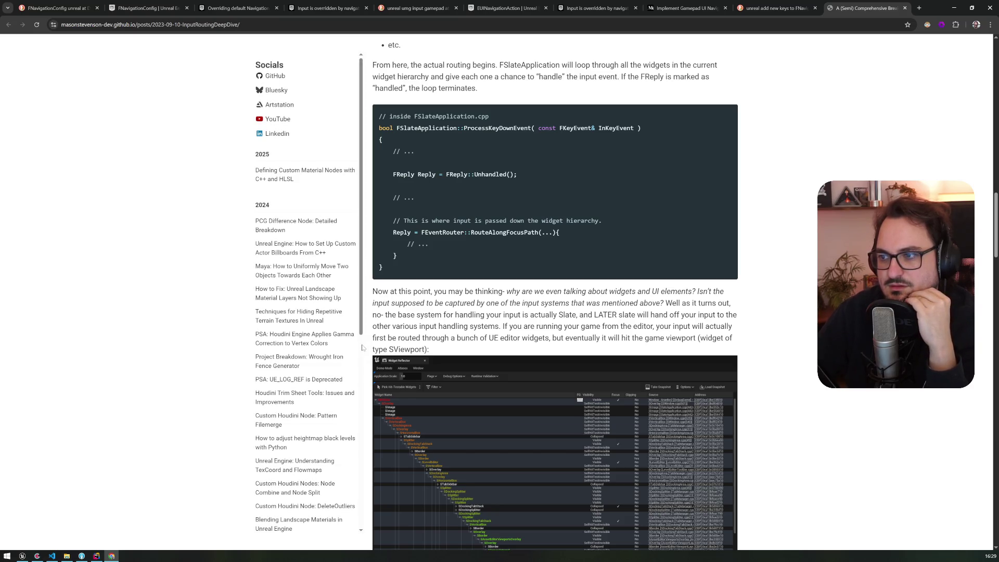
scroll(363, 347, down, 12)
scroll(554, 292, down, 20)
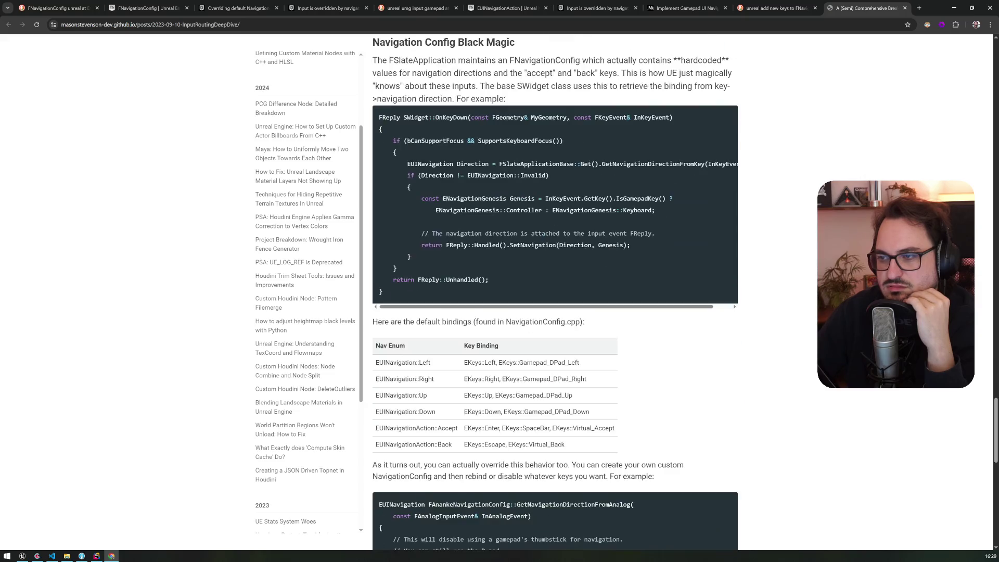
scroll(555, 289, up, 2)
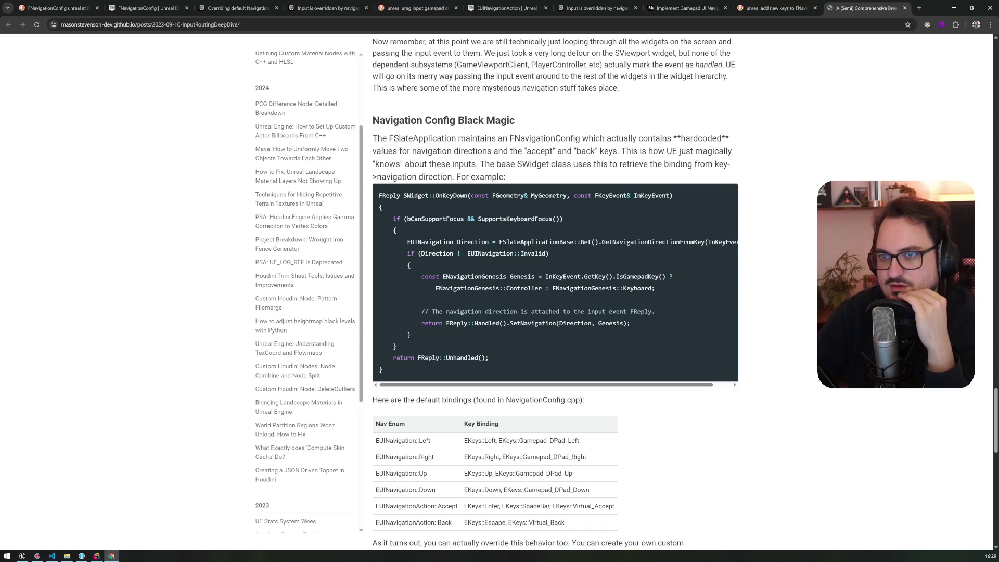
scroll(408, 340, down, 3)
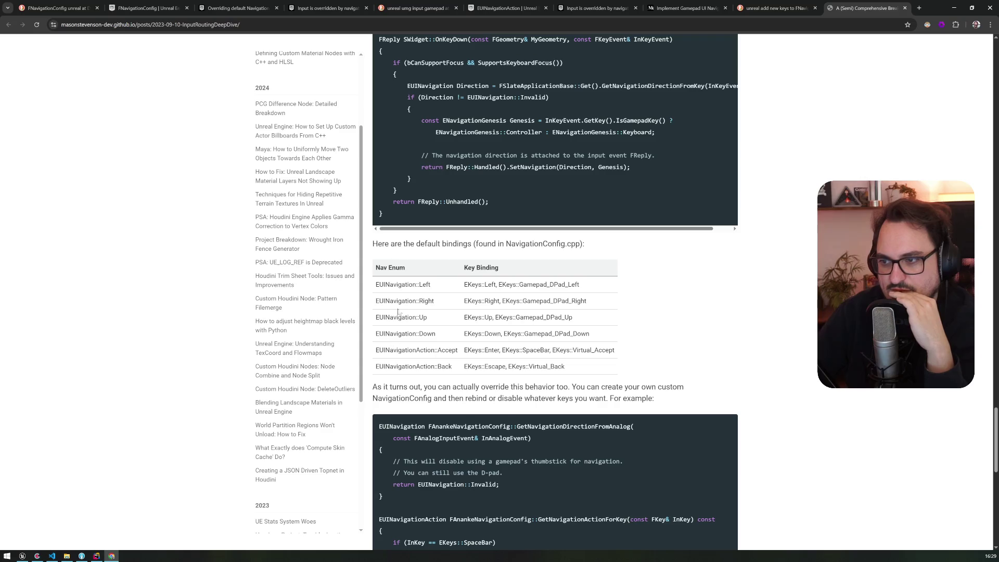
mouse_move(413, 284)
mouse_down()
mouse_move(426, 367)
mouse_move(554, 387)
mouse_move(580, 364)
mouse_up()
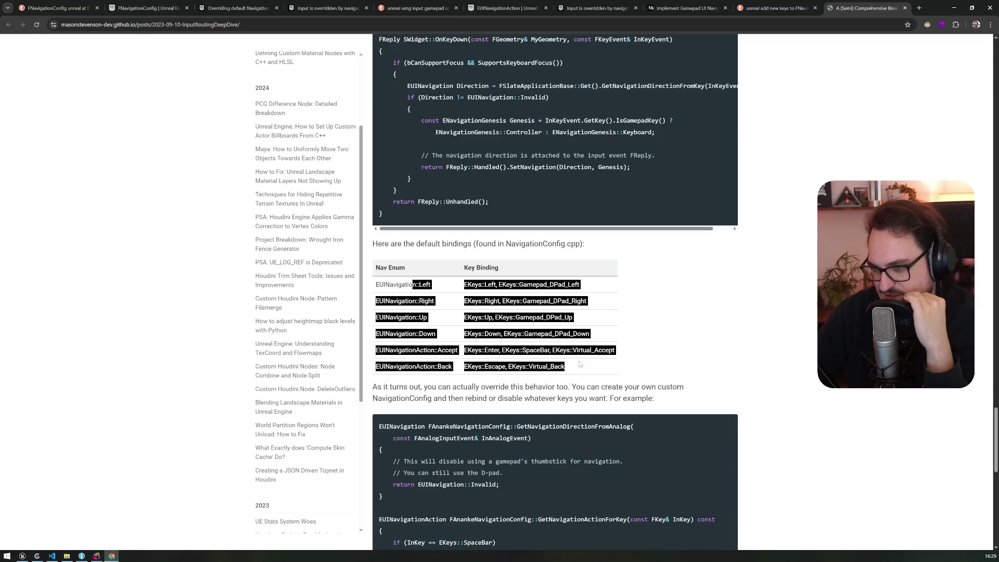
Finish the article, check the DuckDuckGo results on navigation keys, and return to Unreal Editor
scroll(579, 359, down, 8)
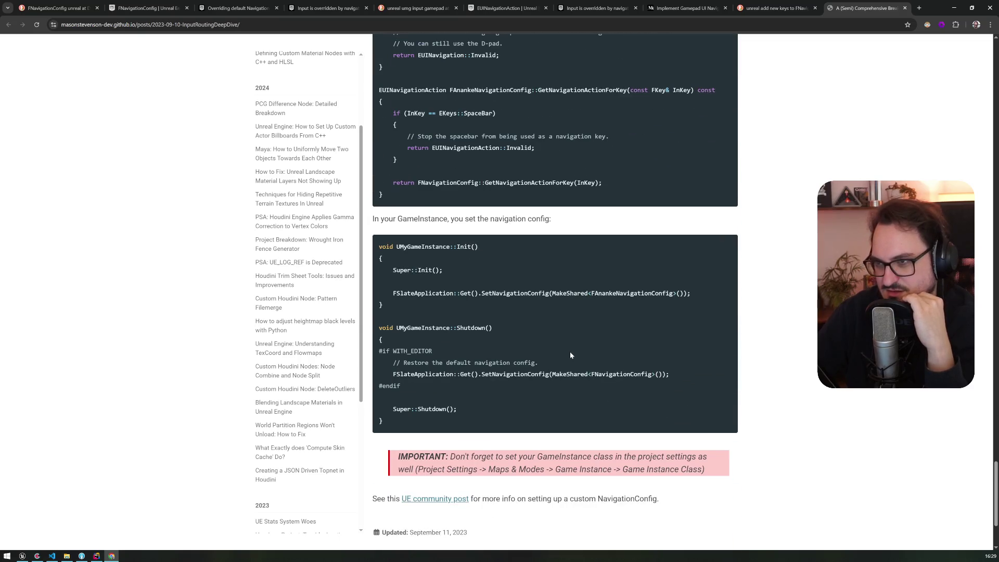
scroll(570, 354, down, 3)
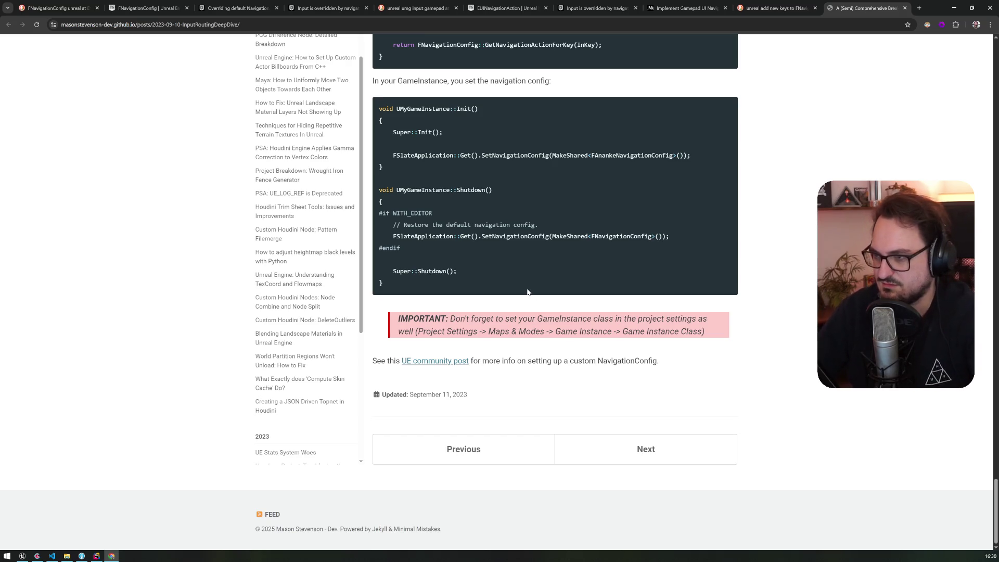
scroll(523, 285, up, 4)
scroll(524, 285, up, 20)
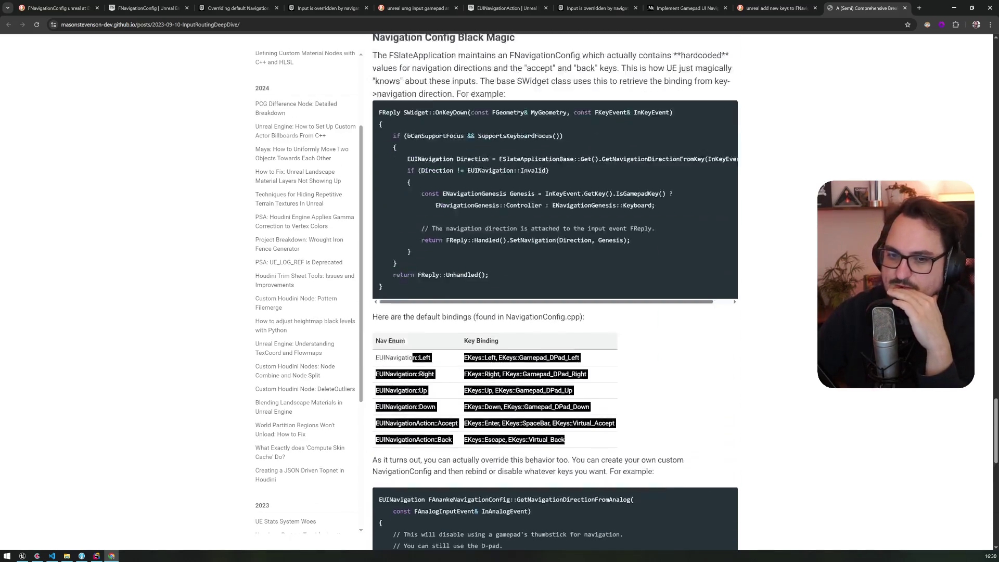
scroll(532, 267, up, 20)
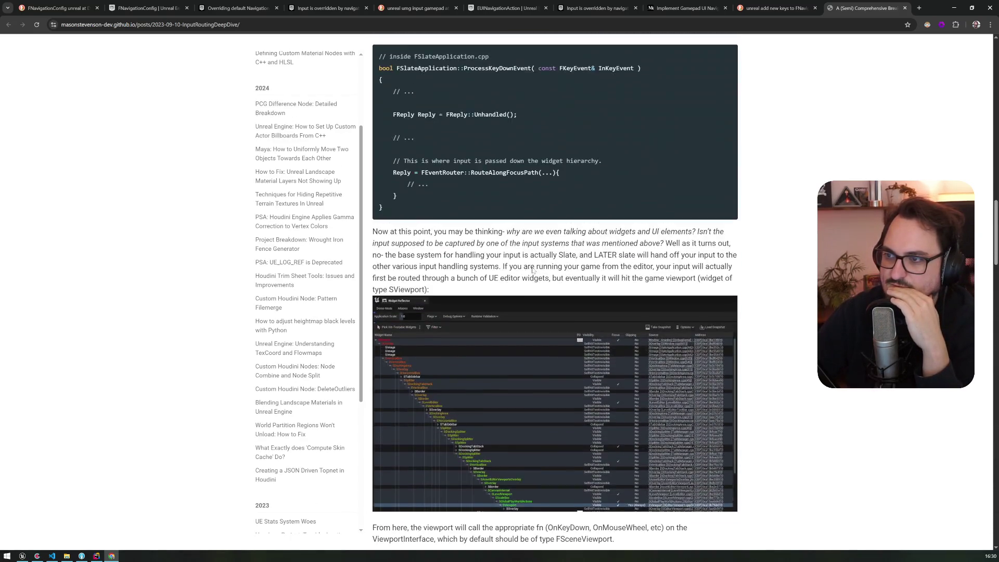
scroll(533, 270, up, 2)
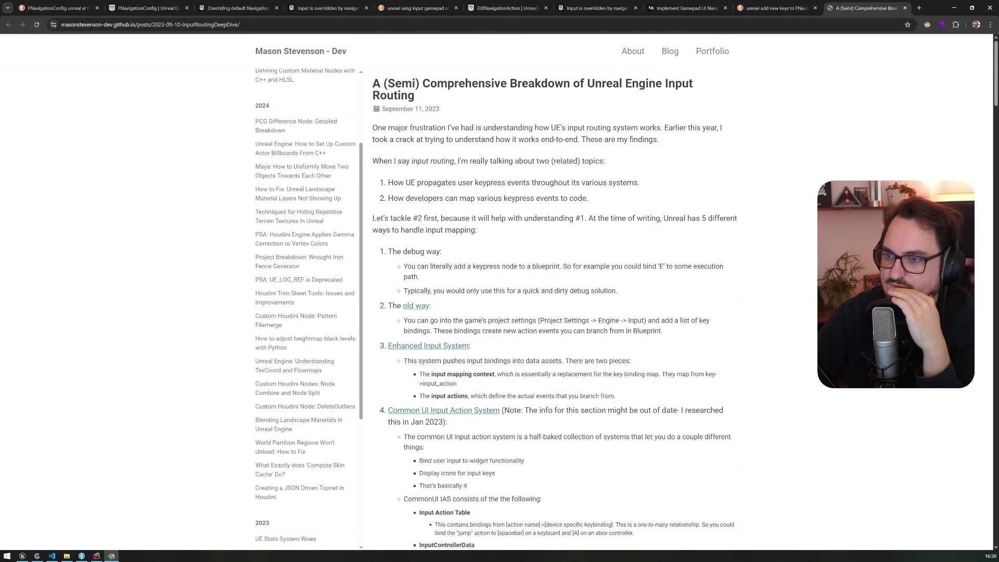
click(749, 7)
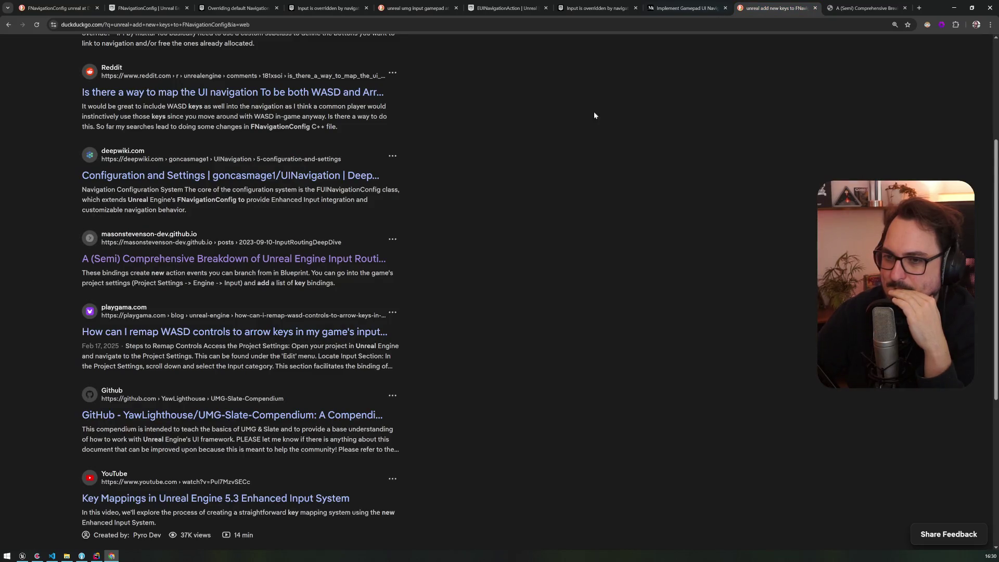
click(23, 556)
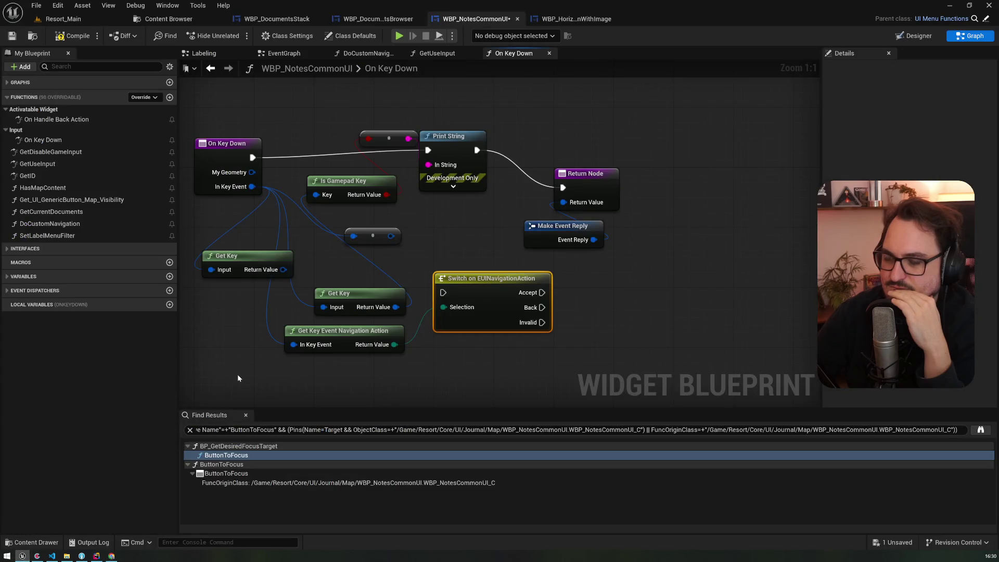
Move the second Get Key node up and browse Input > Gamepad Values actions from its output
mouse_move(384, 298)
mouse_down()
mouse_move(377, 269)
mouse_move(457, 351)
mouse_up()
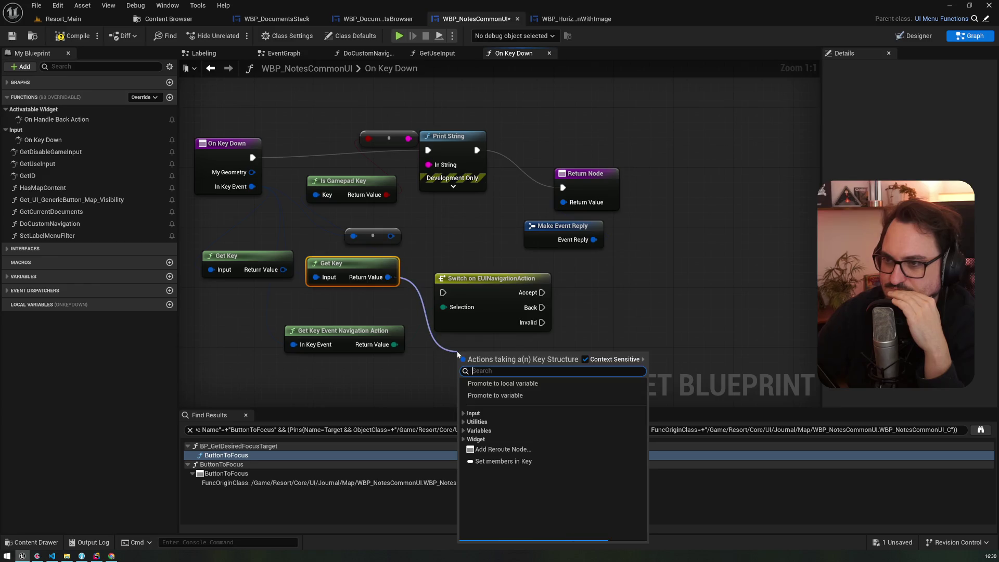
click(464, 413)
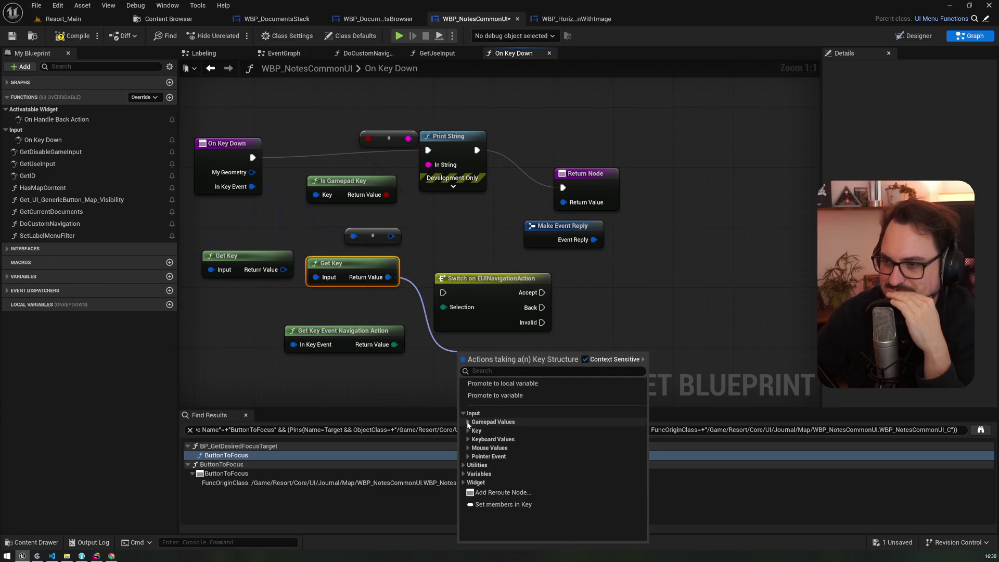
click(468, 422)
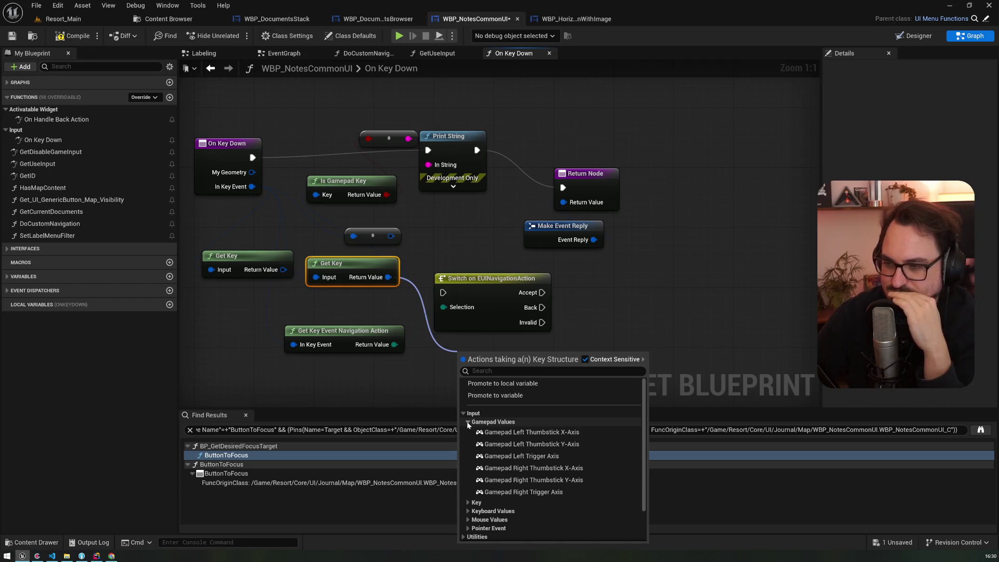
scroll(520, 432, down, 2)
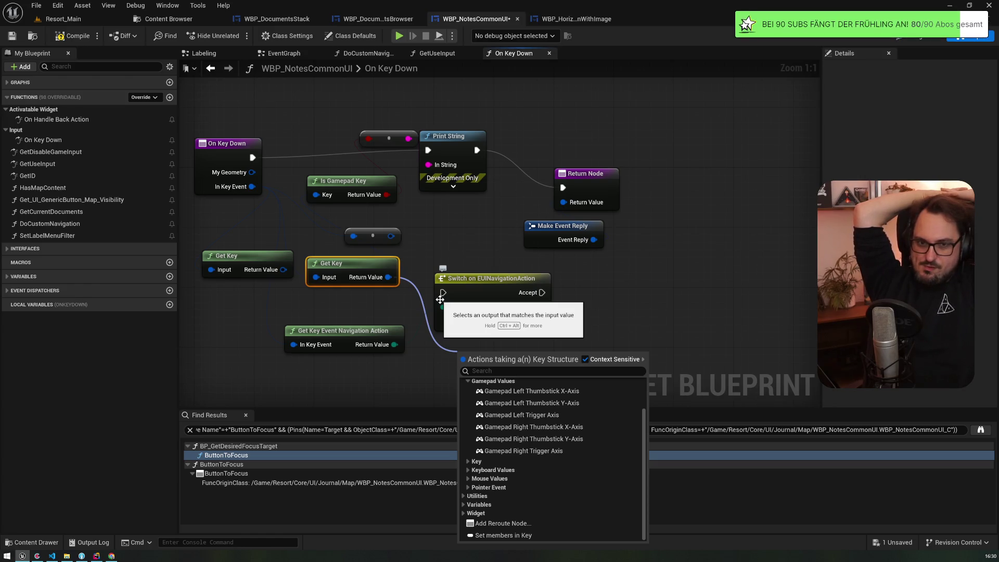
key(Escape)
click(959, 35)
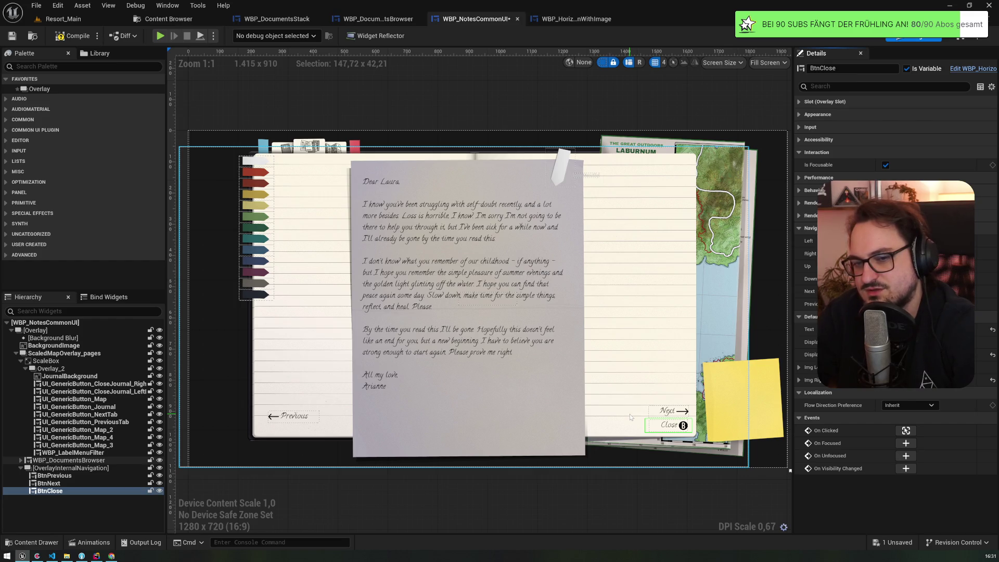
Compare the WBP_HorizontalButtonWithImage and WBP_DocumentsBrowser layouts against WBP_NotesCommonUI, then reopen its graph
click(572, 19)
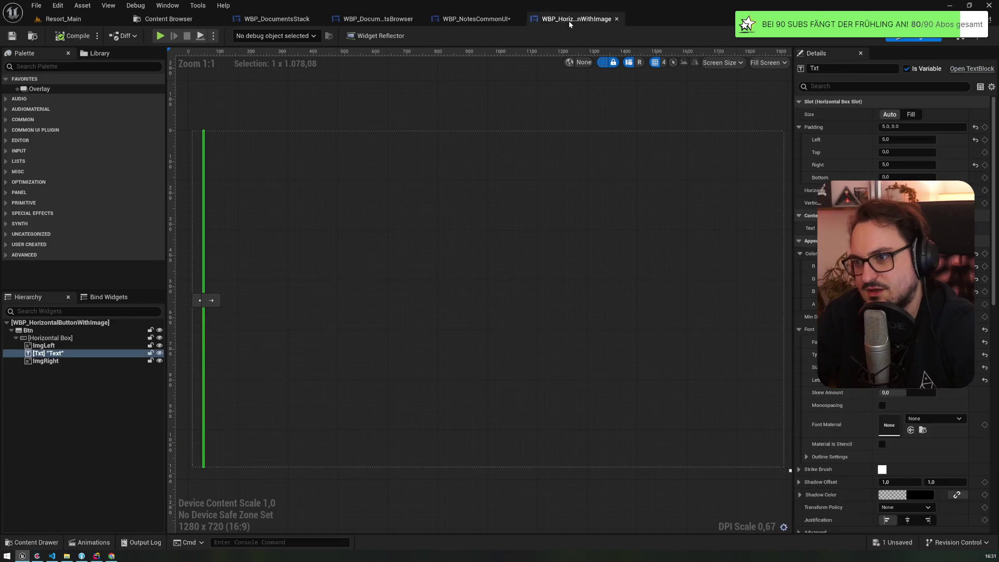
click(474, 20)
click(378, 19)
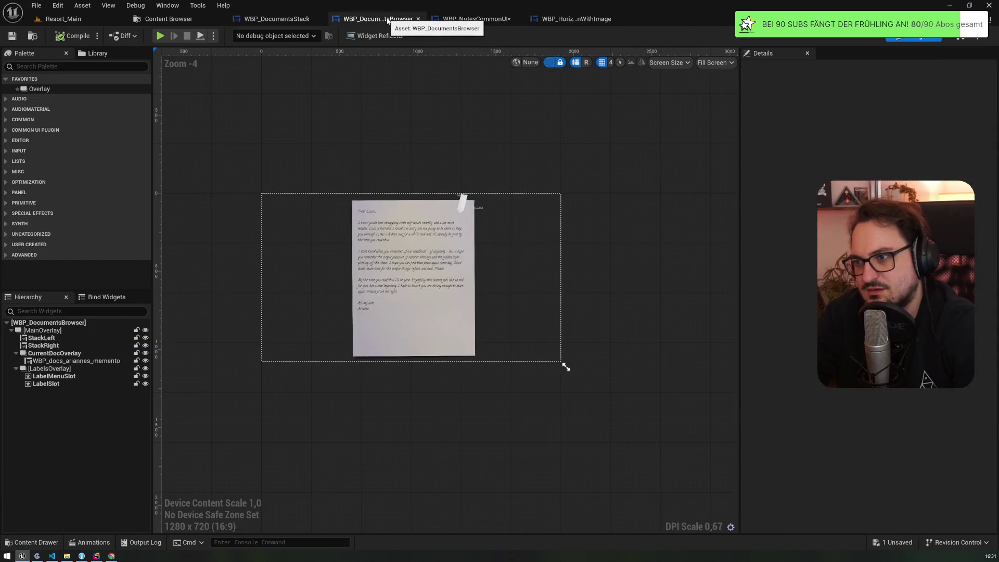
click(488, 20)
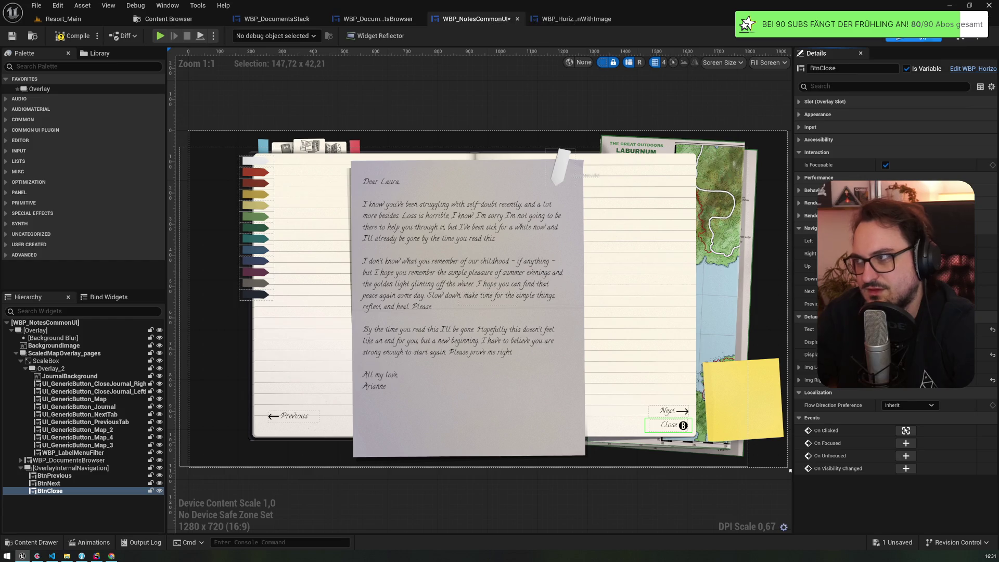
click(971, 36)
mouse_move(482, 228)
mouse_down()
mouse_move(496, 187)
mouse_move(519, 175)
mouse_up()
click(483, 227)
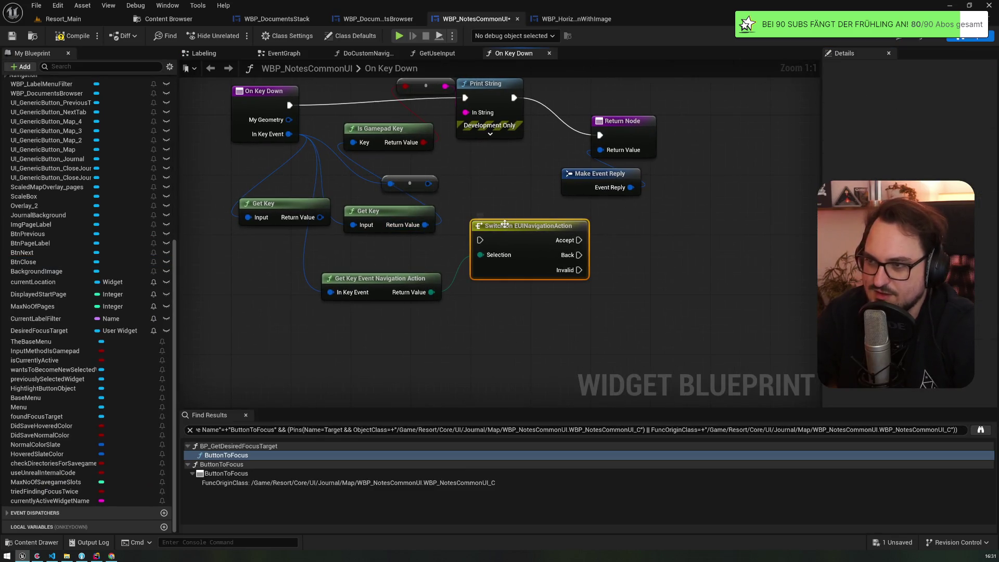
click(418, 189)
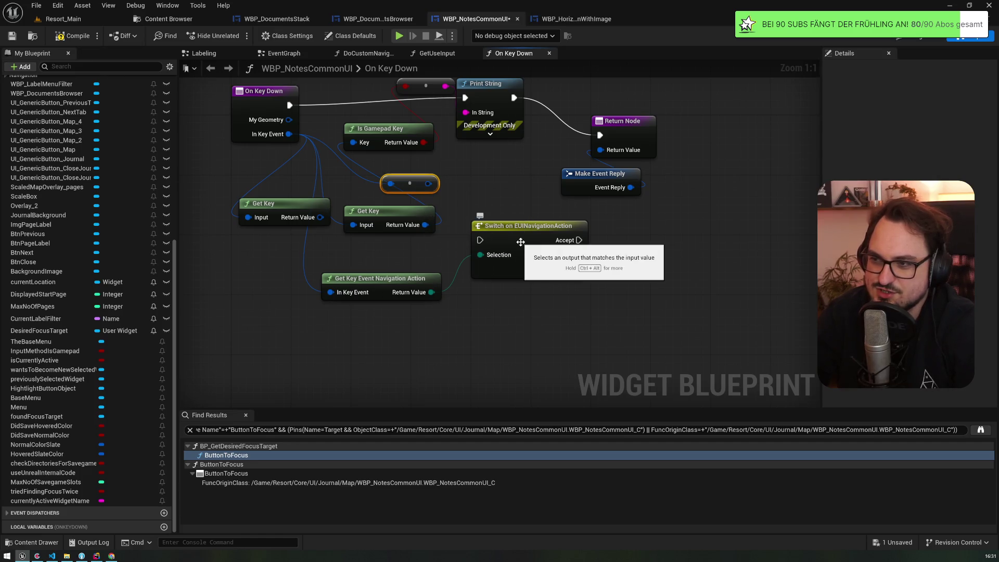
drag(524, 232, 531, 263)
click(441, 207)
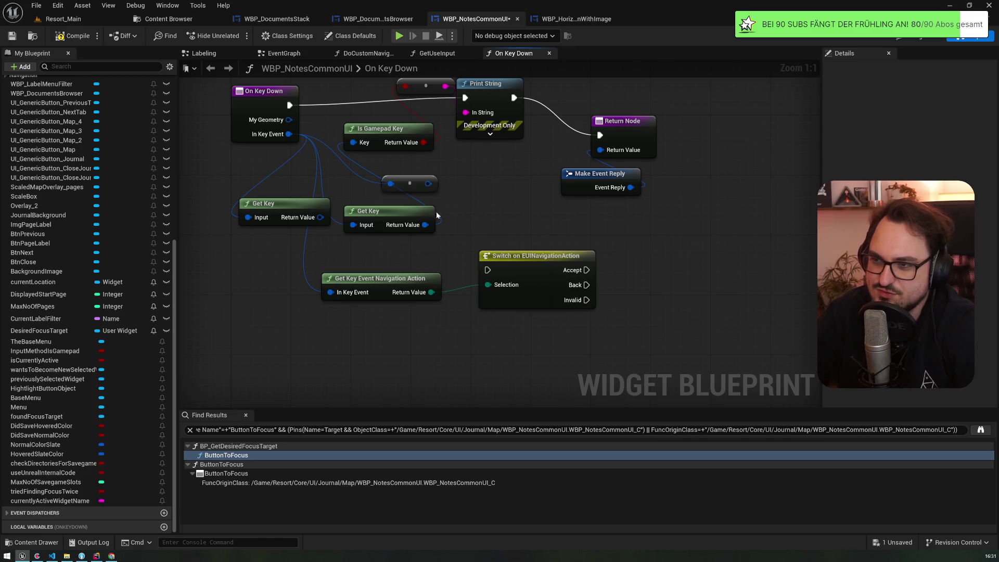
drag(425, 225, 464, 183)
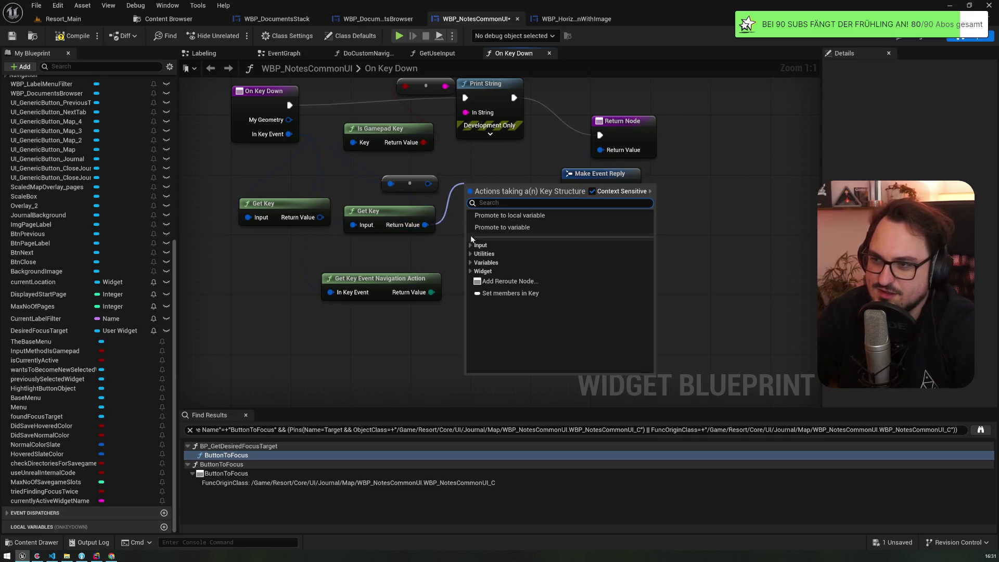
click(476, 254)
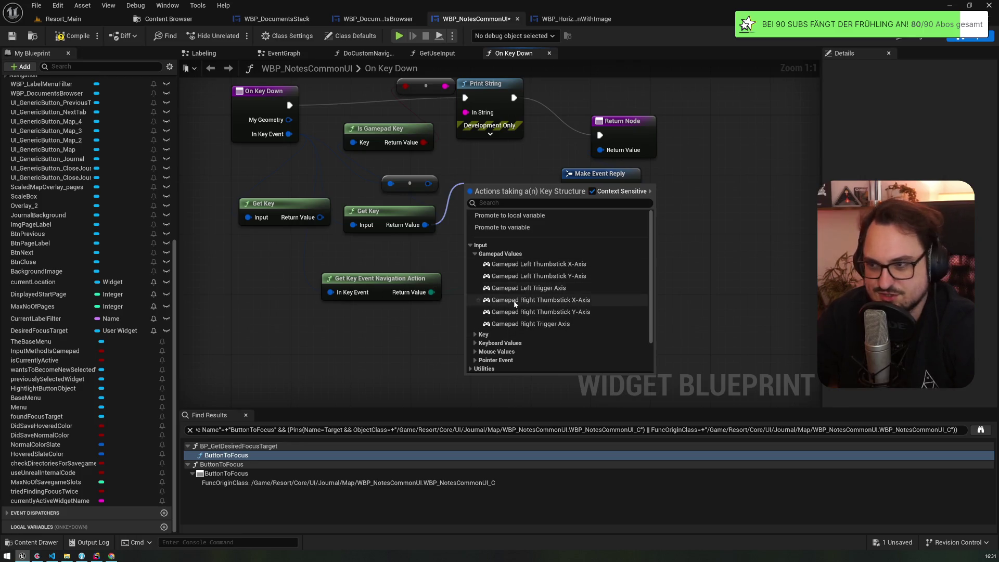
click(472, 336)
scroll(530, 266, down, 3)
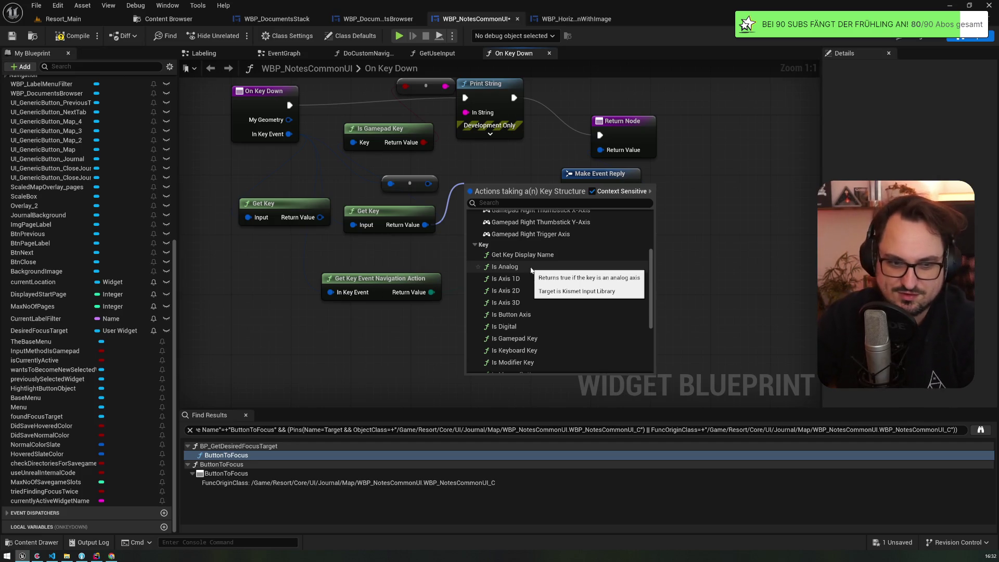
scroll(531, 268, down, 2)
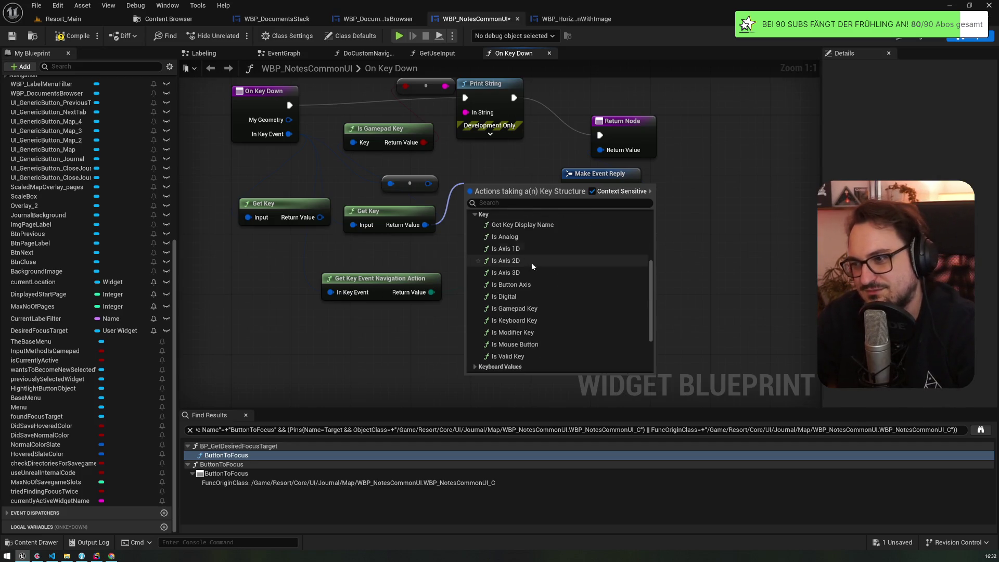
scroll(532, 265, down, 1)
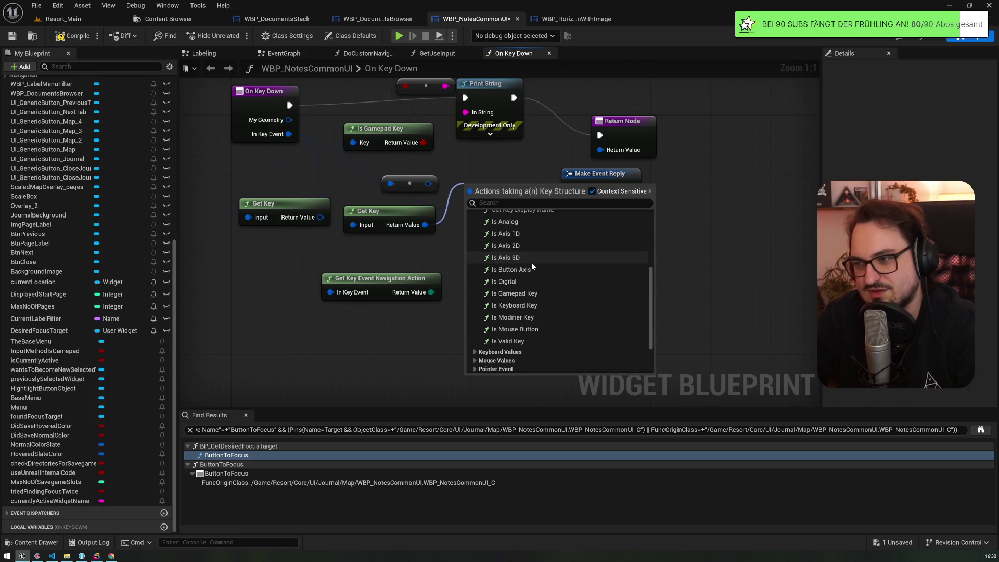
scroll(532, 265, down, 1)
scroll(531, 266, up, 2)
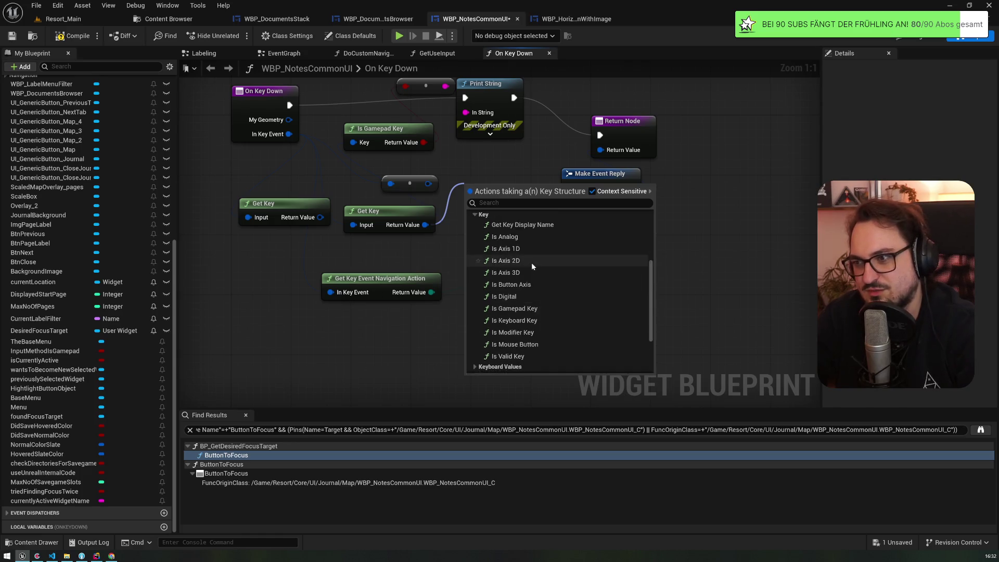
scroll(532, 266, down, 1)
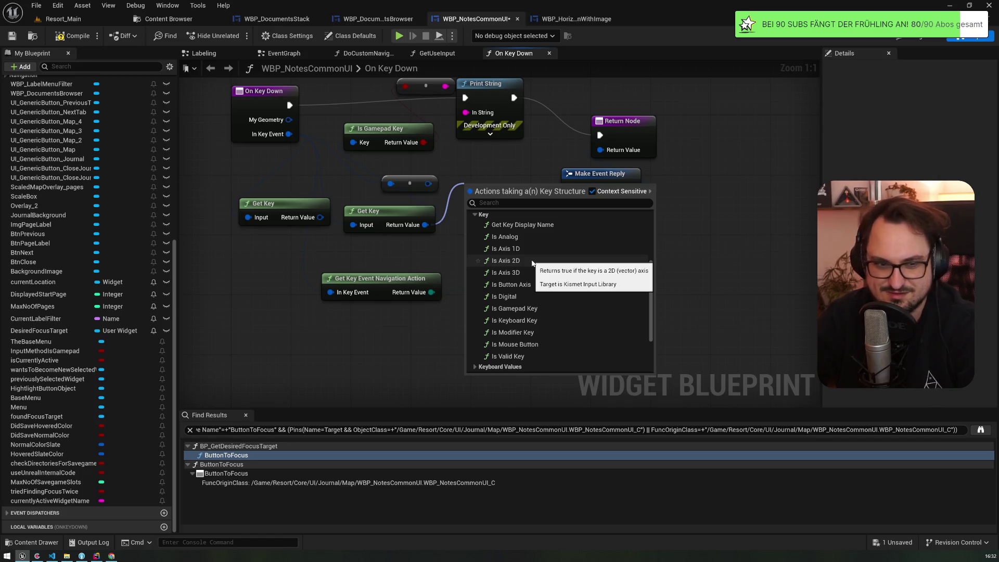
scroll(532, 263, down, 3)
scroll(528, 263, up, 8)
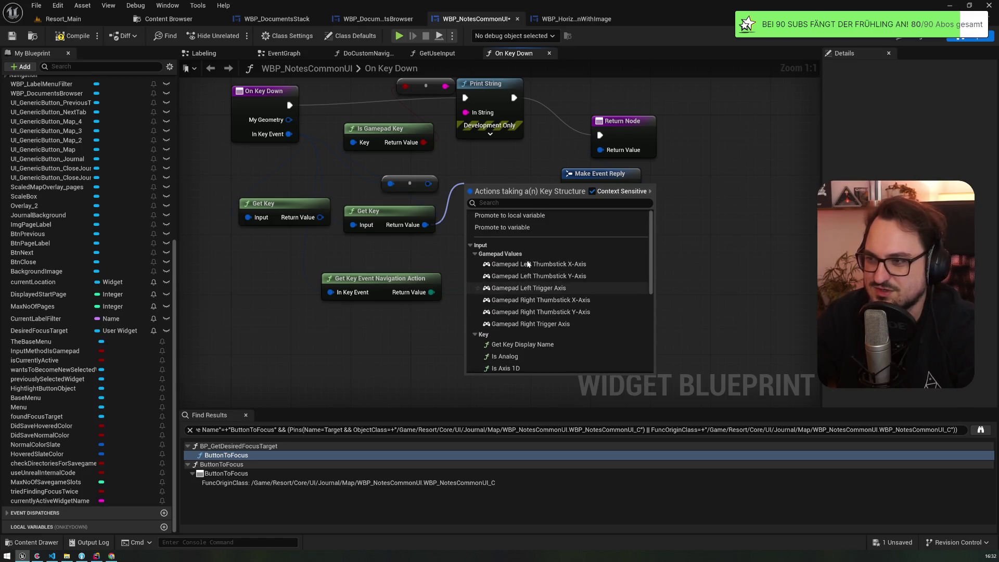
scroll(529, 264, down, 2)
scroll(527, 262, down, 5)
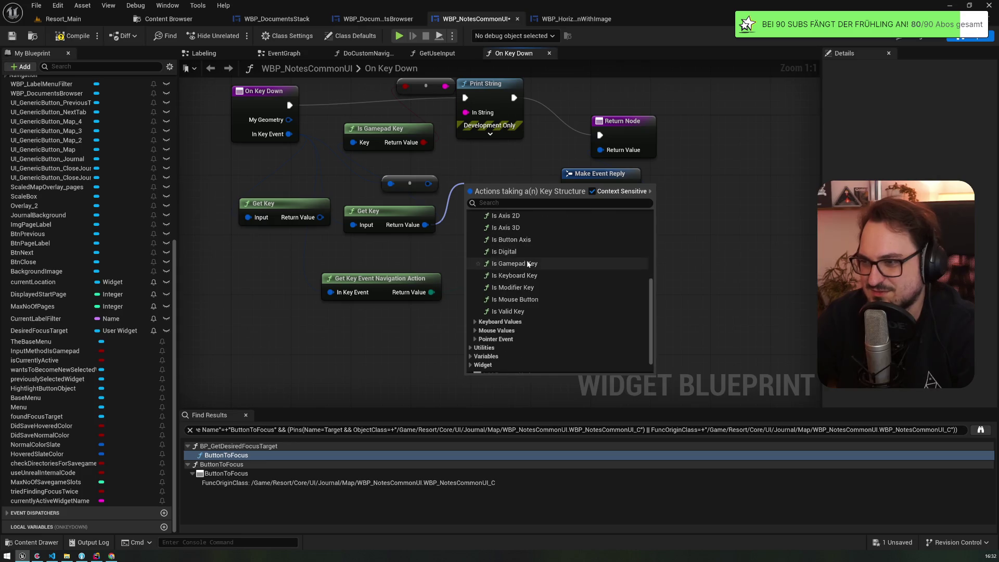
click(475, 302)
scroll(475, 311, down, 1)
click(475, 311)
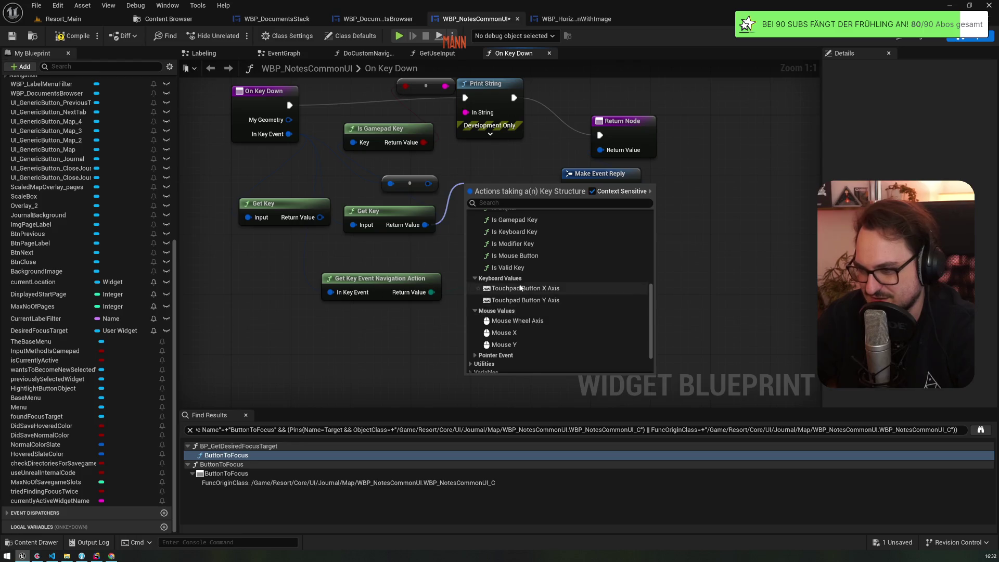
scroll(475, 313, down, 2)
click(477, 325)
scroll(522, 288, down, 1)
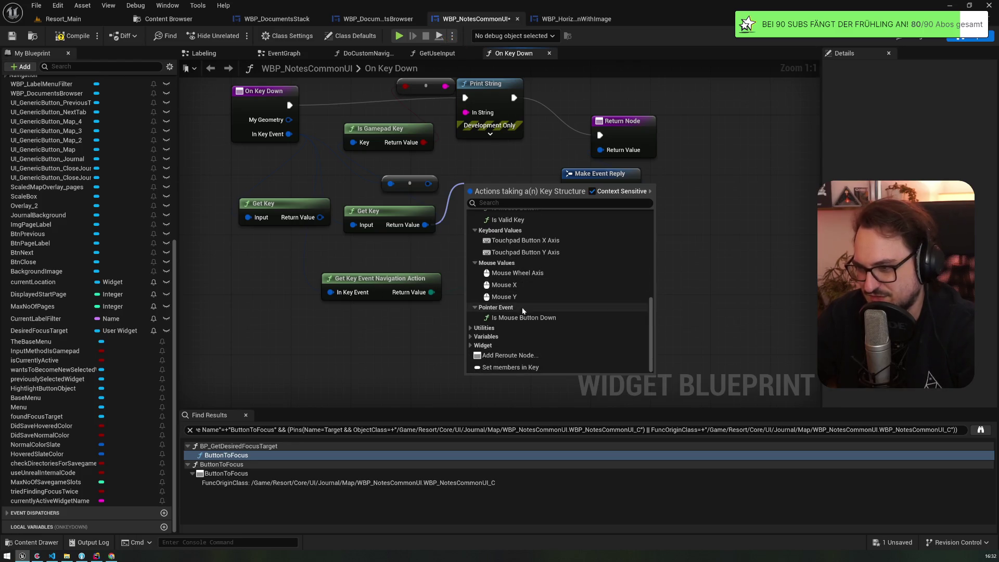
scroll(558, 300, up, 4)
scroll(559, 301, up, 6)
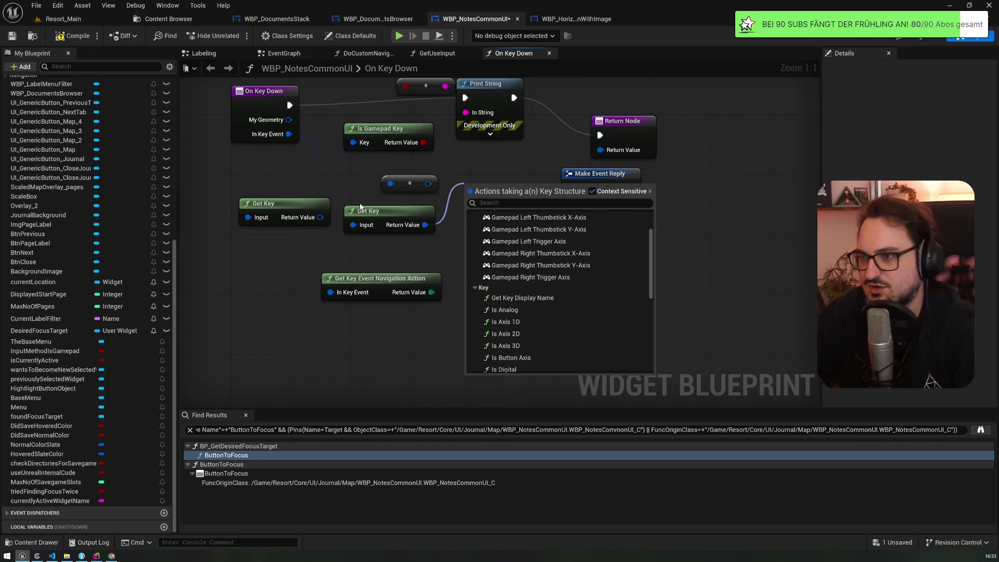
click(338, 180)
mouse_move(339, 170)
mouse_down()
mouse_move(364, 316)
mouse_move(353, 127)
mouse_up()
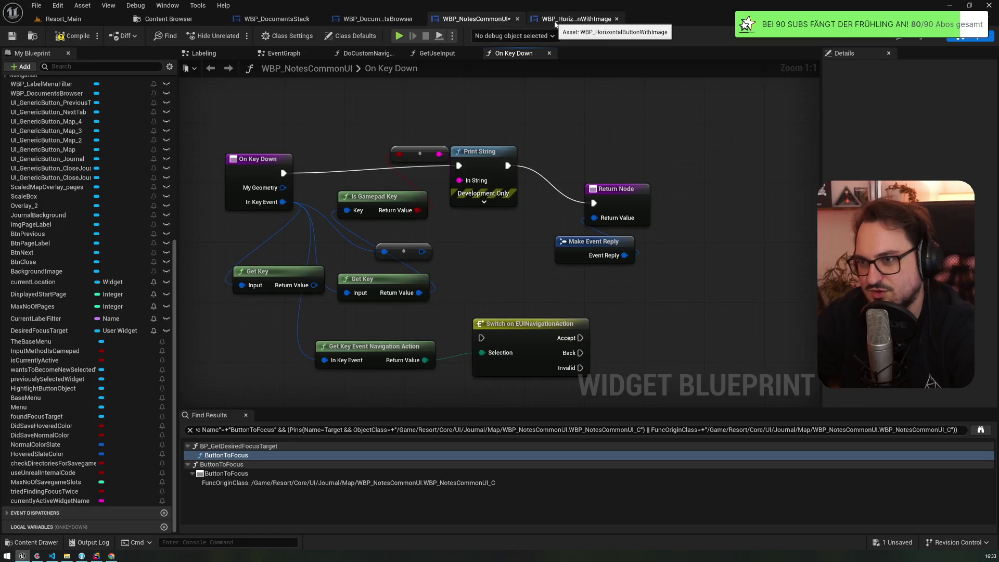
Expand Graphs in My Blueprint and nudge On Key Down and Is Gamepad Key slightly
drag(176, 258, 182, 84)
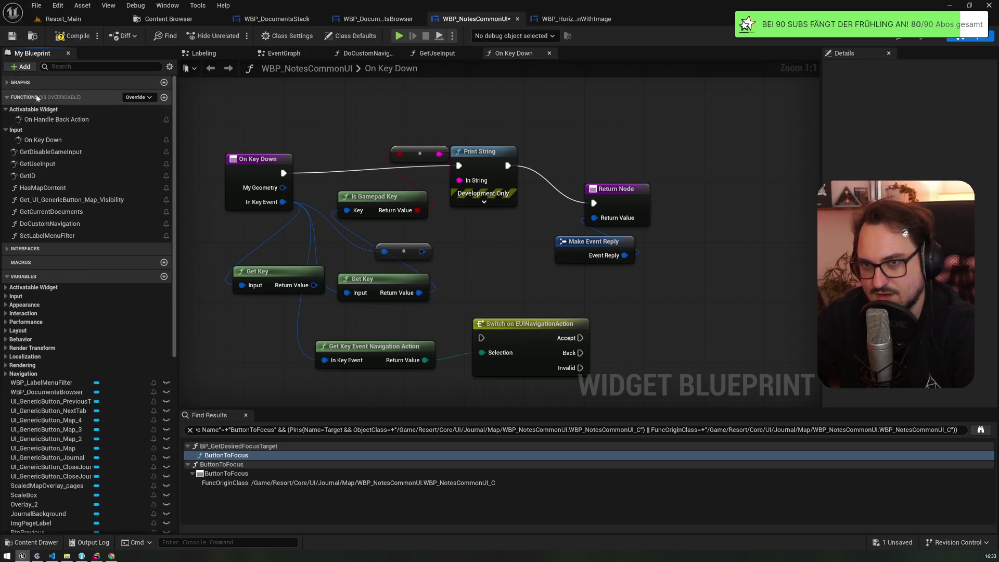
click(7, 83)
click(6, 96)
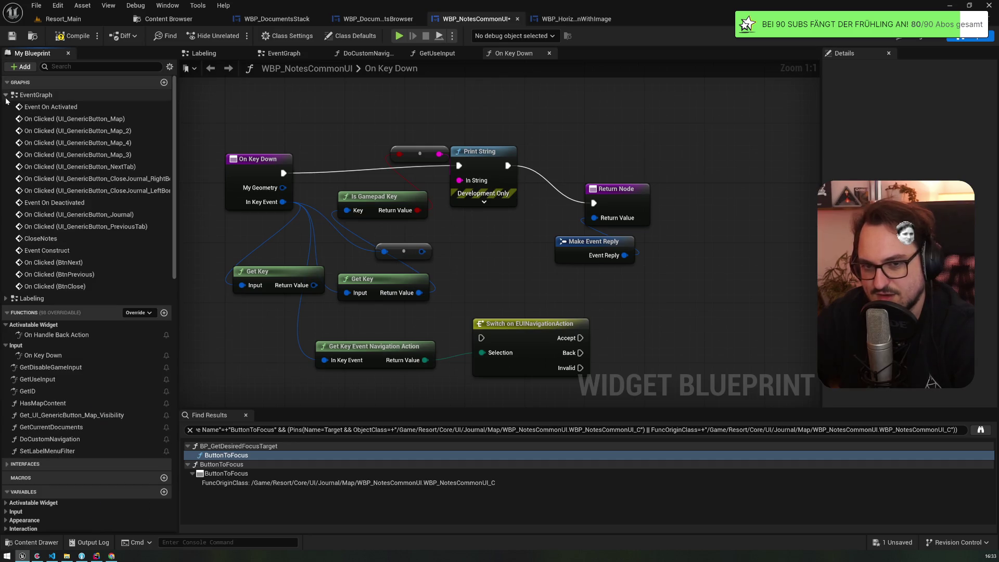
click(6, 99)
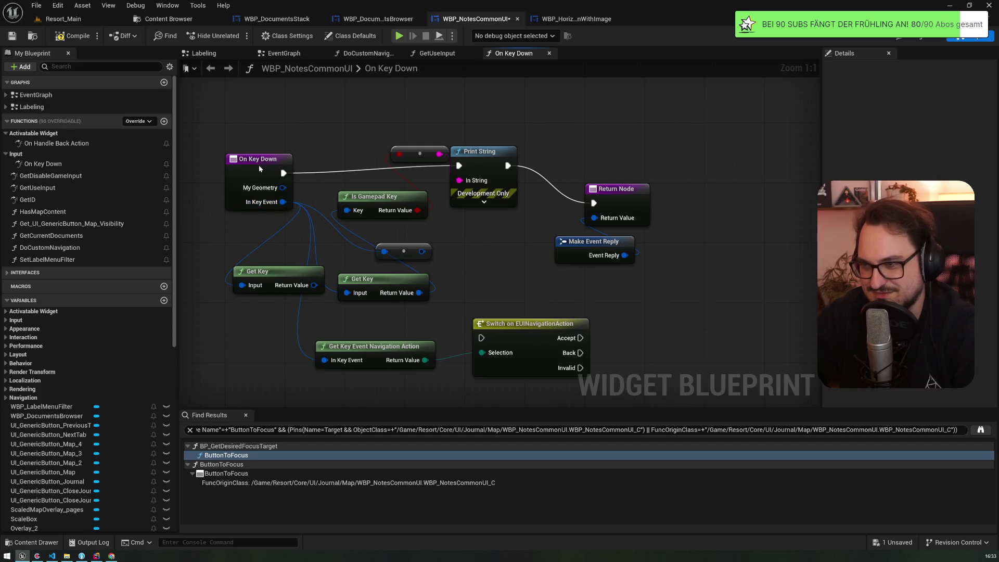
drag(263, 171, 255, 162)
mouse_move(362, 201)
mouse_down()
mouse_move(360, 212)
mouse_move(363, 186)
mouse_up()
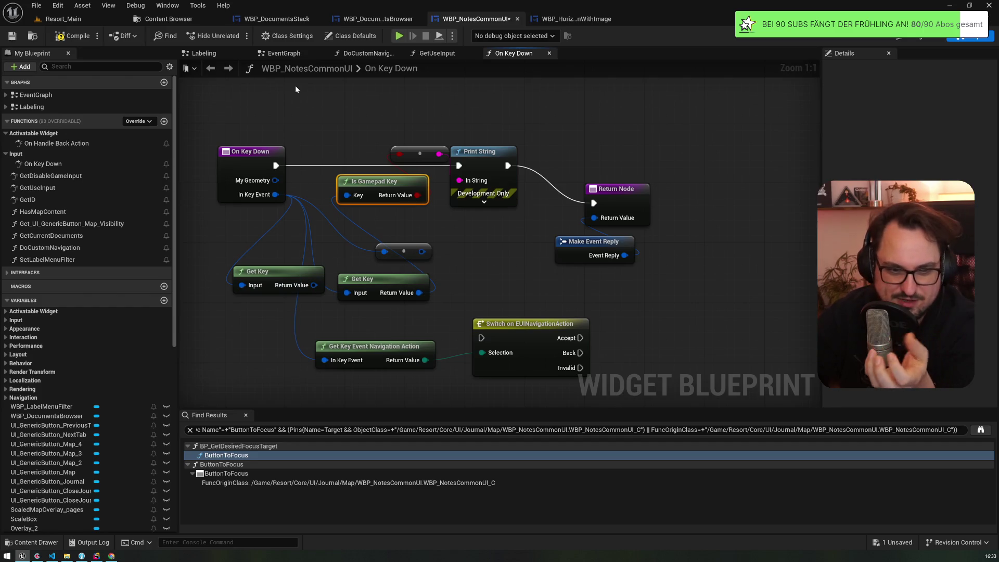
Shift Is Gamepad Key left and move the red-pink reroute up beside Print String
click(499, 327)
click(472, 269)
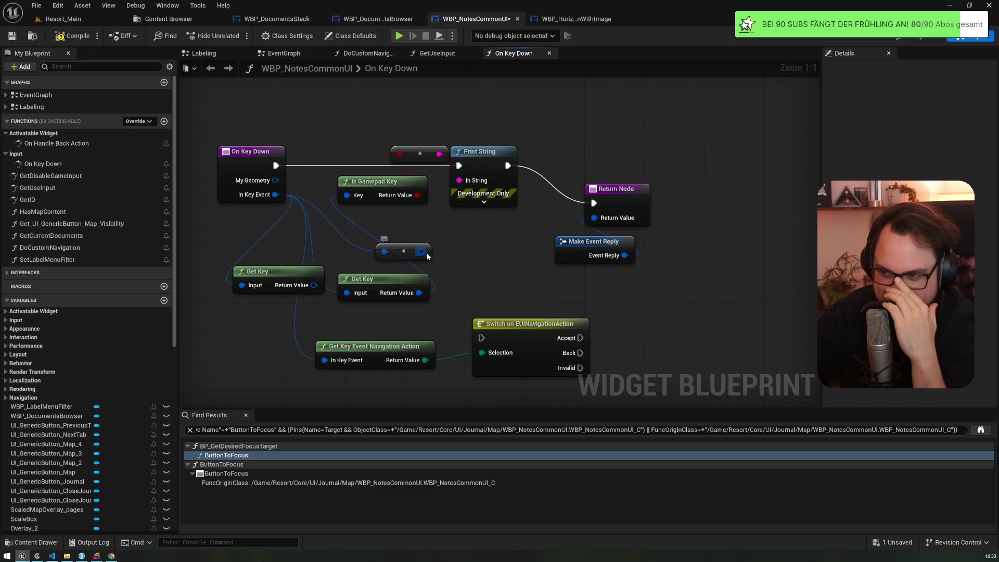
drag(427, 253, 468, 225)
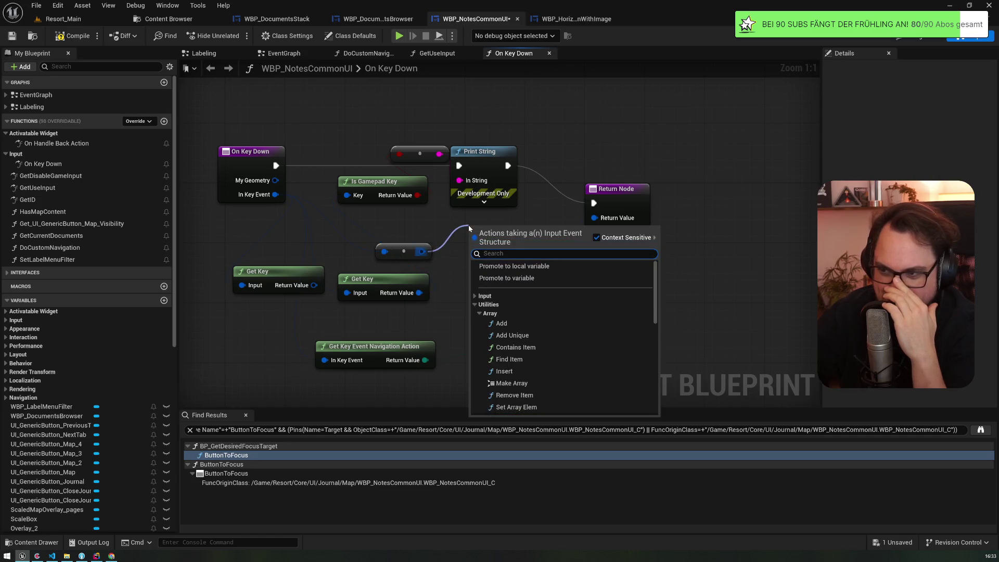
scroll(529, 342, down, 10)
scroll(528, 338, down, 5)
scroll(521, 335, up, 10)
key(Escape)
drag(392, 181, 368, 181)
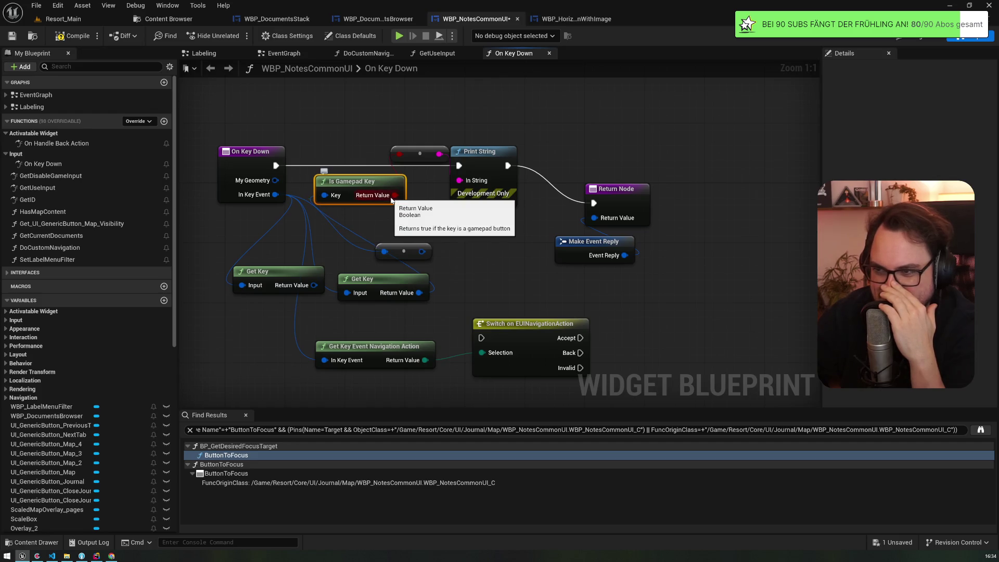
drag(407, 149, 363, 140)
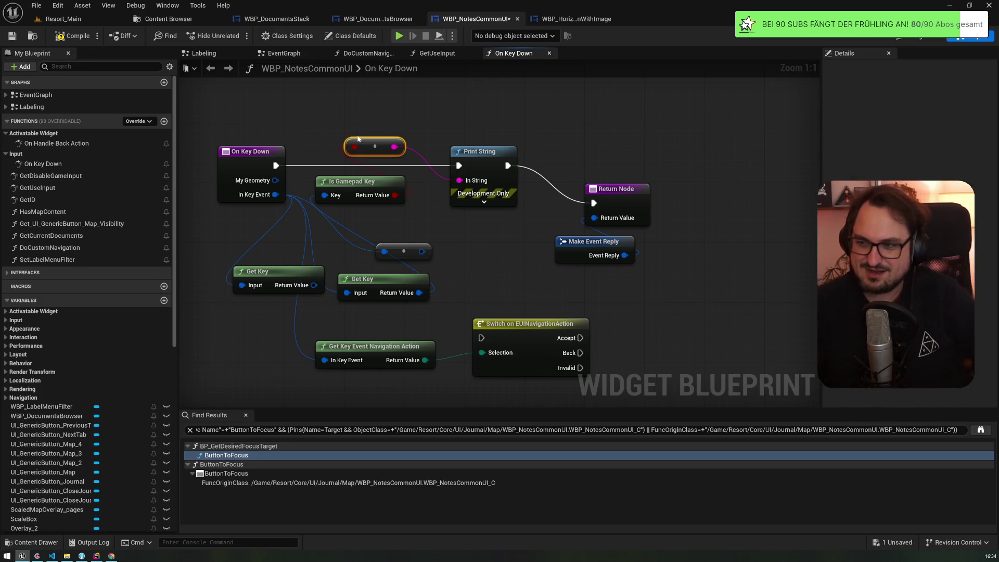
Inspect the Switch outputs and move Is Gamepad Key slightly down-right
click(520, 339)
drag(519, 285, 481, 175)
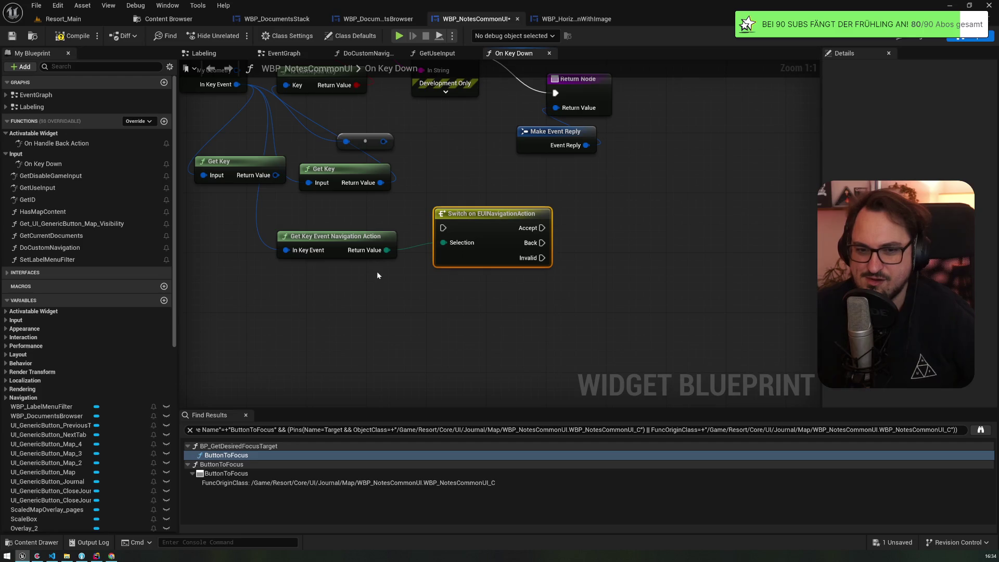
drag(376, 271, 423, 194)
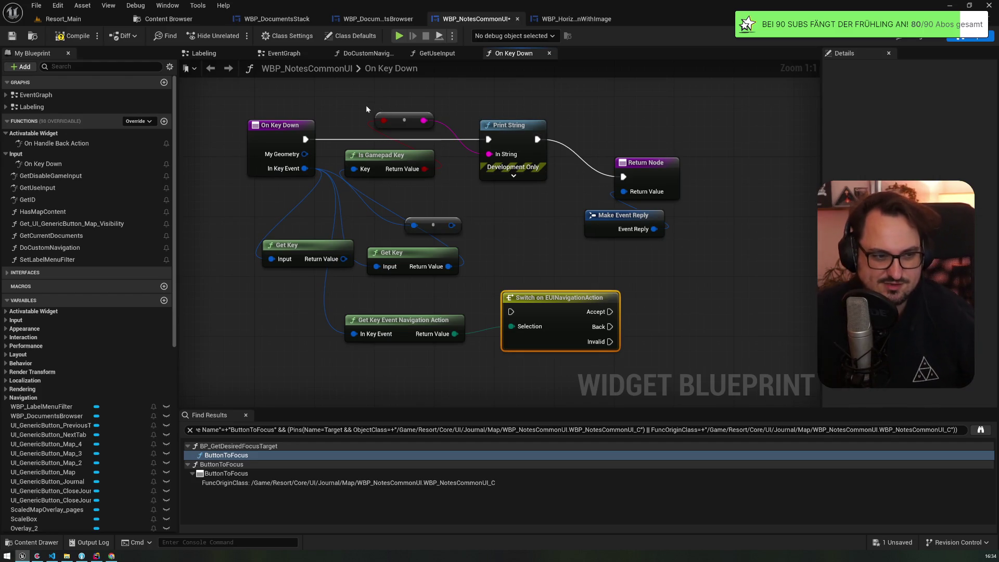
click(384, 165)
drag(384, 166, 397, 185)
click(549, 315)
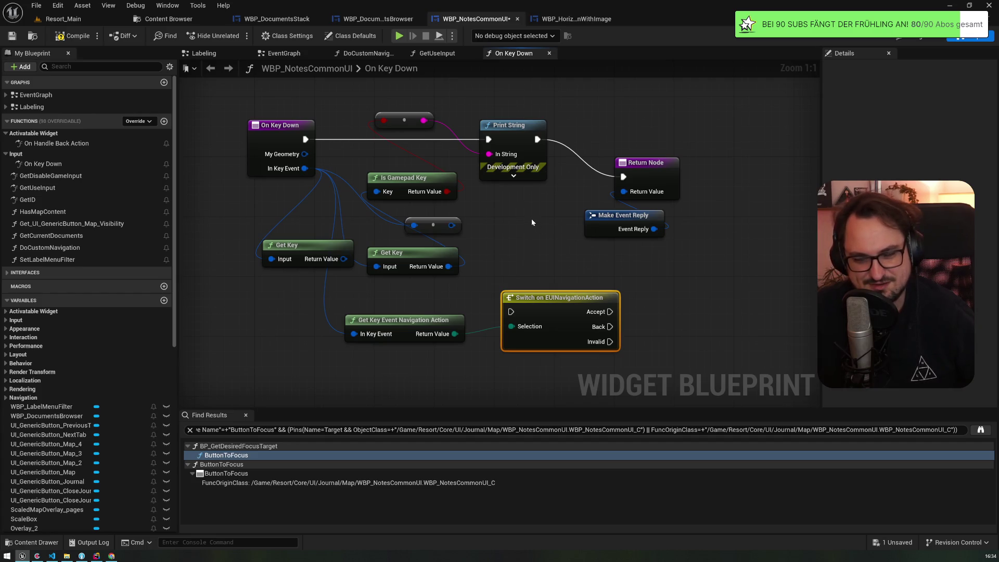
click(405, 177)
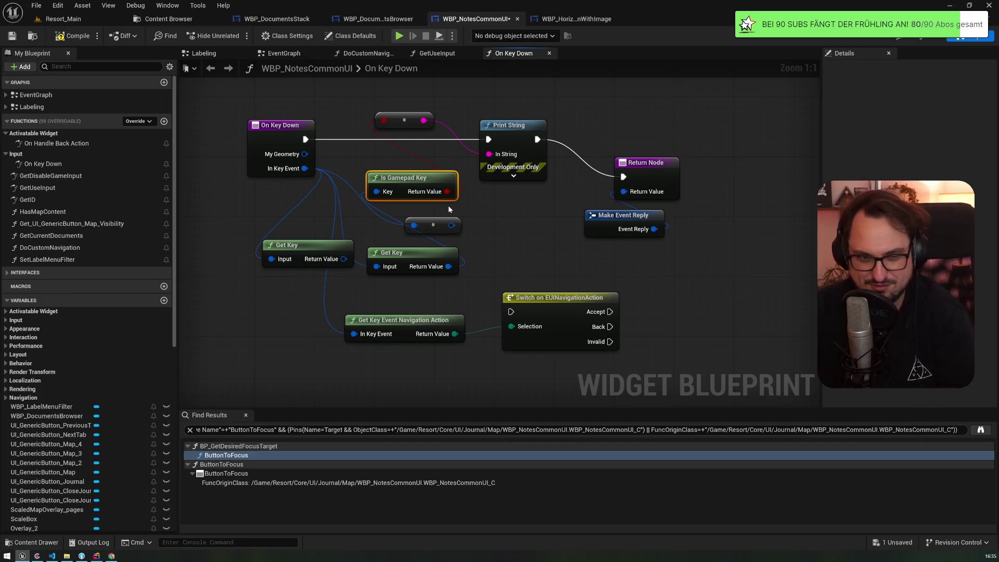
Delete the spare reroute and the unconnected Get Key node, and move the remaining Get Key left
click(425, 227)
key(Delete)
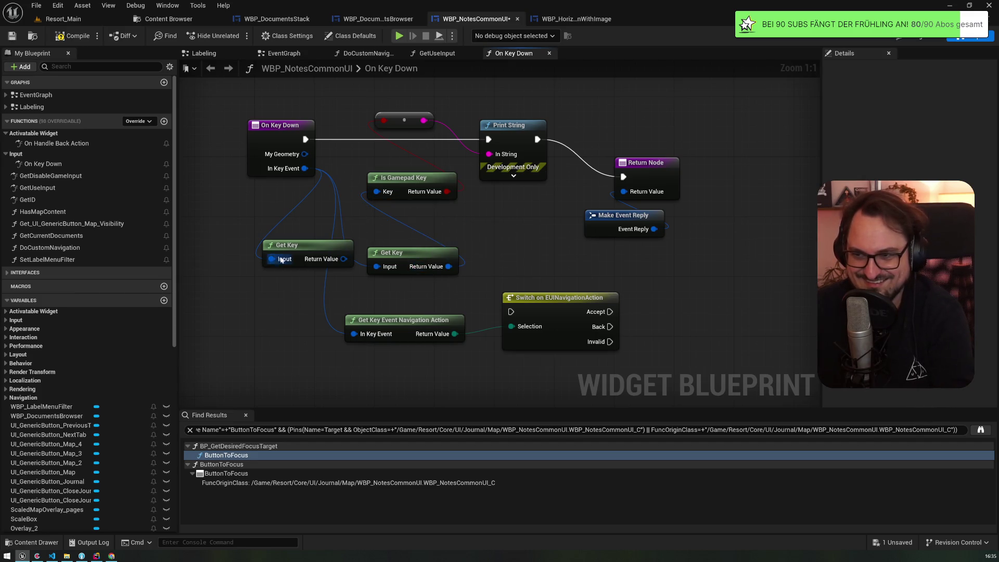
click(338, 248)
key(Delete)
click(404, 257)
drag(404, 257, 261, 235)
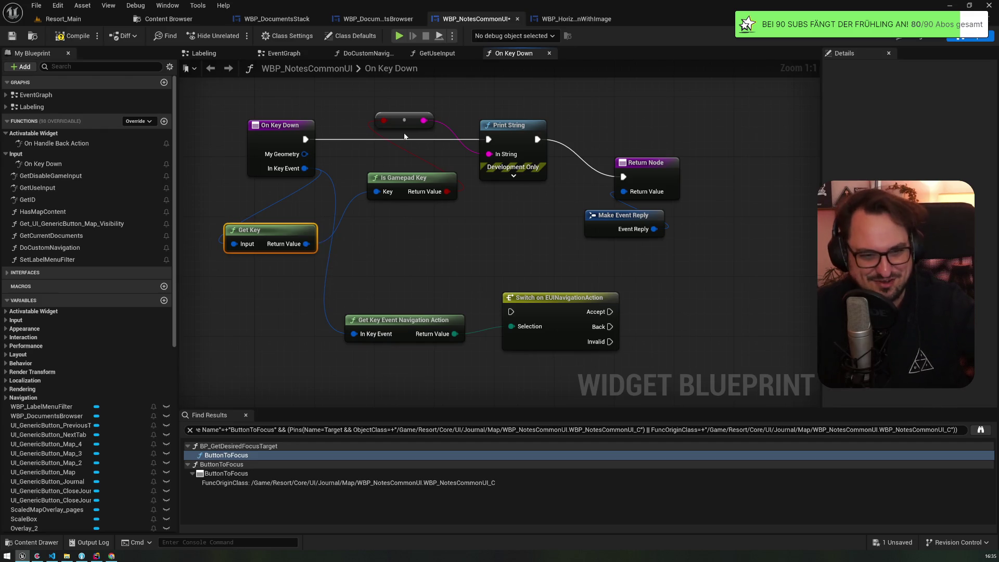
Move the red-pink reroute below Is Gamepad Key and shift Return Node and Make Event Reply right
drag(409, 120, 431, 230)
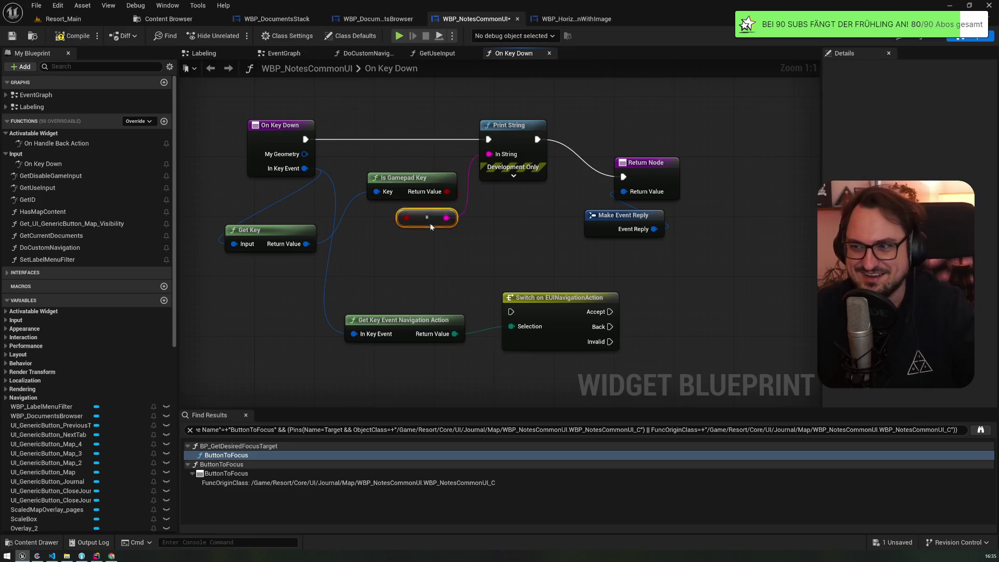
mouse_move(594, 160)
mouse_down()
mouse_move(667, 154)
mouse_move(604, 229)
mouse_up()
drag(645, 173, 765, 135)
click(541, 227)
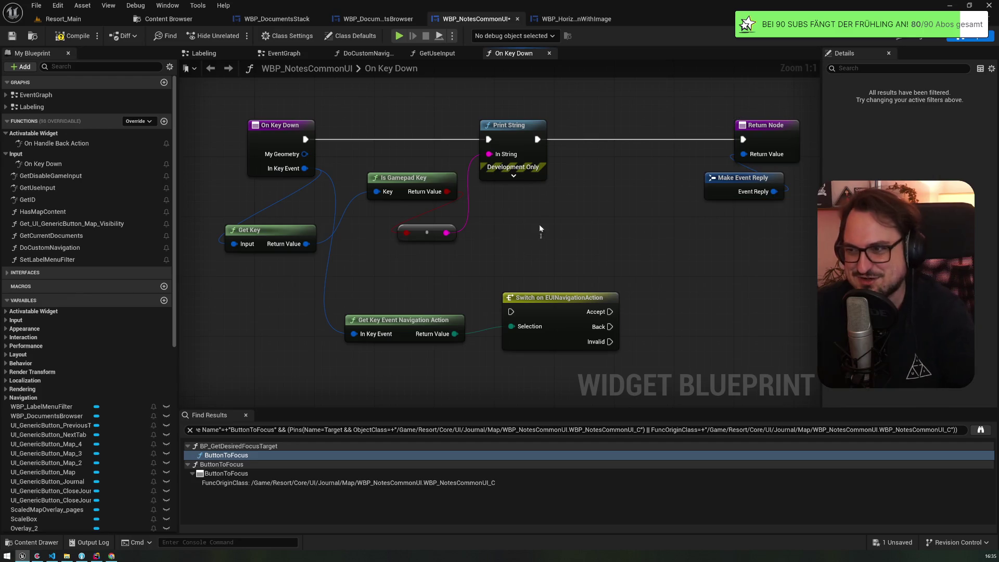
Delete Print String, regroup the nodes, and wire On Key Down directly into Switch on EUINavigationAction
click(512, 125)
key(Delete)
drag(411, 187, 364, 277)
click(426, 233)
mouse_move(411, 320)
mouse_down()
mouse_move(392, 187)
mouse_move(409, 211)
mouse_up()
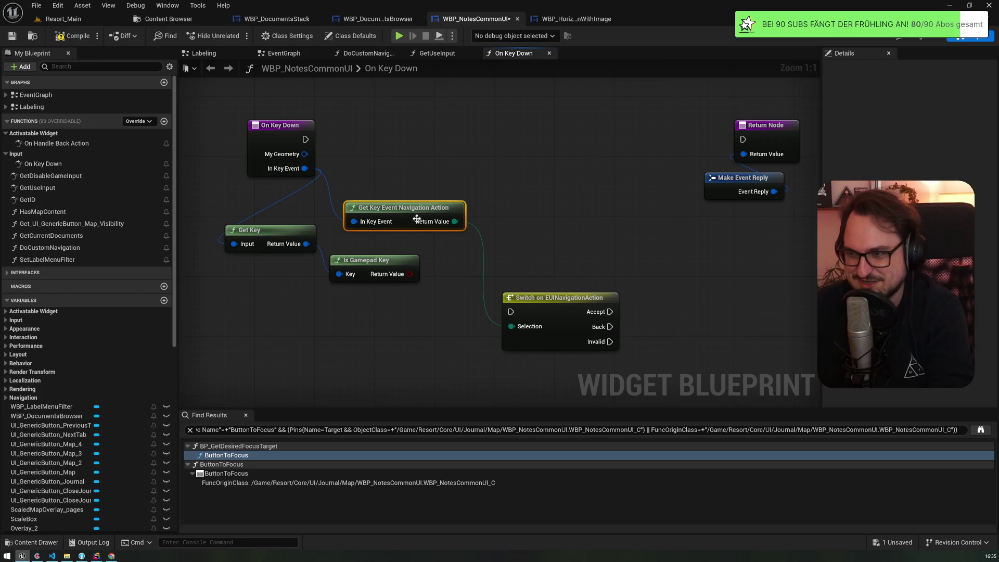
drag(541, 297, 464, 124)
drag(306, 139, 436, 139)
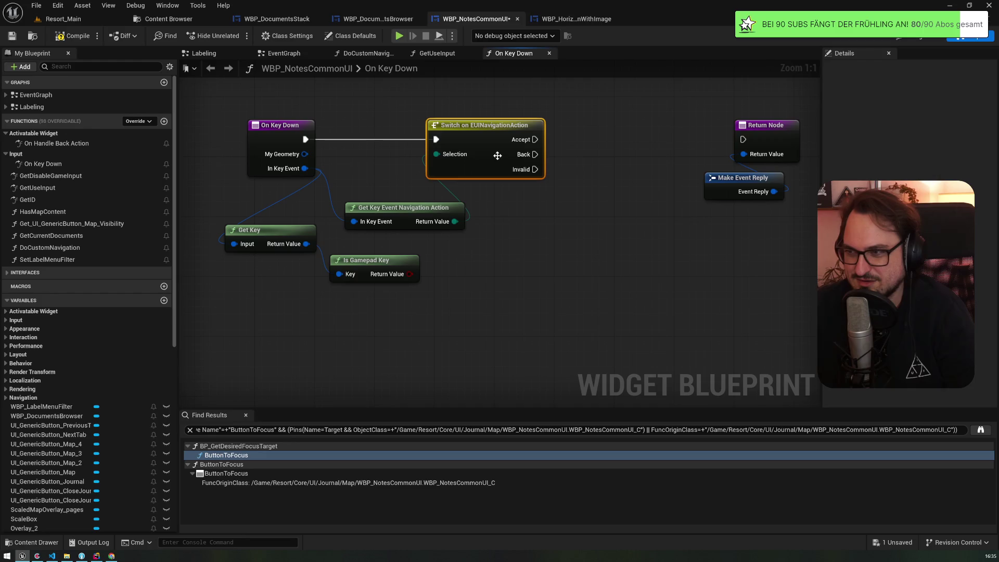
mouse_move(508, 151)
mouse_down()
mouse_move(441, 151)
mouse_move(510, 205)
mouse_up()
mouse_move(447, 213)
mouse_down()
mouse_move(416, 199)
mouse_move(457, 228)
mouse_move(472, 223)
mouse_up()
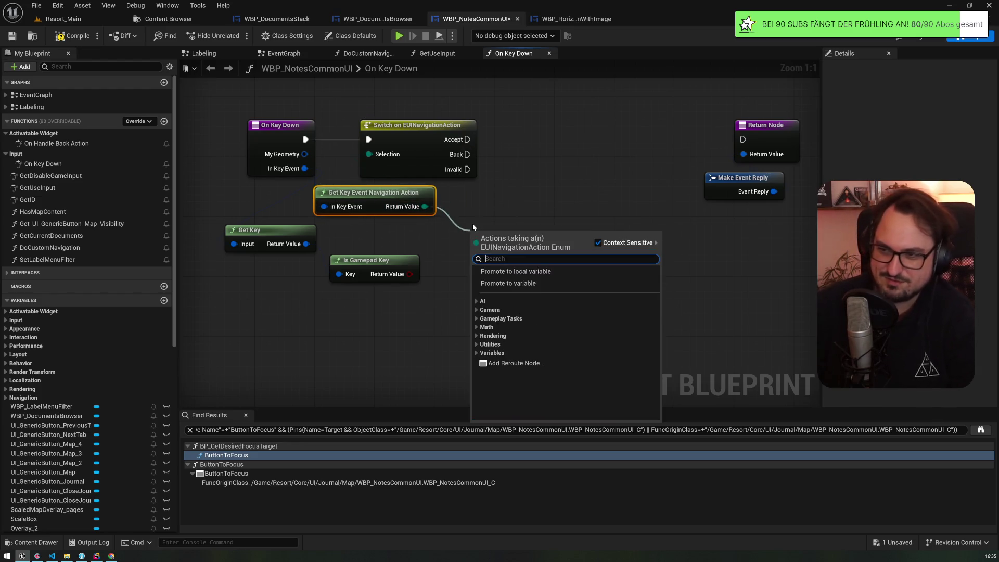
click(410, 210)
drag(410, 210, 422, 196)
Add Get Key Event Navigation Direction feeding a Switch on EUINavigation, and wire Invalid into it
drag(346, 207, 411, 231)
text(getna)
key(Return)
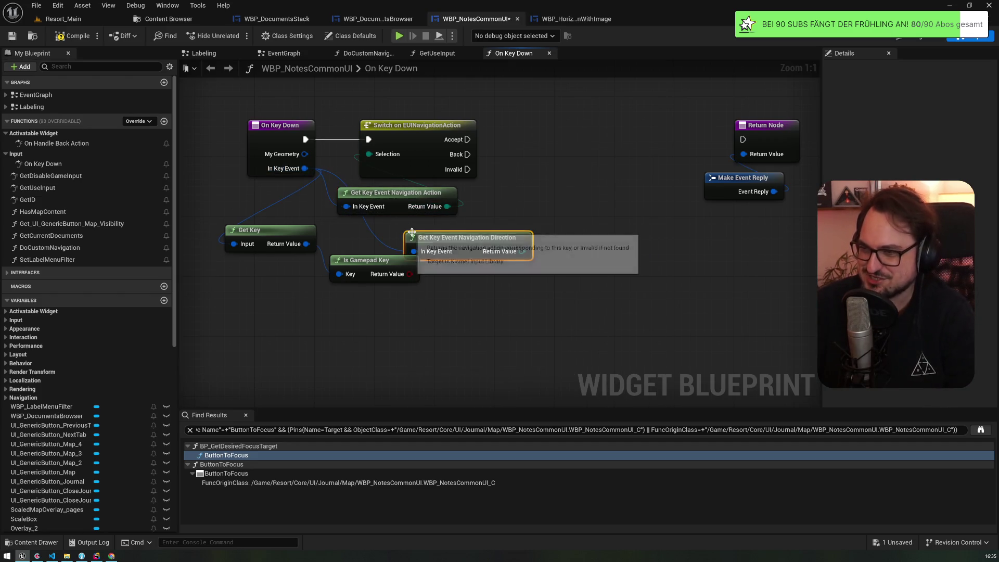
drag(522, 252, 547, 245)
text(switch)
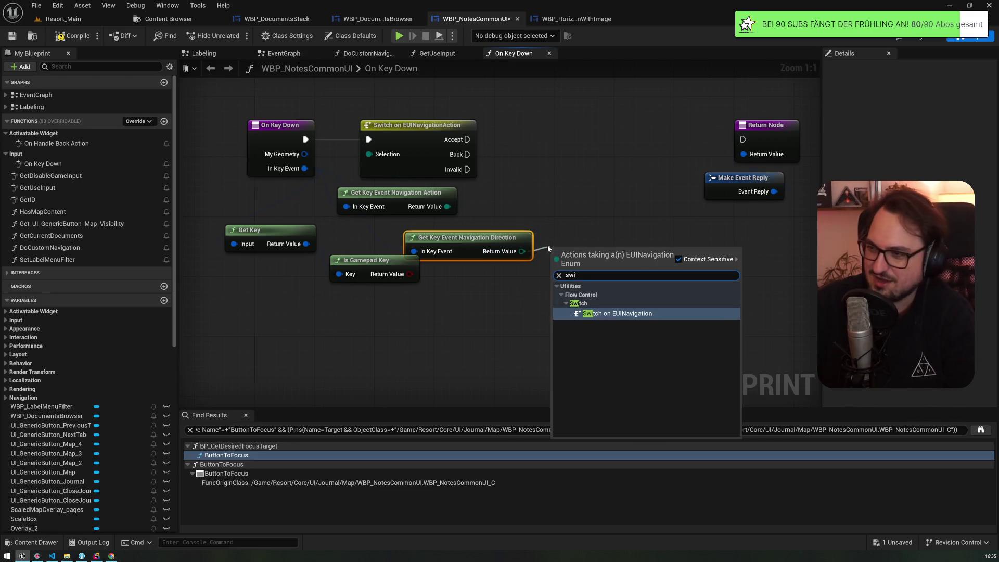
key(Return)
click(597, 309)
mouse_move(573, 256)
mouse_down()
mouse_move(556, 203)
mouse_move(566, 196)
mouse_up()
drag(466, 169, 549, 206)
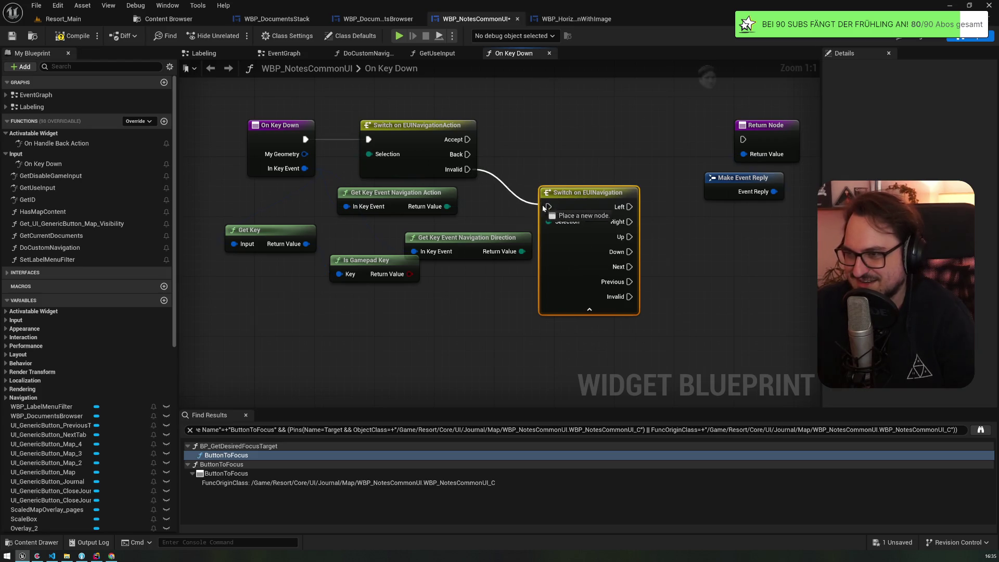
Move Is Gamepad Key below the navigation switch and place a Branch on the Invalid path
drag(525, 292, 472, 256)
mouse_move(350, 223)
mouse_down()
mouse_move(542, 289)
mouse_move(619, 268)
mouse_up()
click(621, 250)
Use Is Gamepad Key as the Branch condition and print 'BINGO' on True before Return Node
drag(575, 307, 628, 287)
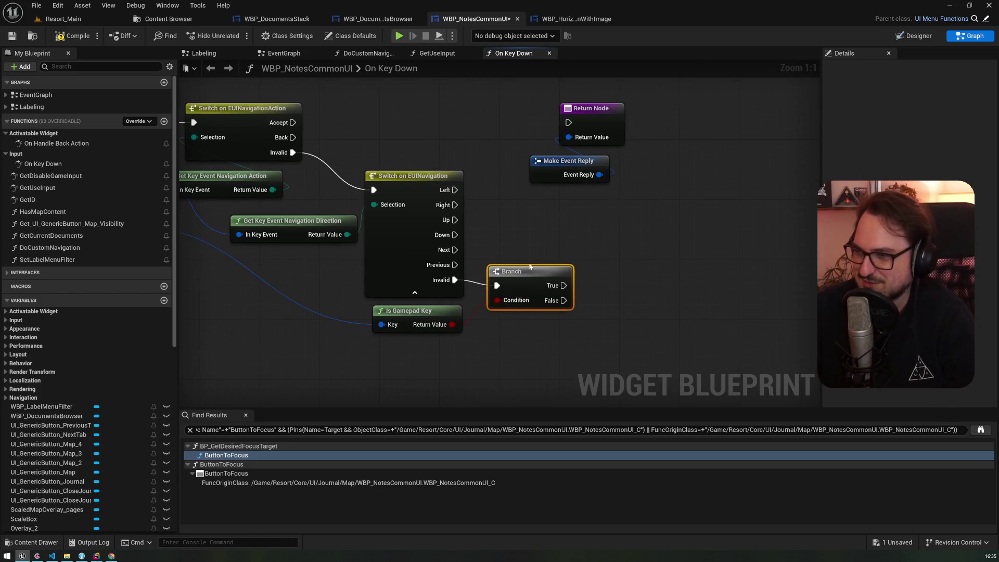
drag(564, 286, 642, 251)
text(p)
key(Return)
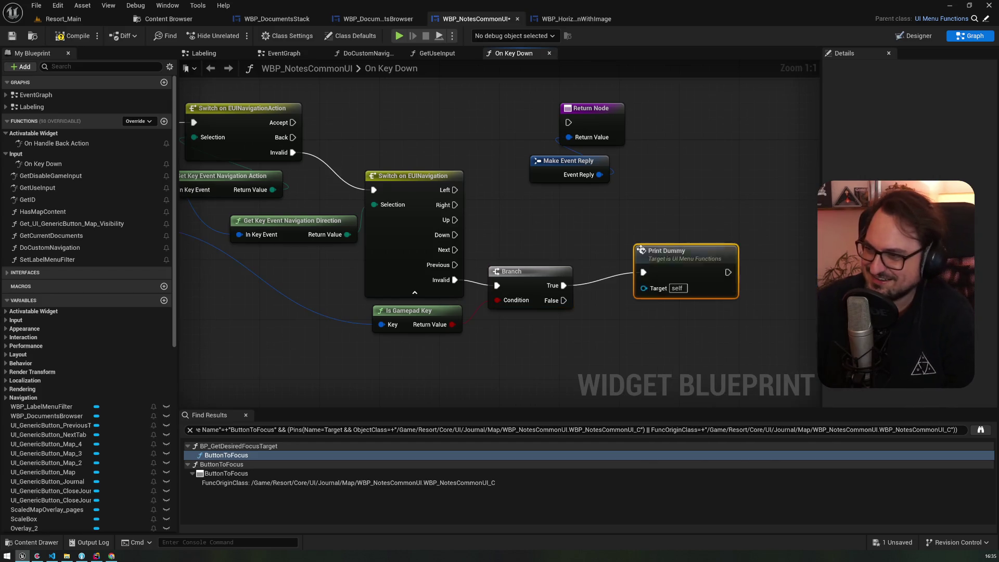
key(ctrl+z)
drag(564, 285, 632, 257)
text(print)
key(Return)
click(669, 296)
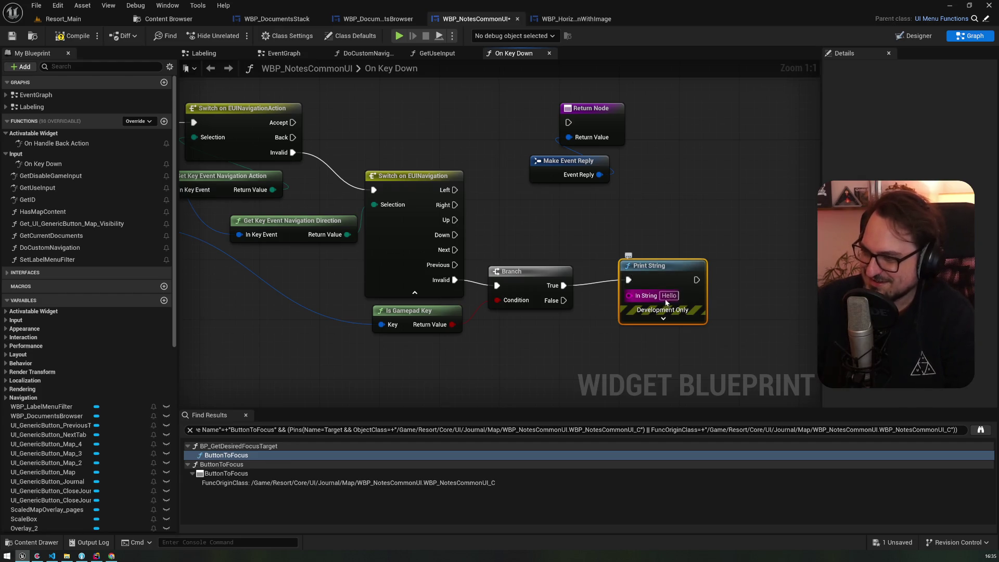
text(BINGO)
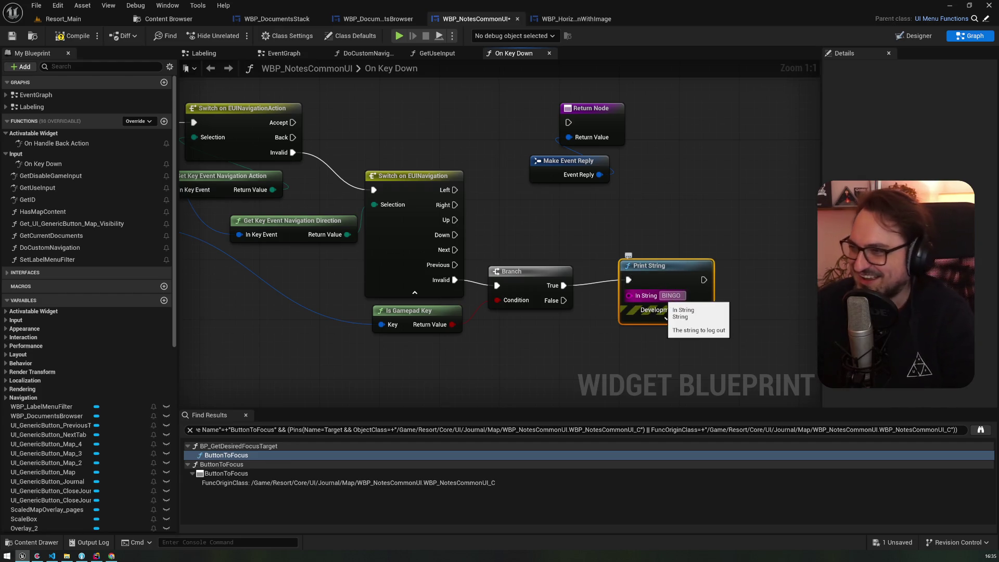
drag(704, 280, 568, 123)
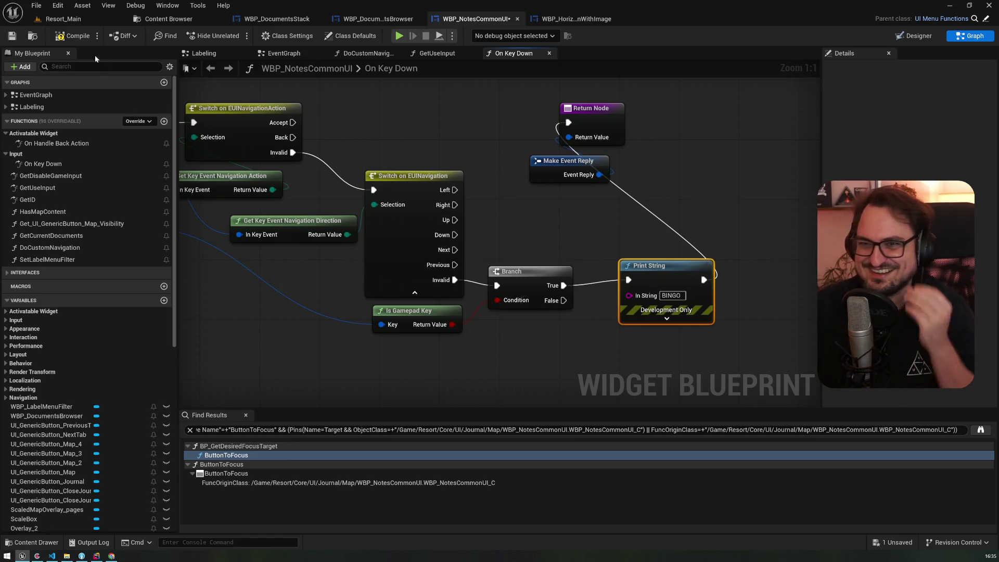
Compile and save WBP_NotesCommonUI
click(73, 37)
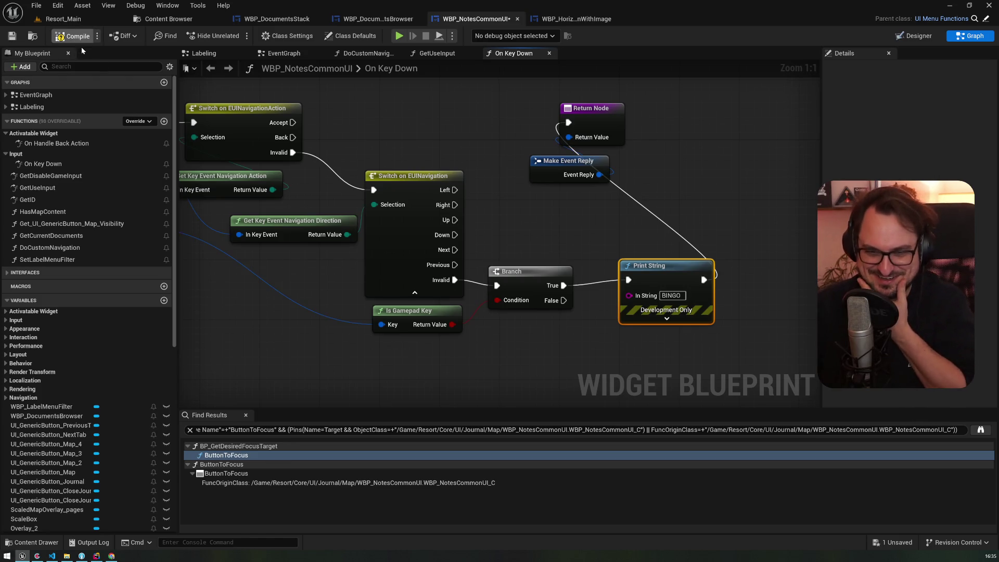
click(17, 41)
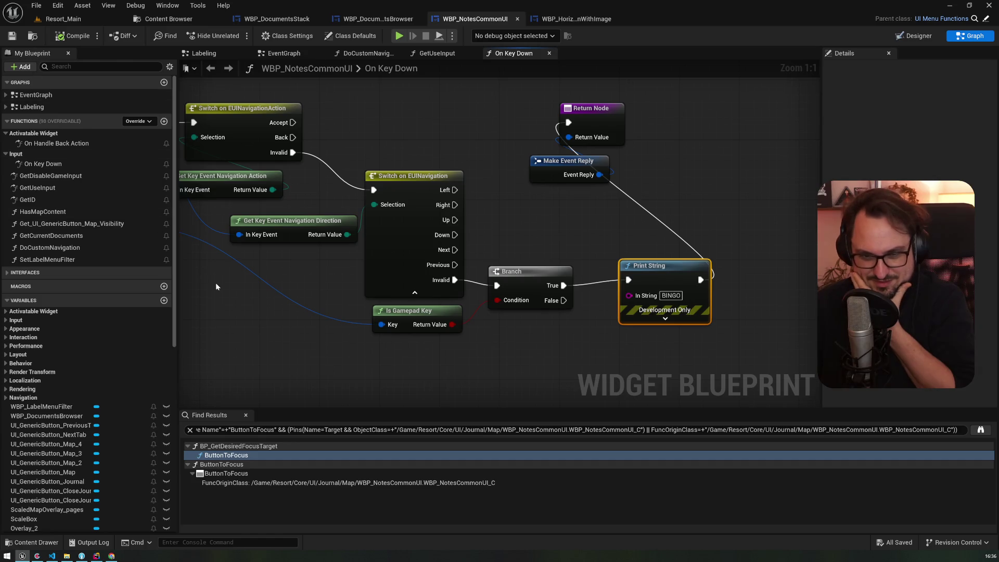
drag(285, 308, 346, 312)
mouse_move(209, 151)
mouse_down()
mouse_move(284, 315)
mouse_move(280, 302)
mouse_up()
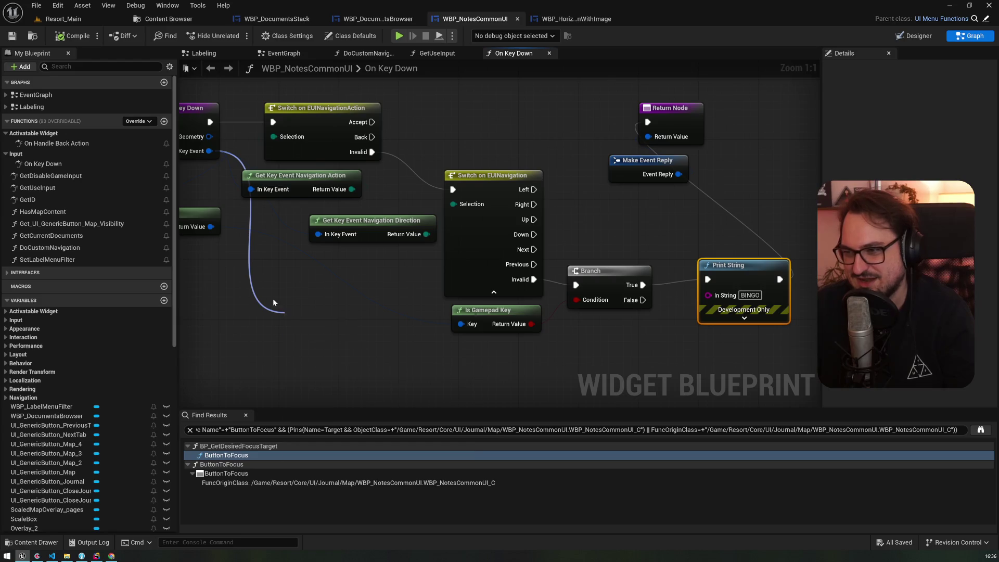
Add a Get Key Display Name node from Get Key's Return Value and compile
drag(279, 267, 328, 265)
drag(264, 227, 305, 292)
text(name)
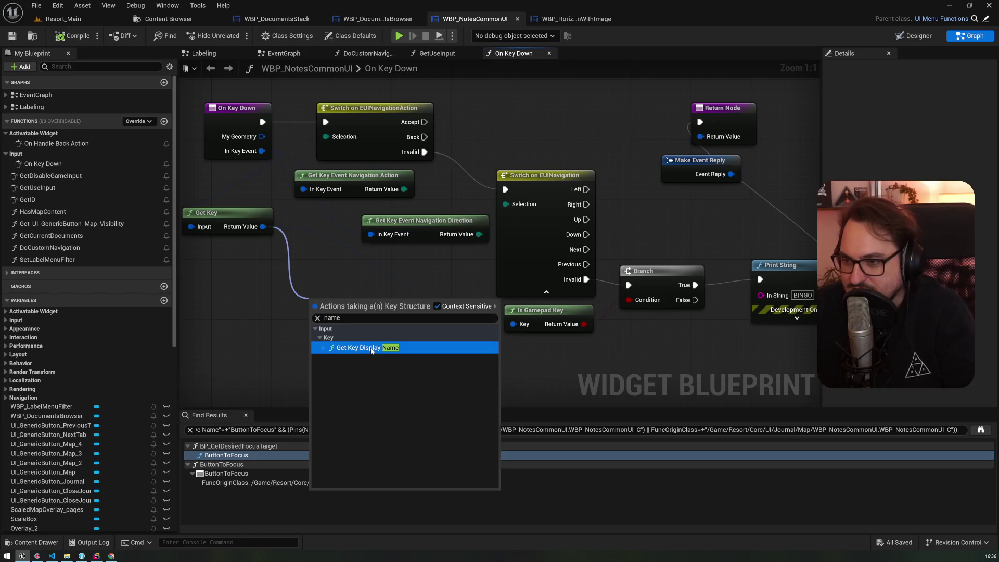
click(369, 349)
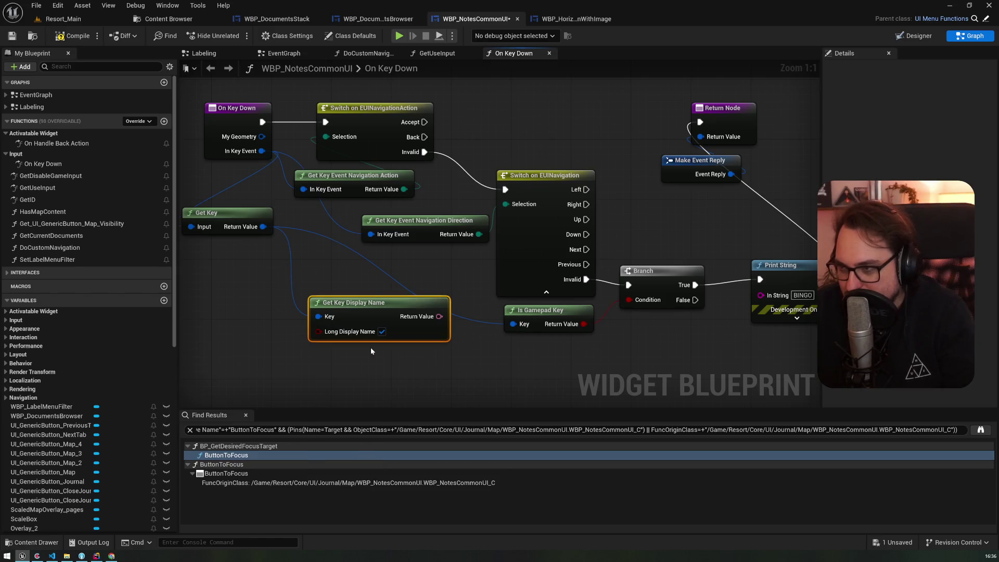
mouse_move(394, 327)
mouse_down()
mouse_move(431, 350)
mouse_move(627, 374)
mouse_move(760, 295)
mouse_up()
click(52, 38)
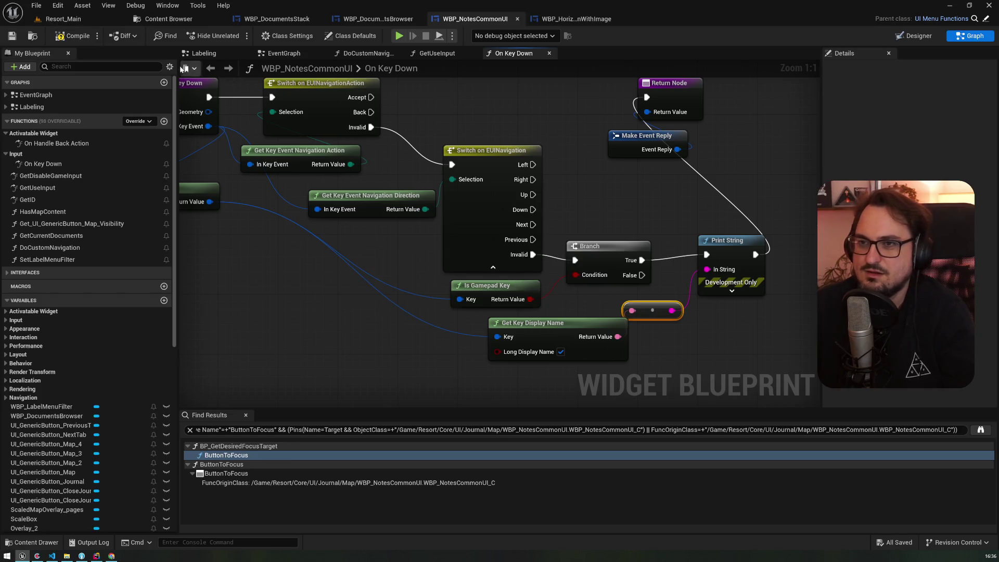
Remove the conversion node so the Print String text is 'BINGO', and move Get Key Display Name up
drag(705, 274, 656, 224)
key(Delete)
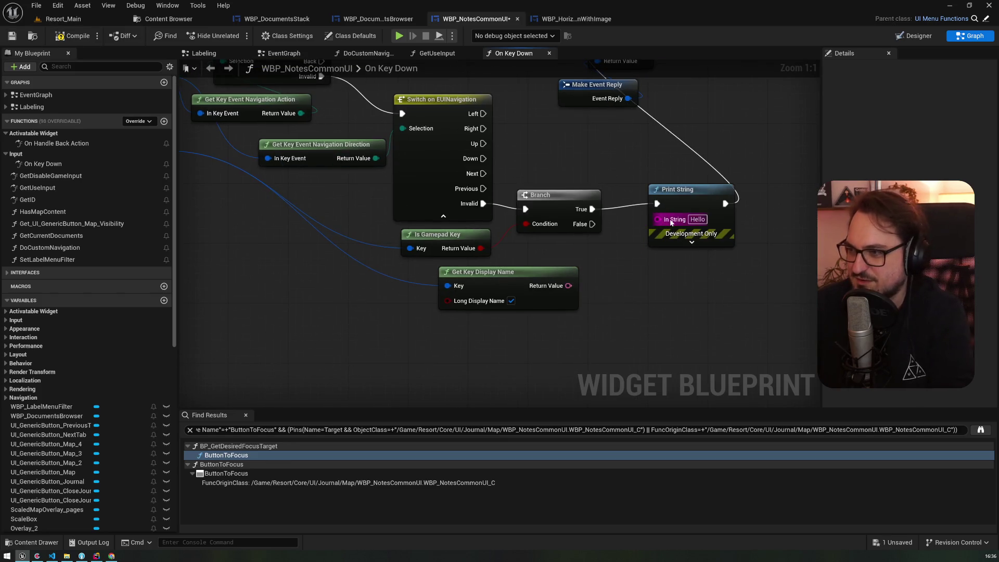
click(699, 219)
text(BINGO)
mouse_move(506, 251)
mouse_down()
mouse_move(593, 376)
mouse_move(315, 87)
mouse_up()
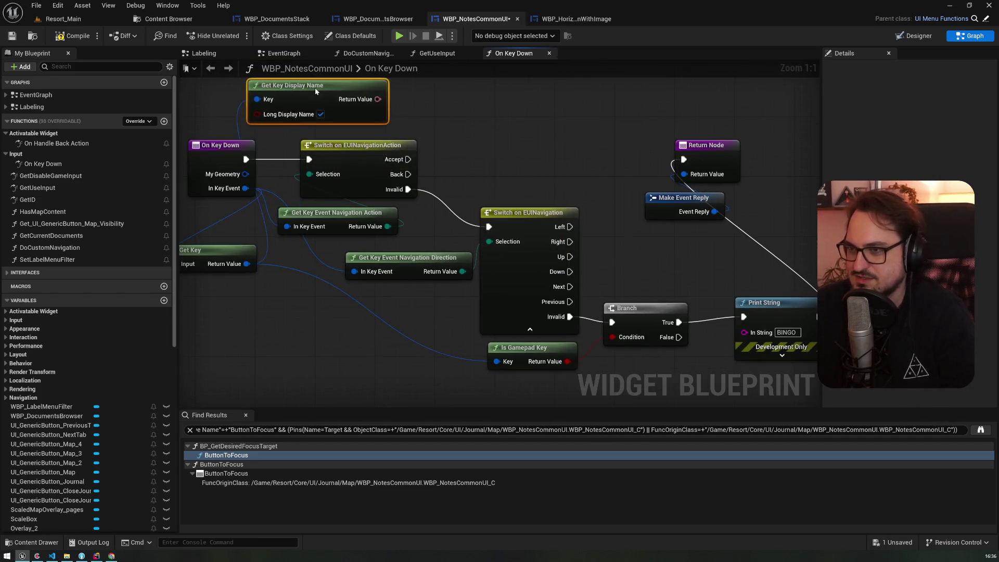
drag(306, 129, 379, 223)
Insert a Print String between On Key Down and Switch on EUINavigationAction
drag(444, 270, 410, 105)
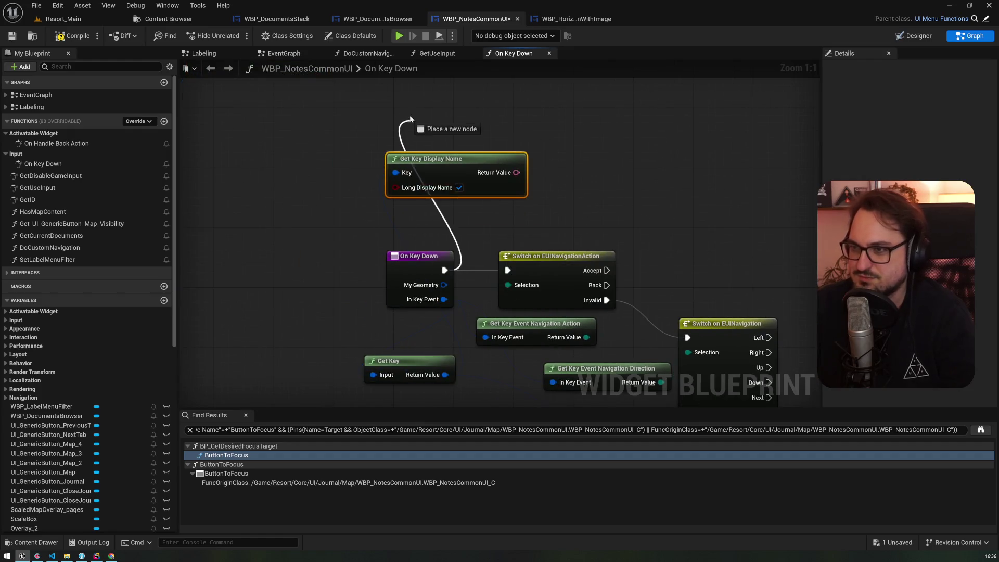
text(print)
key(Return)
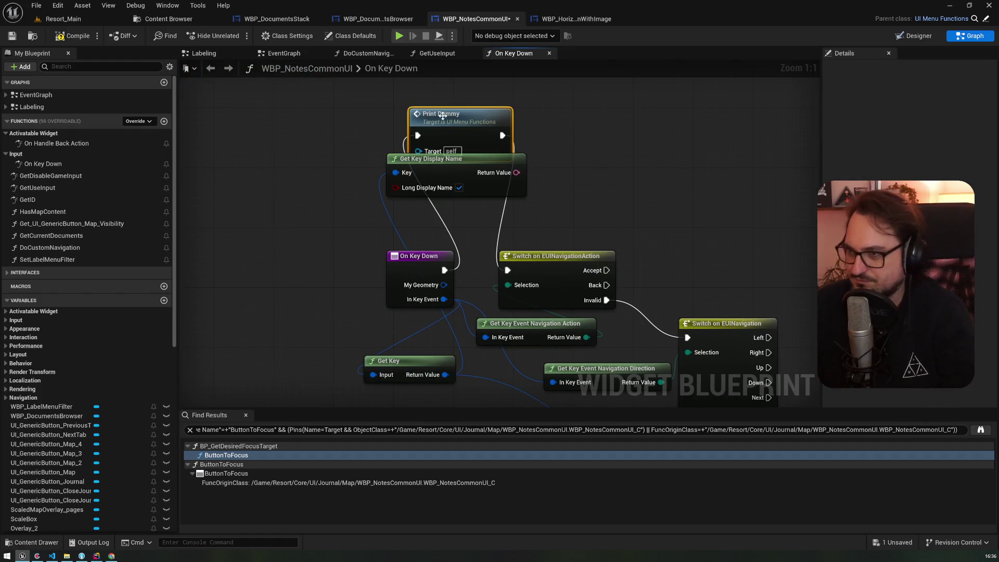
key(Delete)
mouse_move(444, 270)
mouse_down()
mouse_move(419, 190)
mouse_move(425, 106)
mouse_up()
text(prints)
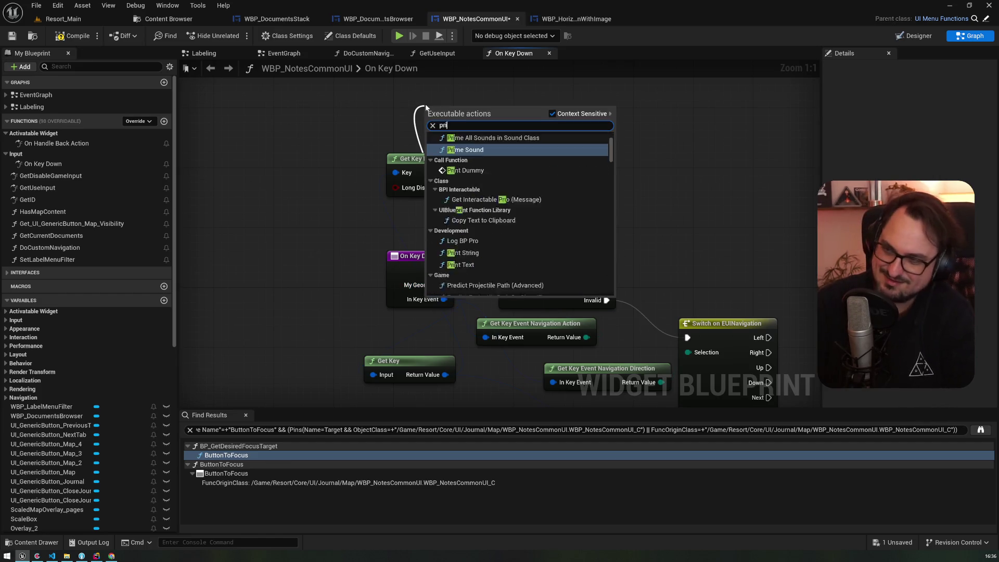
key(Return)
drag(500, 120, 507, 270)
mouse_move(461, 138)
mouse_down()
mouse_move(336, 163)
mouse_move(291, 130)
mouse_move(491, 131)
mouse_move(343, 110)
mouse_up()
Feed the new Print String an Append of 'Pressed' and the key's display name
text(append)
key(Return)
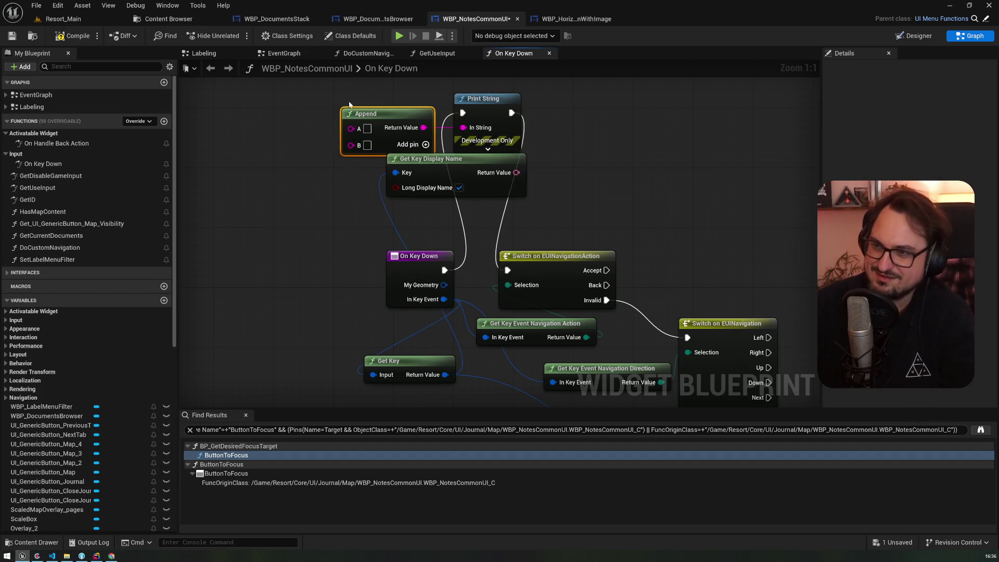
text(ressed)
drag(439, 161, 214, 169)
drag(292, 180, 352, 148)
drag(380, 115, 349, 114)
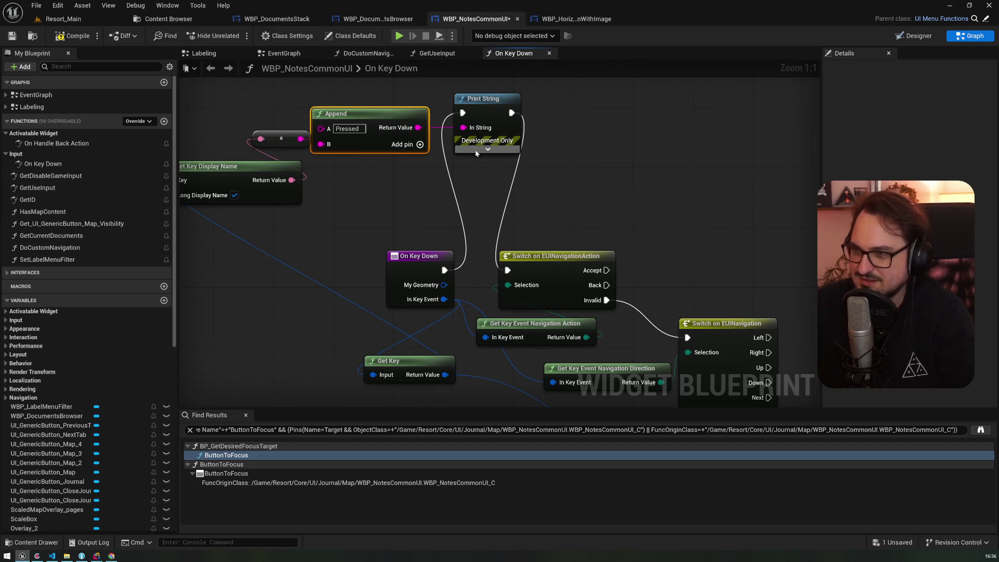
click(487, 149)
click(502, 174)
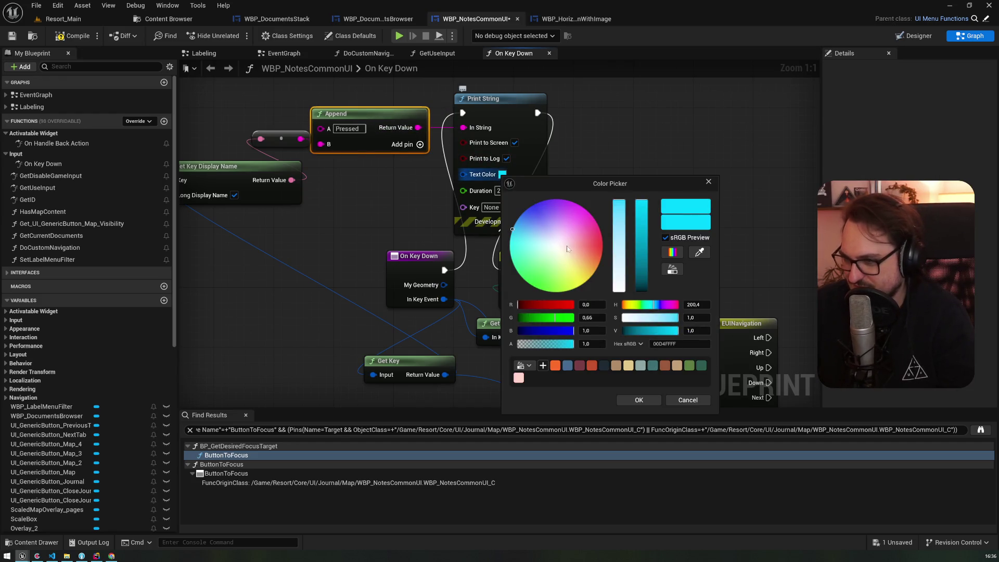
Set red-orange text colour on both the Pressed and BINGO Print Strings, then return to Resort_Main
drag(551, 245, 603, 249)
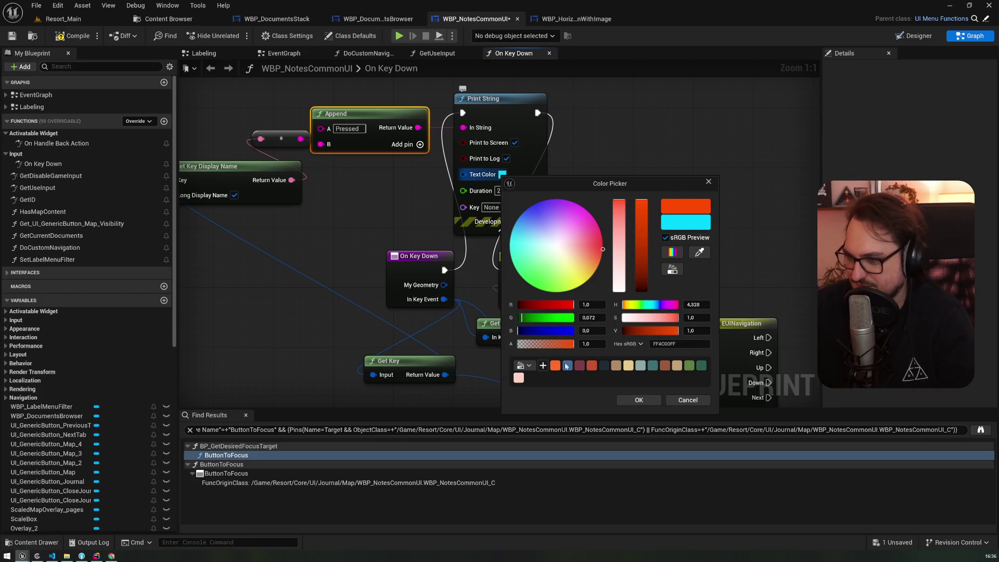
click(639, 400)
drag(565, 308, 250, 165)
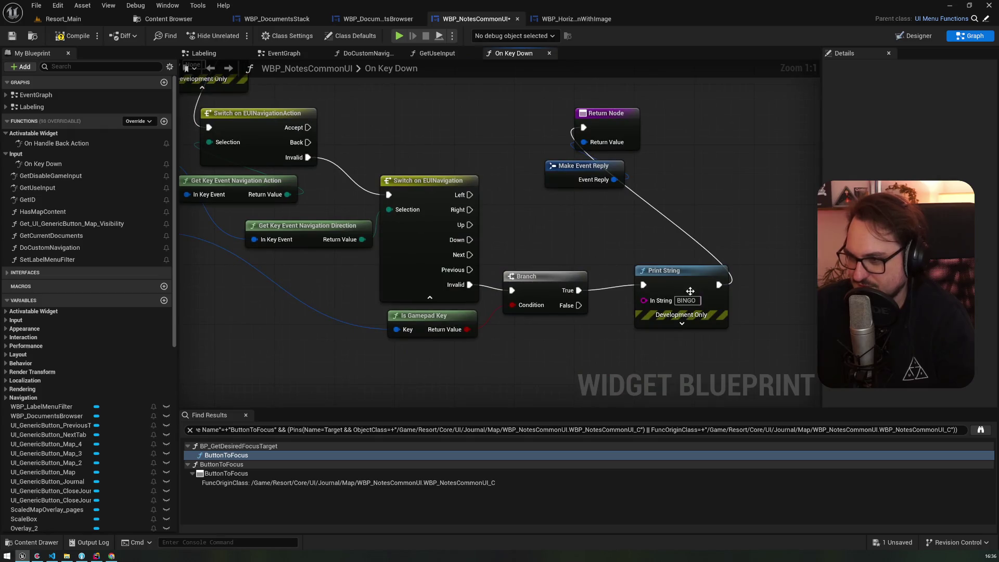
click(682, 323)
click(684, 350)
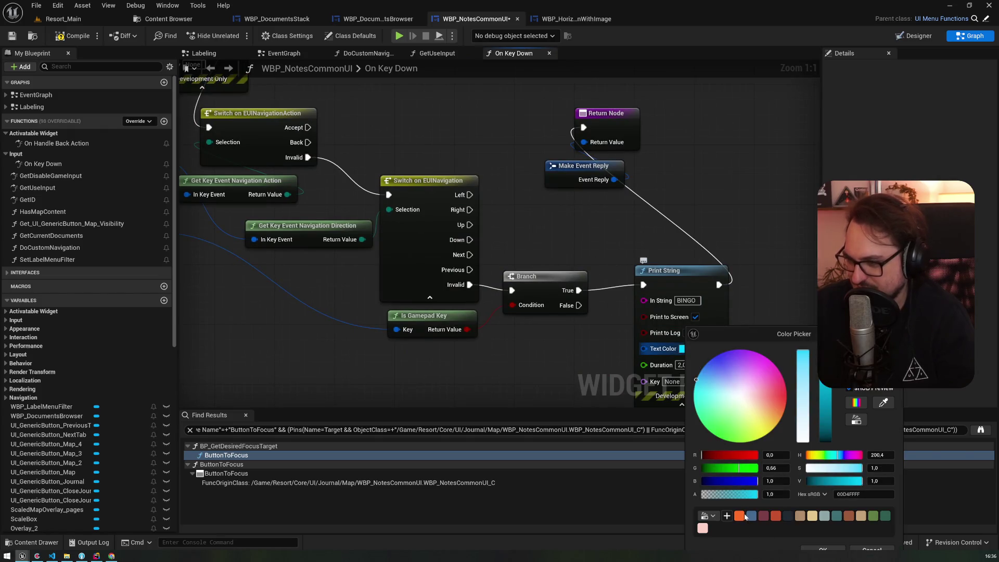
click(743, 516)
click(820, 550)
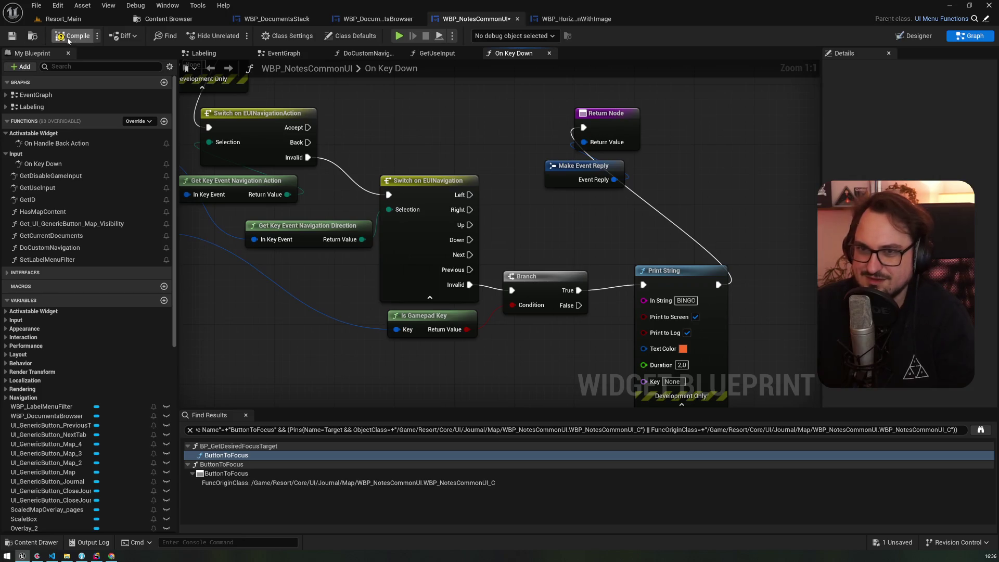
click(64, 19)
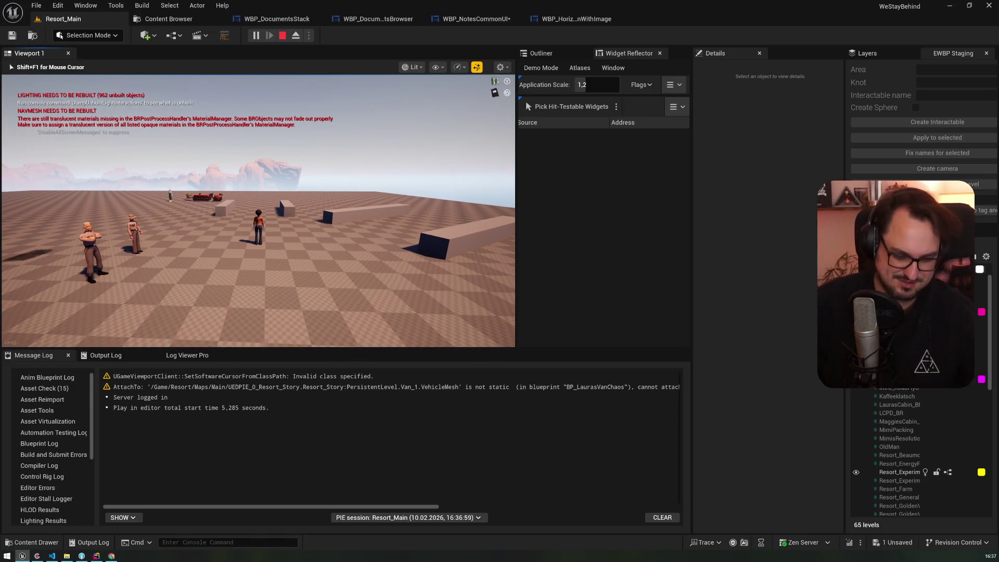
Open the in-game journal, flip between the letter and notes pages, then end the play session
key(j)
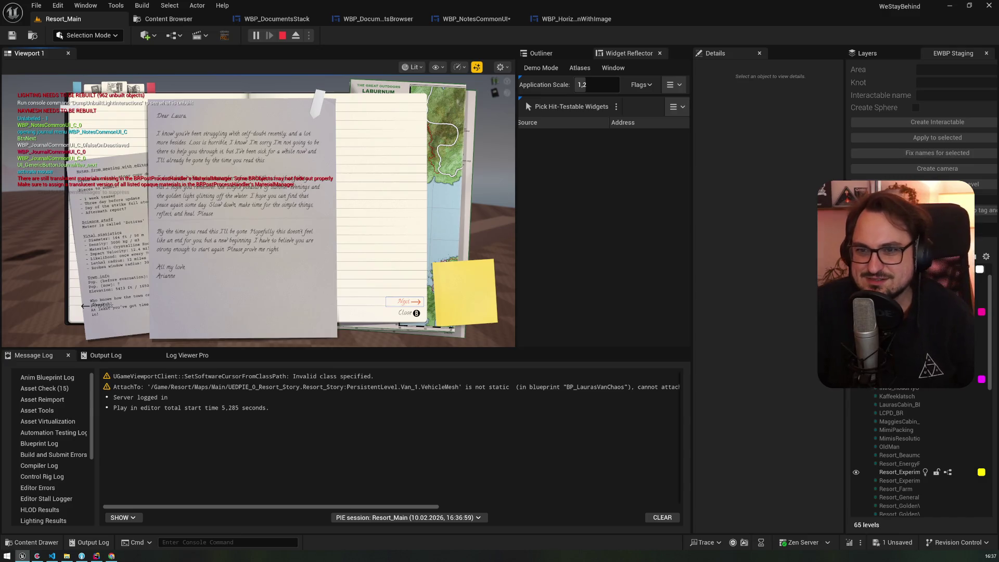
key(Left)
key(Right)
key(Left)
key(Right)
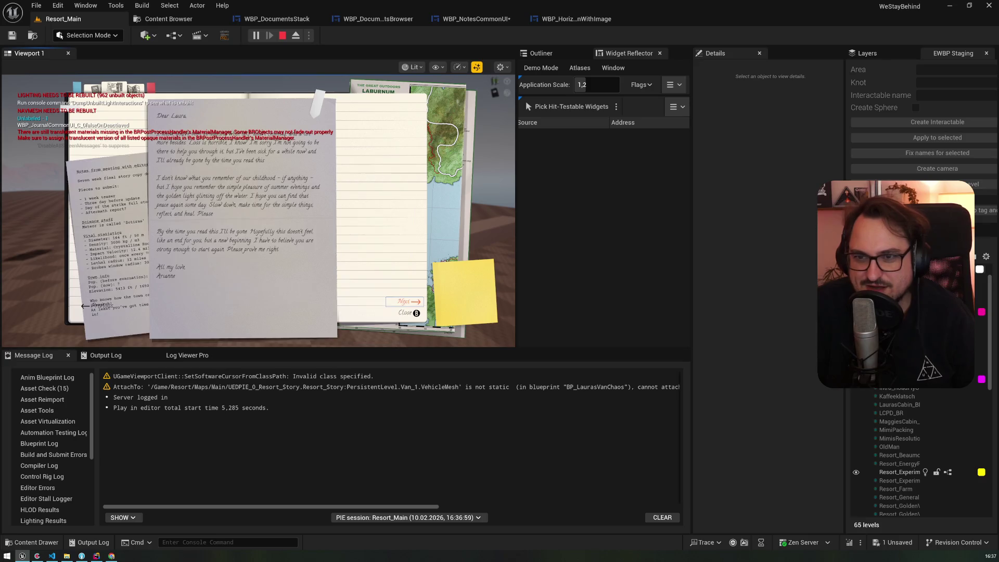
key(Left)
key(Right)
key(Left)
key(Right)
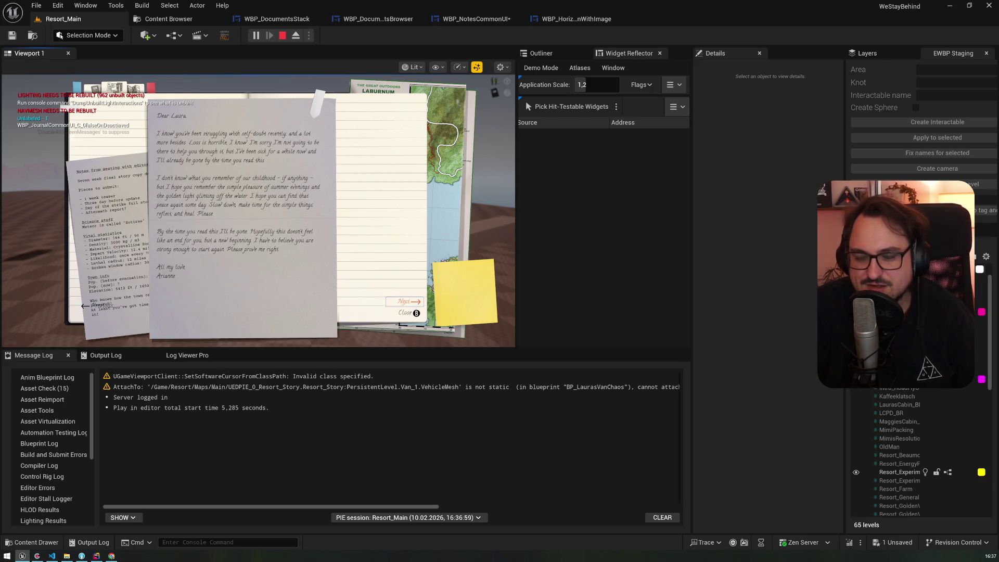
key(Left)
key(Right)
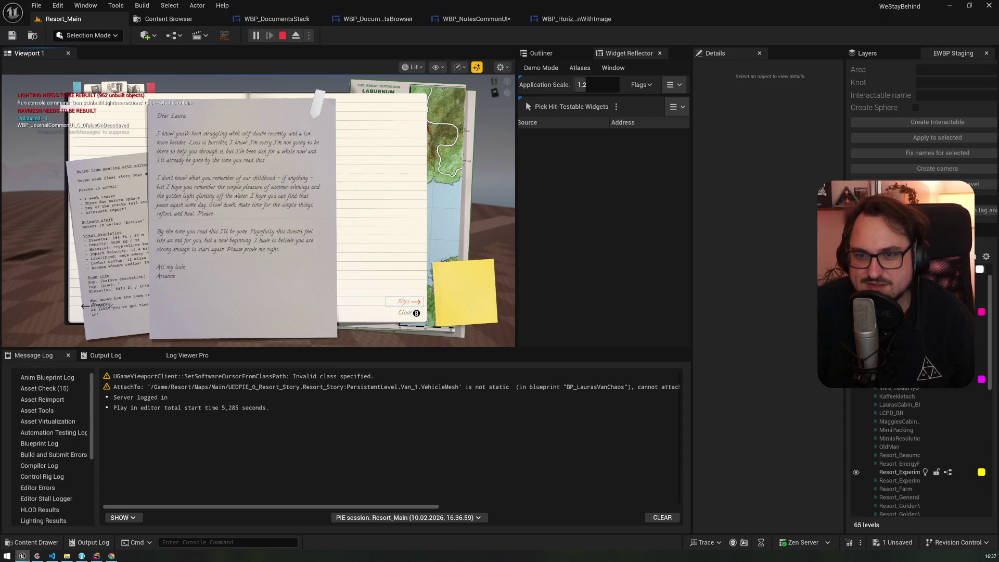
key(Left)
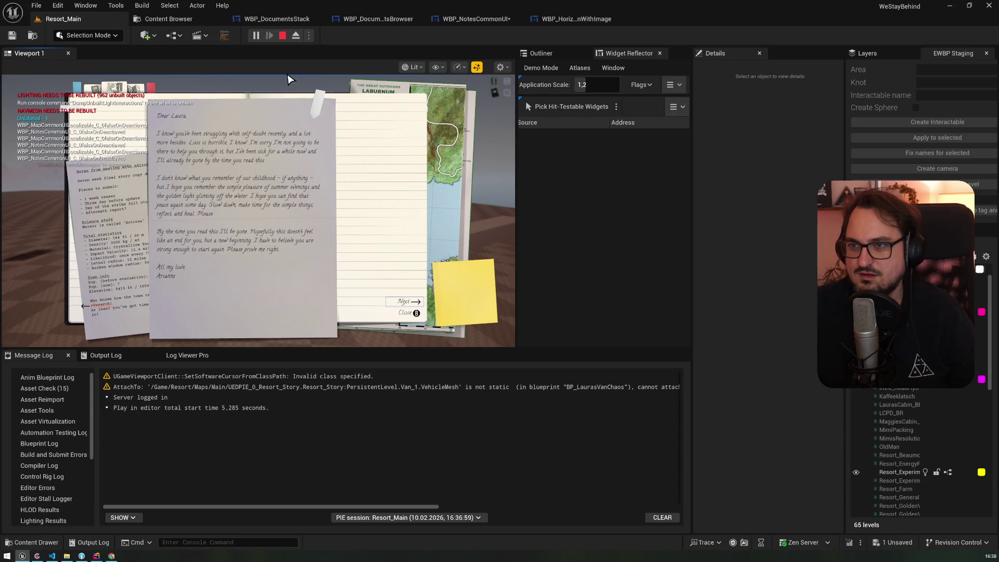
key(Escape)
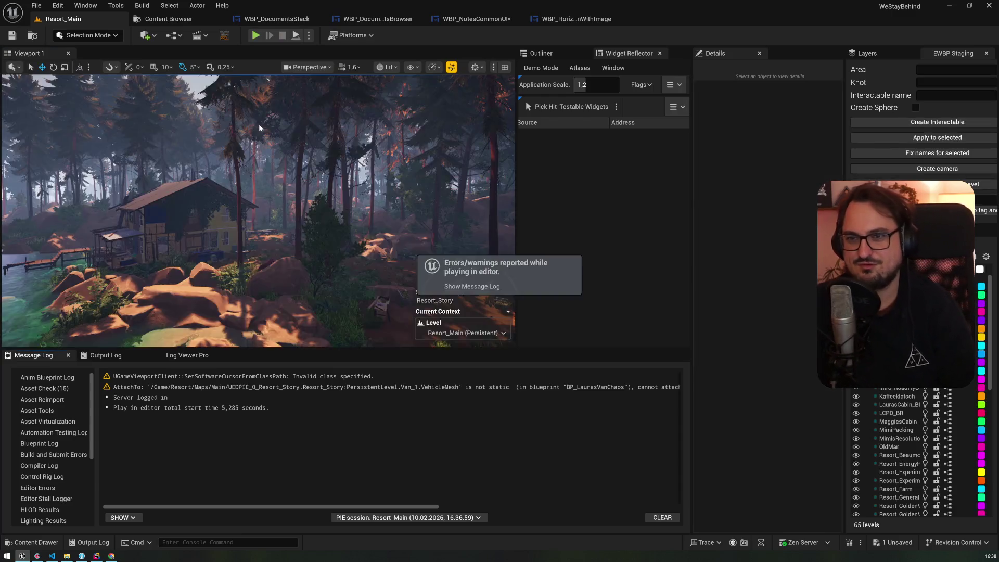
In WBP_NotesCommonUI's On Key Down graph, delete the old navigation, gamepad and Append/Print String nodes
click(454, 20)
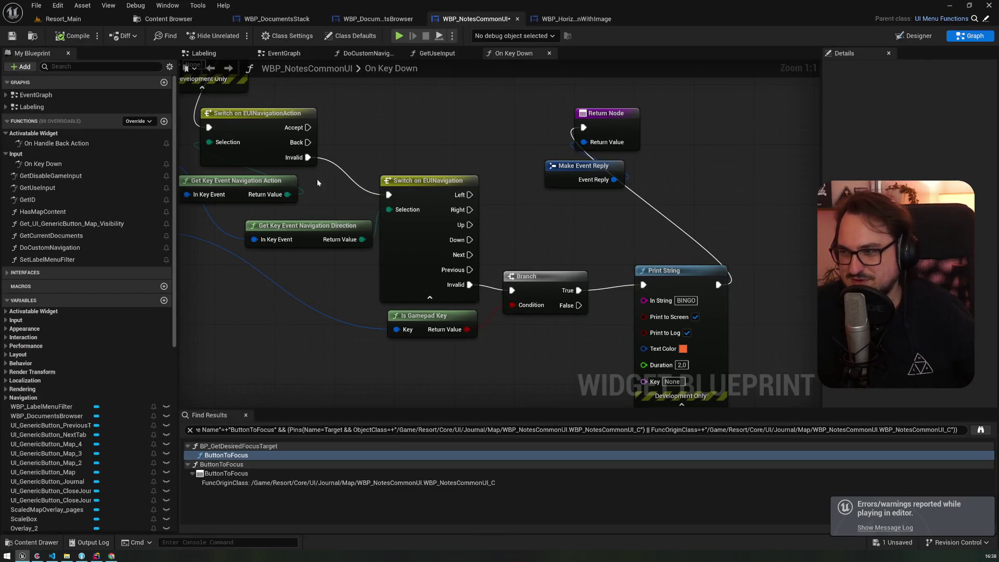
scroll(347, 204, down, 4)
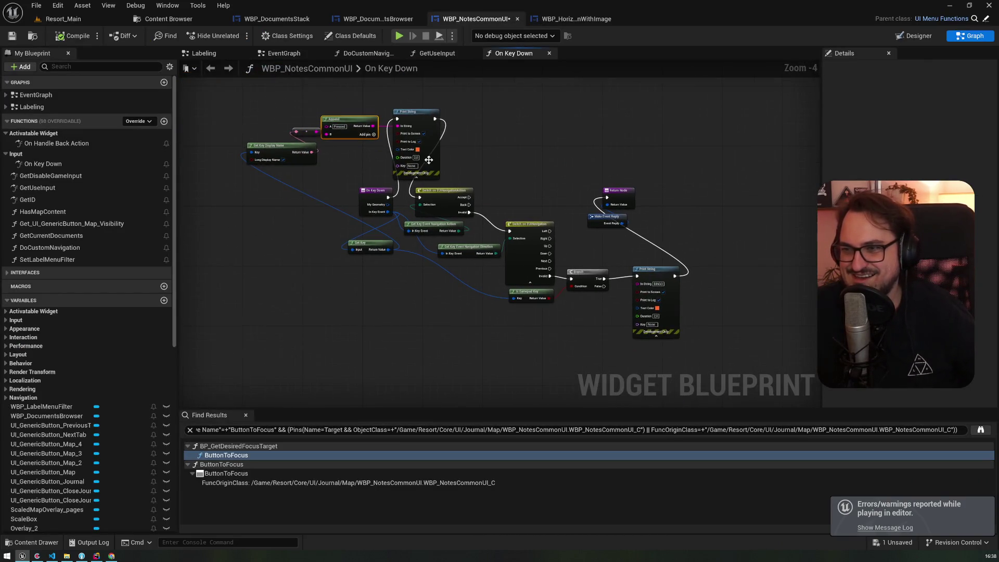
drag(412, 315, 551, 194)
key(Delete)
drag(347, 114, 357, 145)
key(Delete)
click(306, 131)
key(Delete)
Move Get Key Display Name next to Get Key and turn off Long Display Name
drag(422, 192, 312, 153)
drag(300, 151, 467, 264)
scroll(458, 250, up, 4)
click(421, 327)
Add a Print String after On Key Down that prints the key's display name, then start a play test
drag(324, 155, 471, 165)
text(print dummy)
key(Return)
key(Delete)
drag(324, 154, 483, 164)
text(print string)
key(Return)
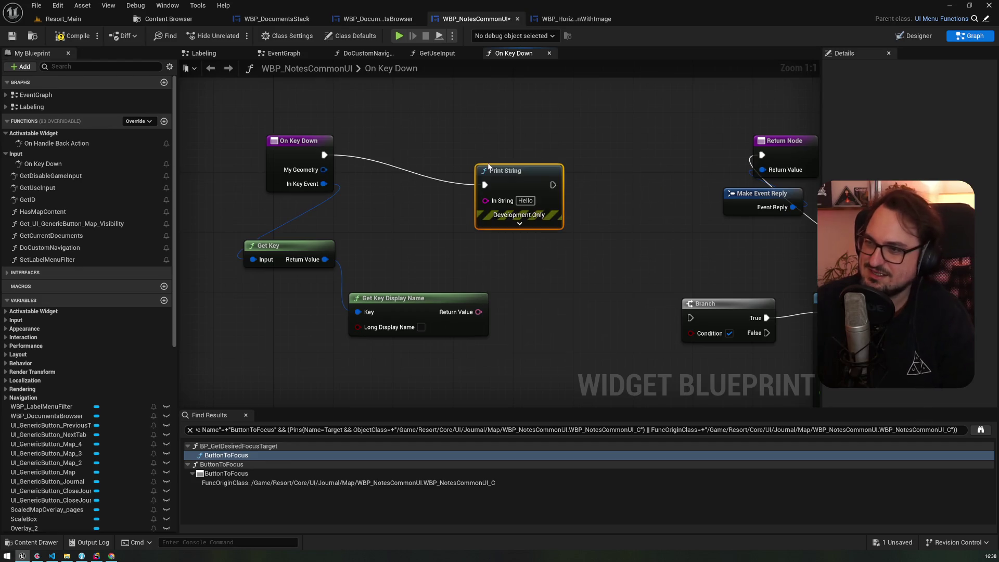
mouse_move(478, 313)
mouse_down()
mouse_move(486, 201)
mouse_move(763, 159)
mouse_up()
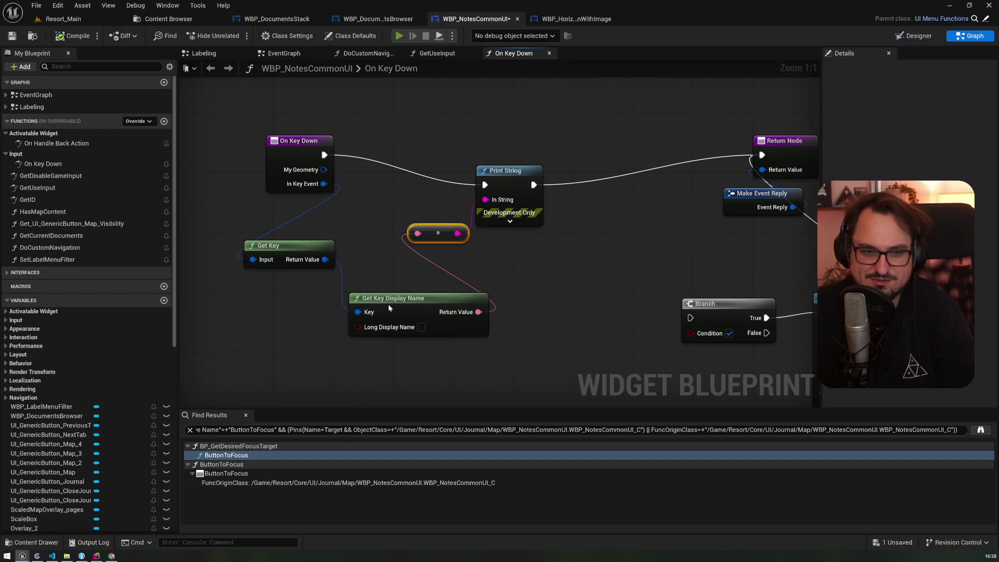
key(alt+p)
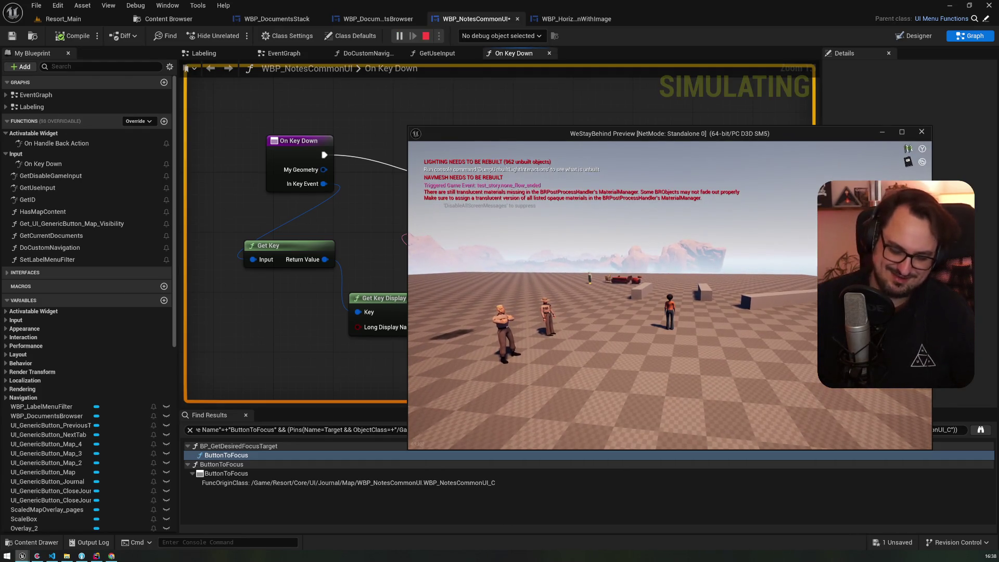
Open the journal in game to check printed key names, then stop the session
key(j)
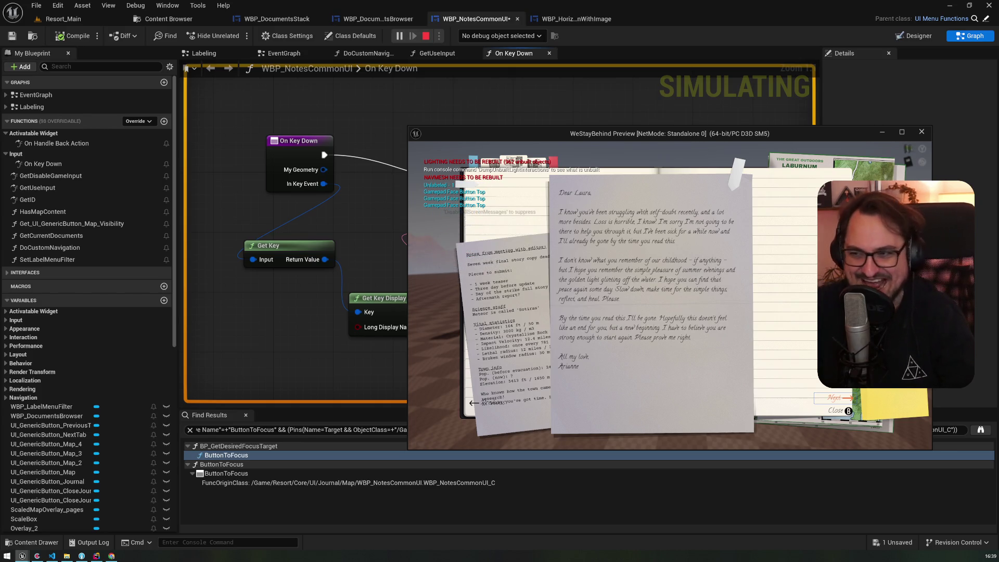
key(Escape)
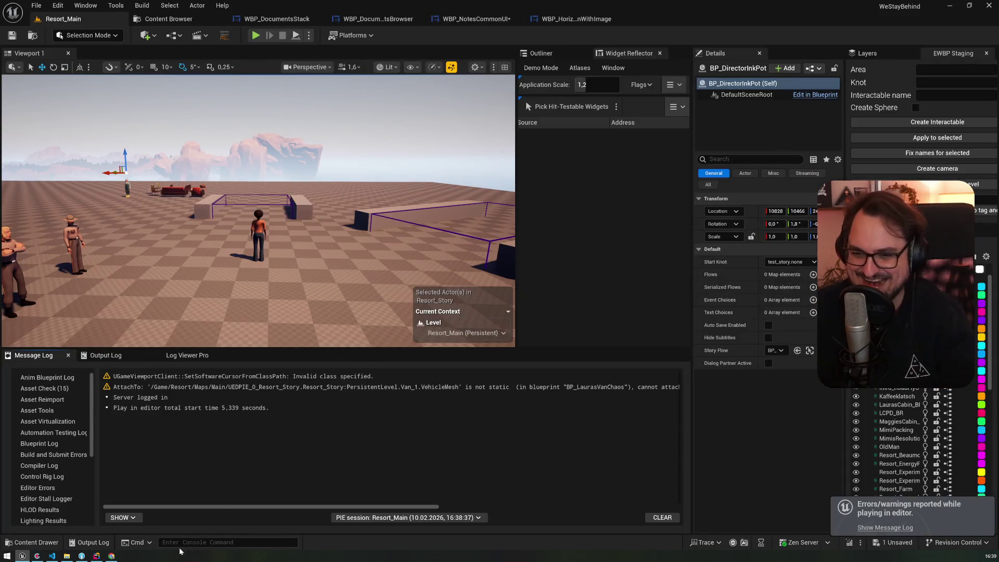
Look over the open widget tabs, return to On Key Down, and nudge Get Key Display Name up
click(474, 18)
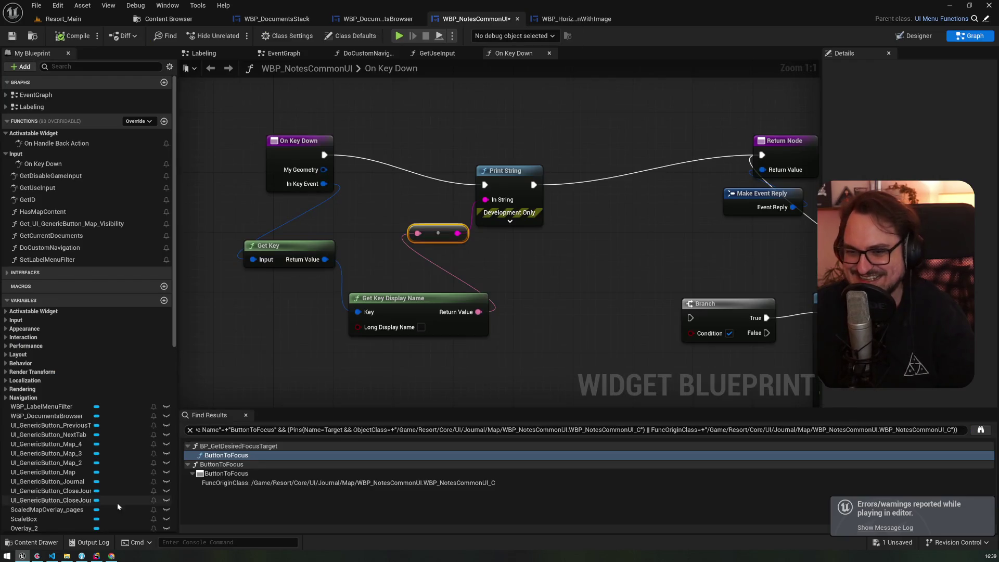
click(572, 19)
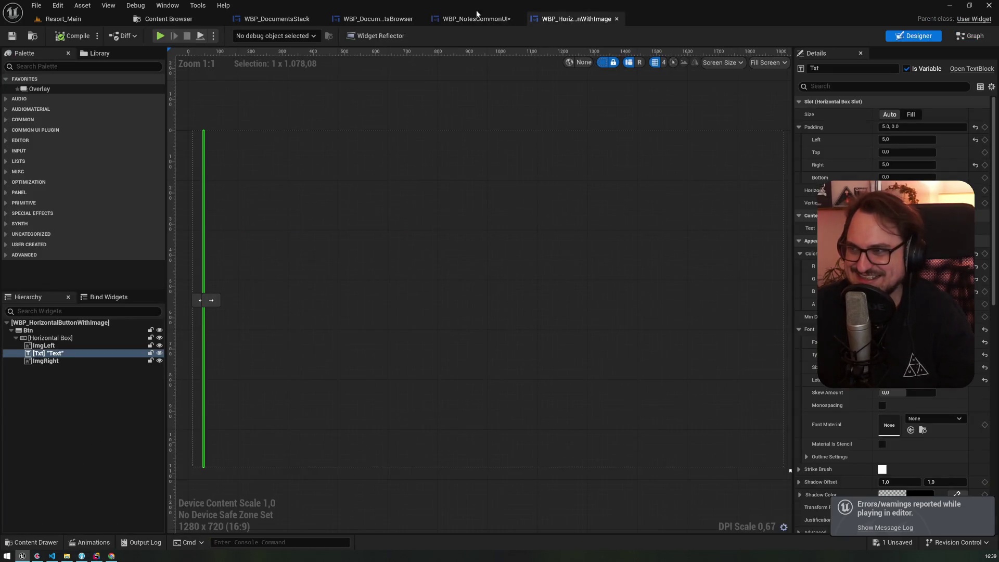
click(378, 19)
click(277, 18)
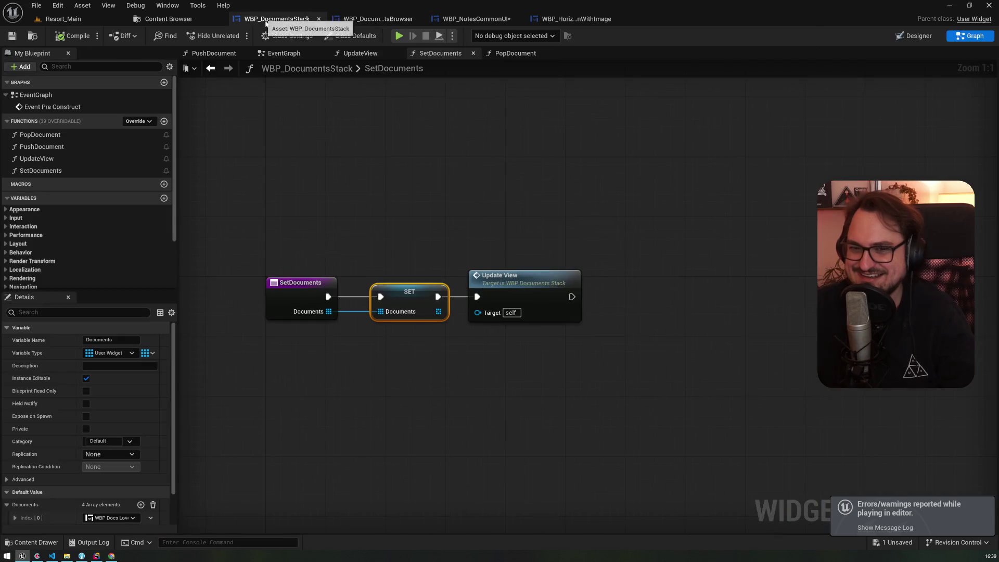
click(474, 19)
click(389, 315)
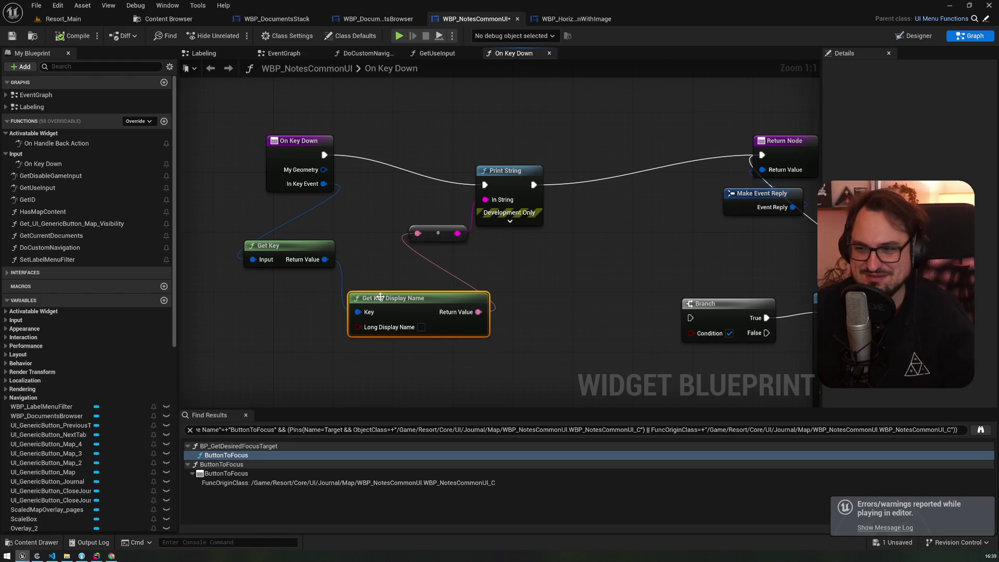
drag(392, 301, 399, 280)
Add an Is Digital node fed by Get Key's result and rearrange the nodes around Print String
drag(329, 324, 330, 325)
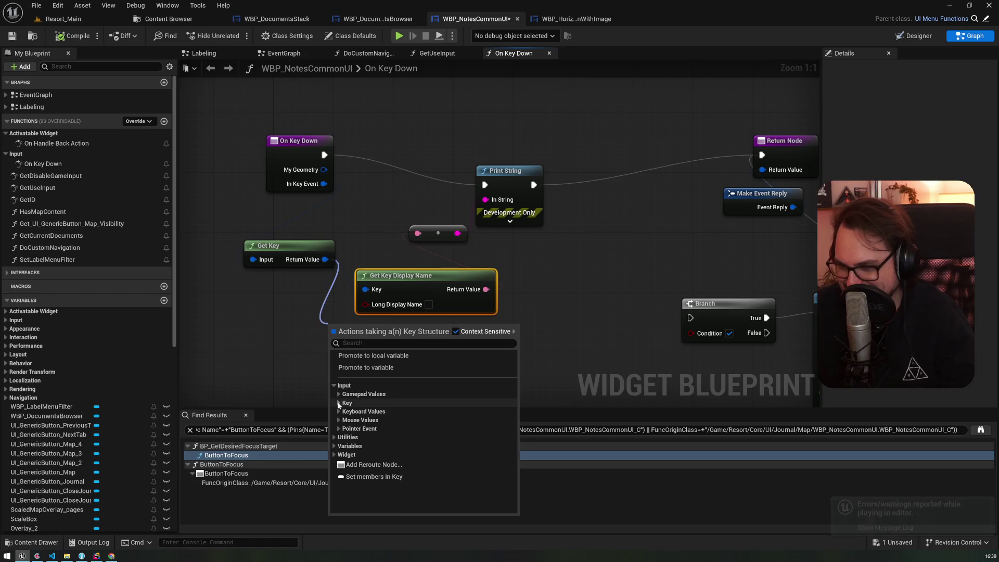
click(339, 402)
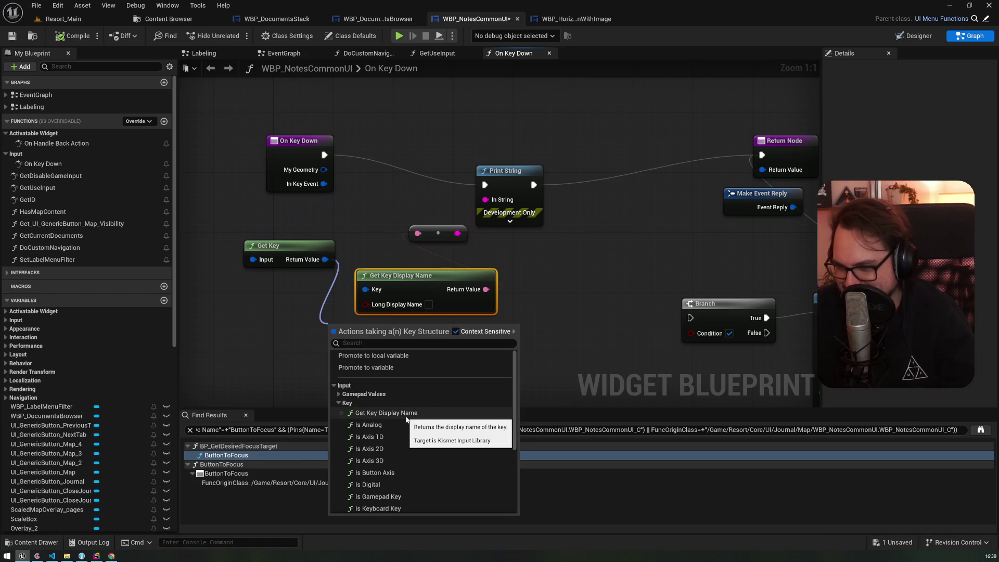
scroll(406, 419, down, 3)
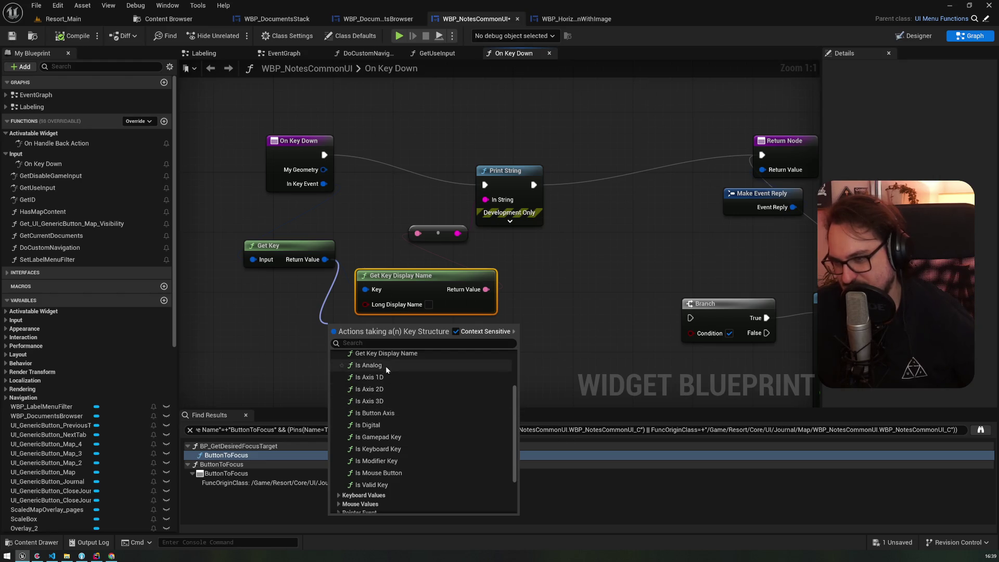
scroll(387, 365, up, 1)
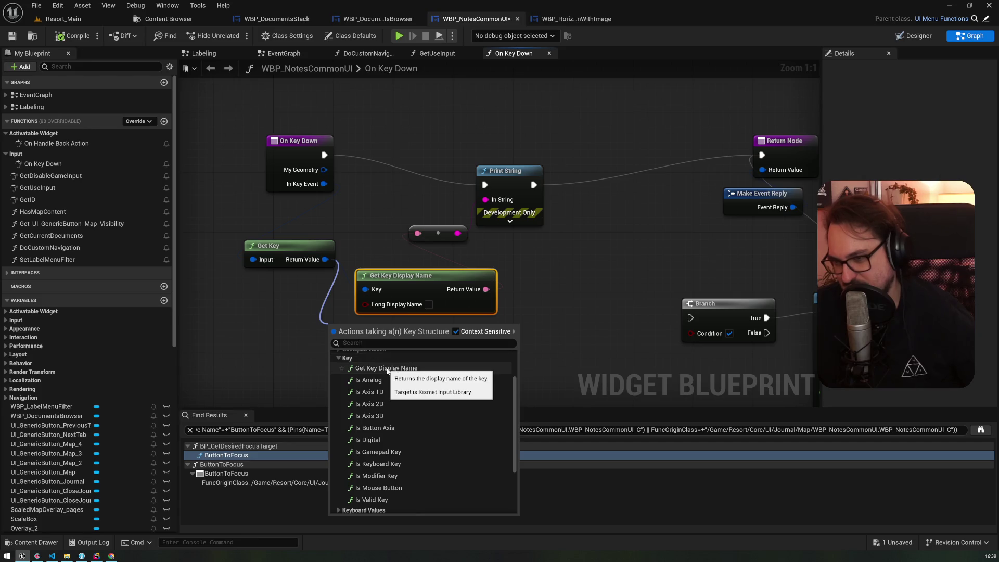
click(377, 441)
click(510, 220)
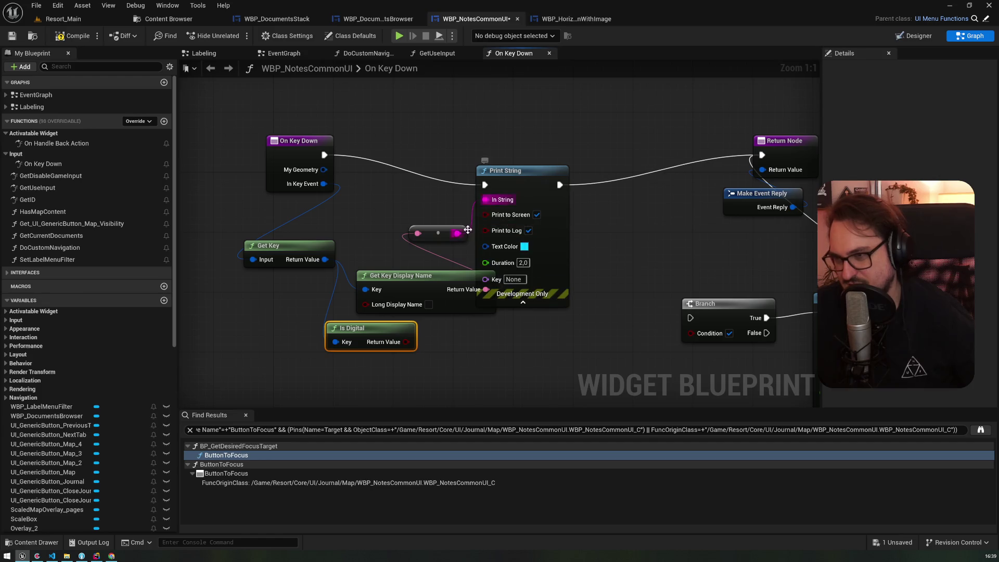
drag(450, 226, 420, 196)
drag(508, 205, 574, 198)
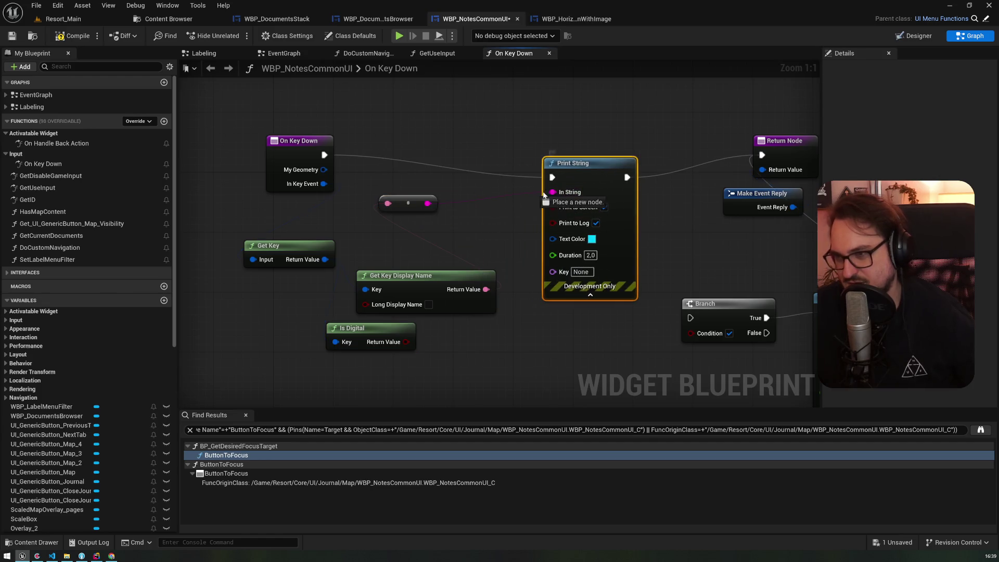
Add a three-input Append joining the key name and Is Digital result into Print String, then play-test
drag(427, 203, 498, 197)
text(append)
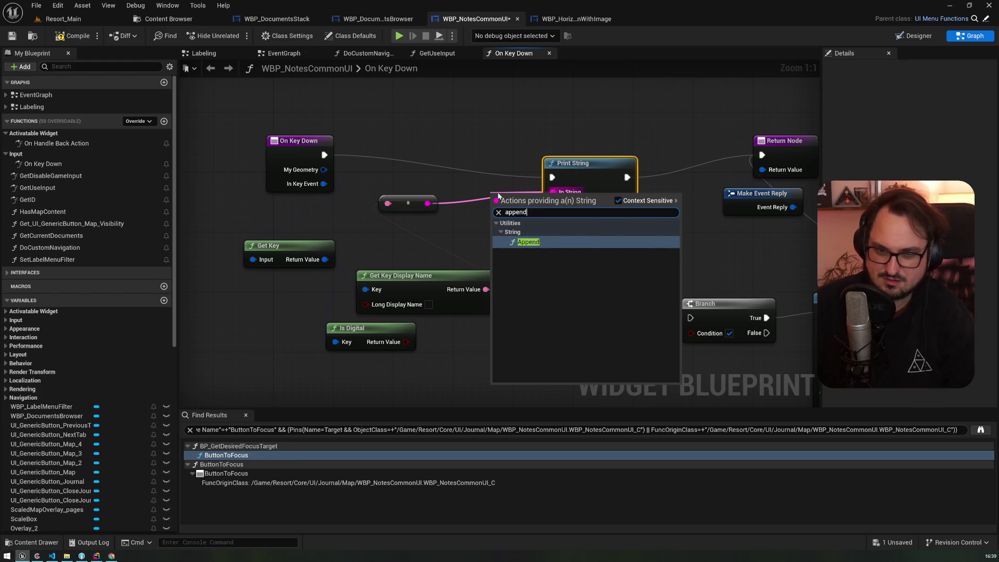
key(Return)
drag(531, 188, 478, 173)
mouse_move(408, 203)
mouse_down()
mouse_move(370, 195)
mouse_move(444, 193)
mouse_up()
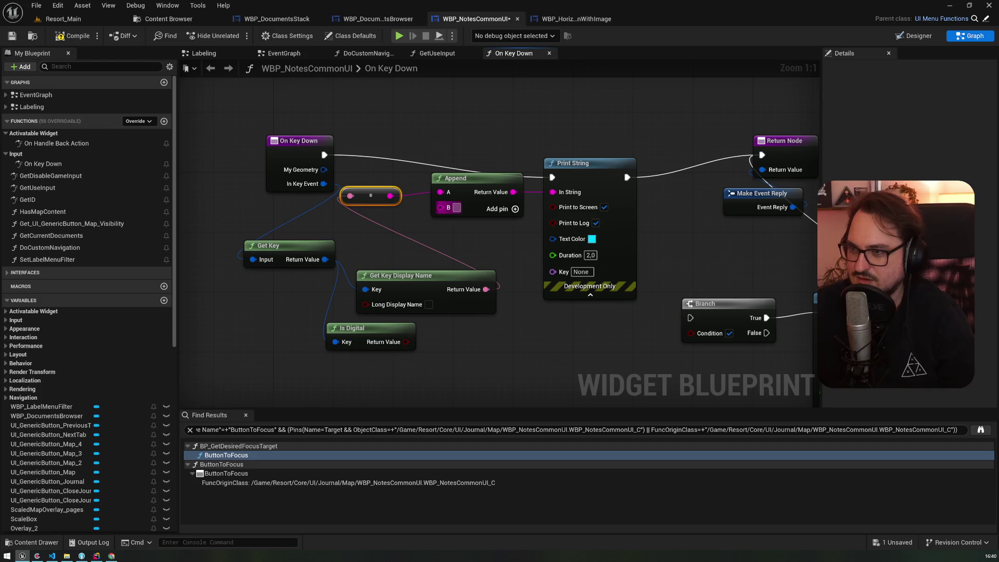
click(498, 209)
drag(406, 342, 443, 224)
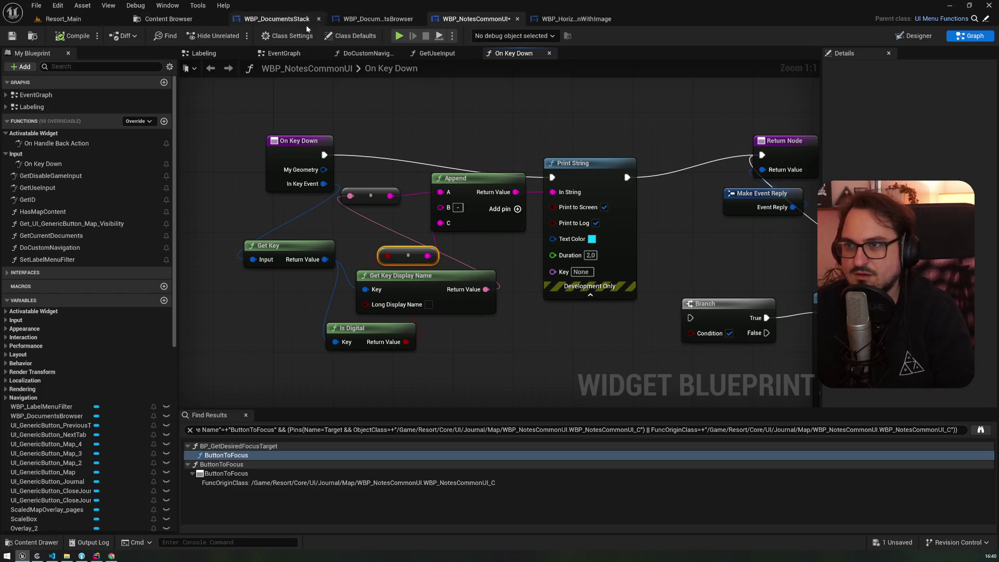
click(395, 36)
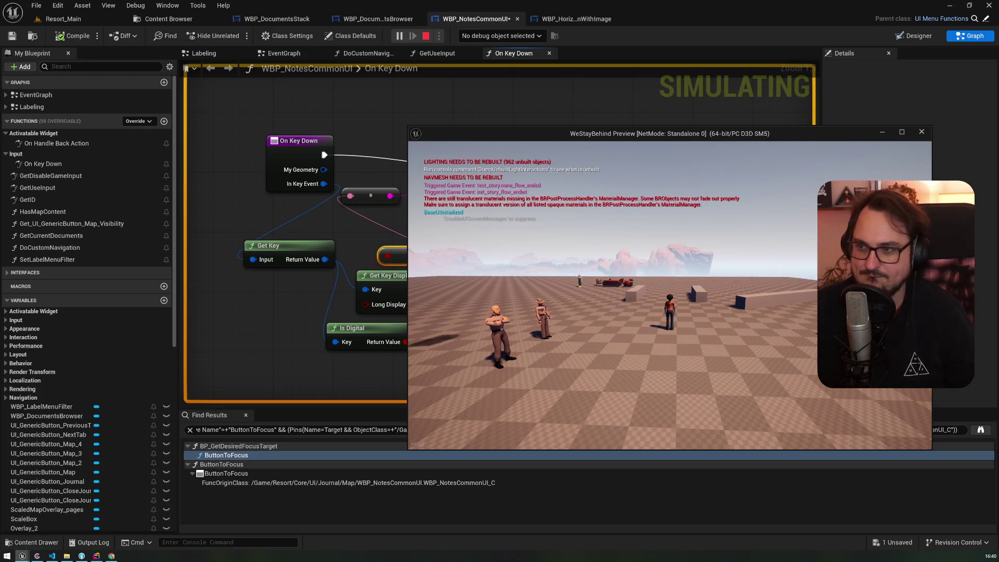
Open the journal and press face buttons and the left trigger, switching to the map and back
key(j)
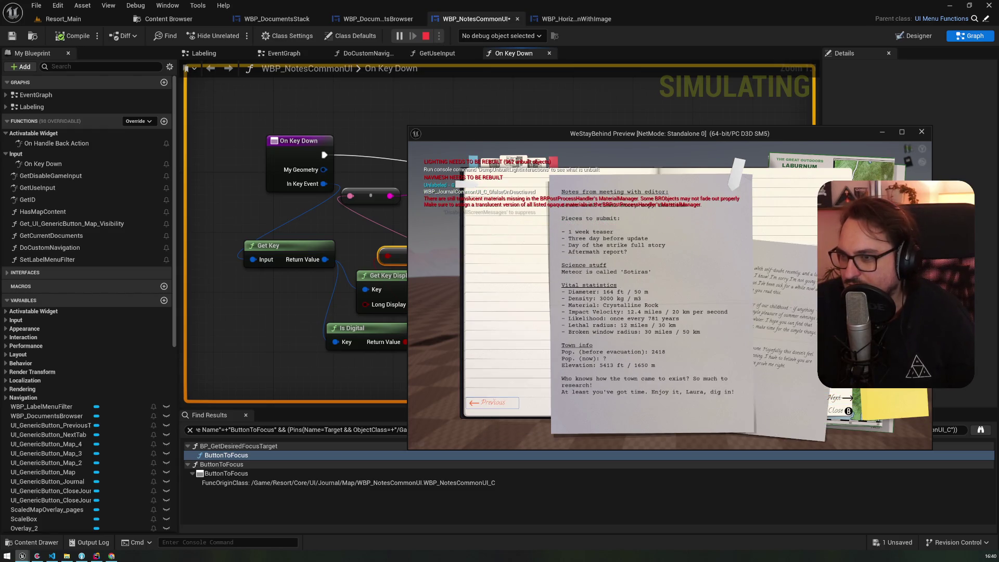
key(Escape)
key(Escape)
key(Escape)
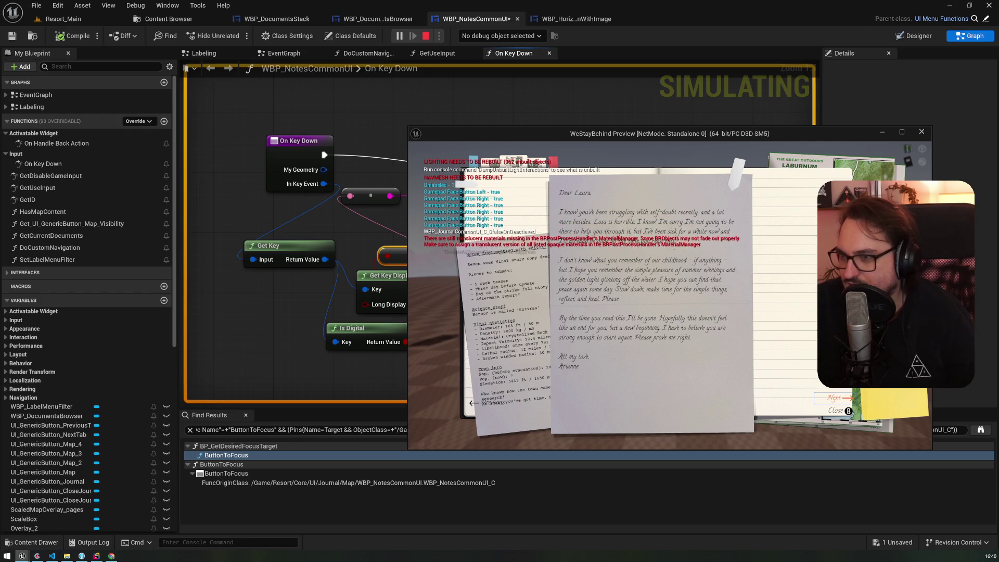
key(Left)
key(Left)
key(Left)
key(Up)
key(Up)
key(Up)
key(Up)
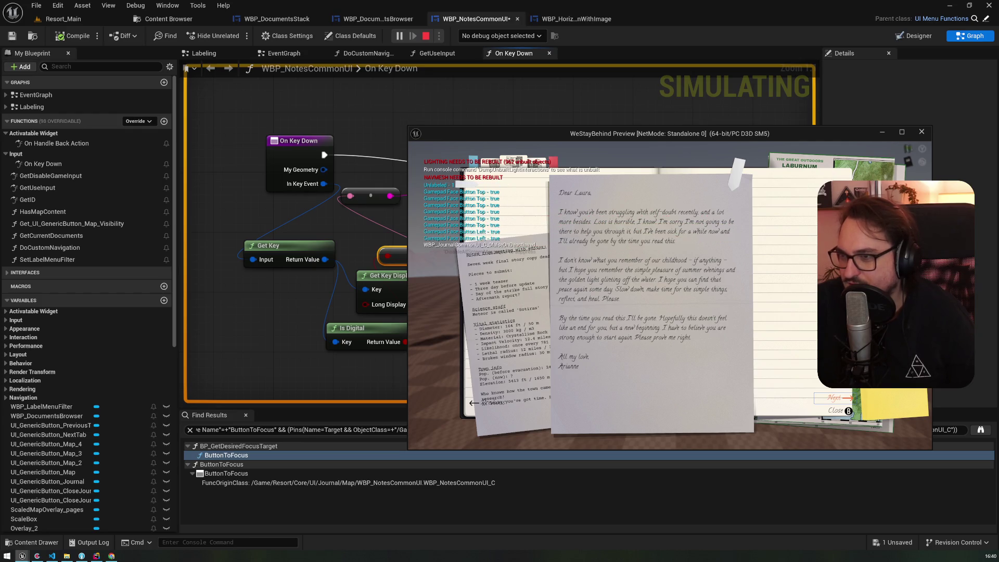
key(q)
key(q)
key(q)
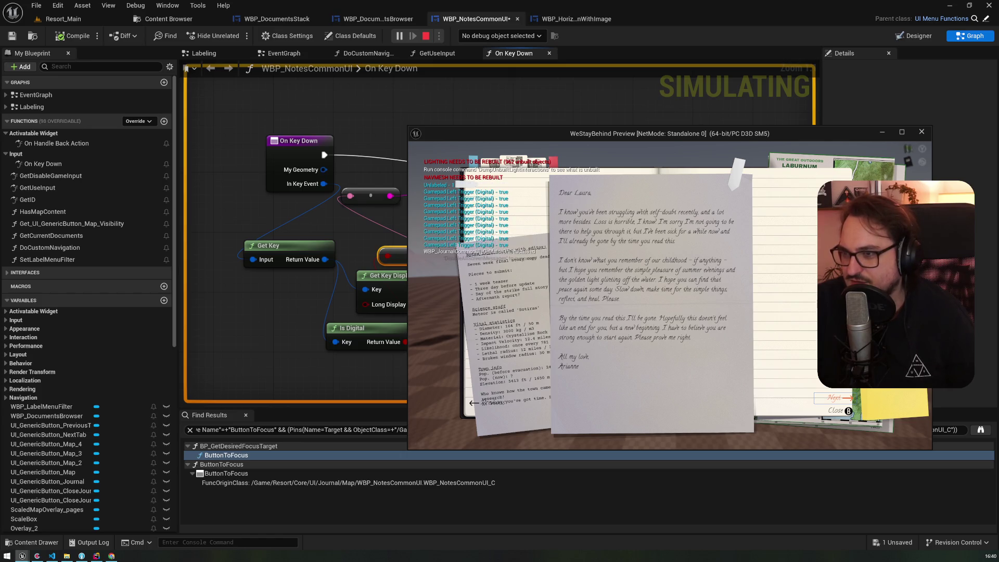
key(e)
key(Tab)
Retest the triggers and face buttons, then stop the session and return to the On Key Down graph
key(q)
key(q)
key(q)
key(e)
key(e)
key(e)
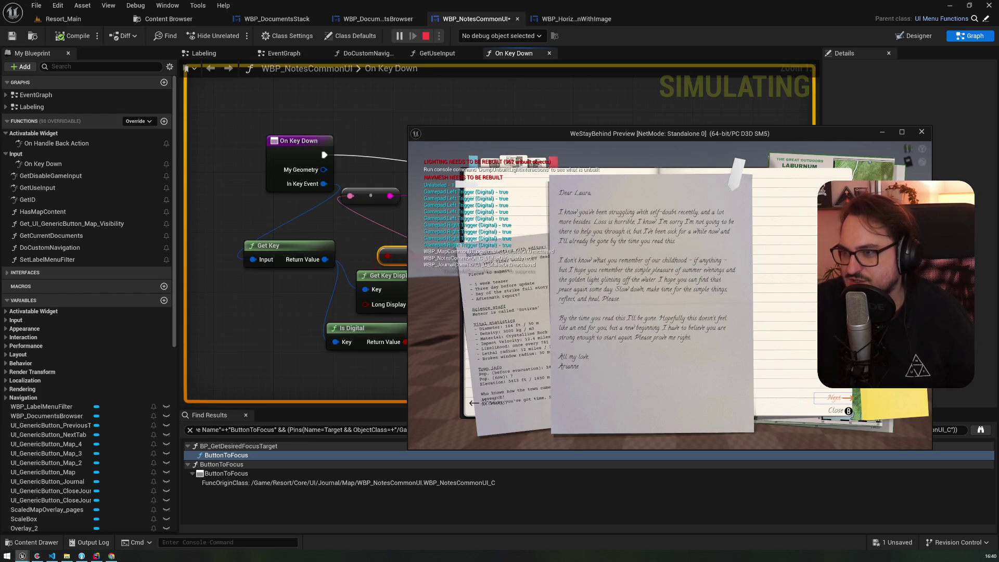
key(x)
key(x)
key(y)
key(y)
key(y)
key(b)
key(x)
key(x)
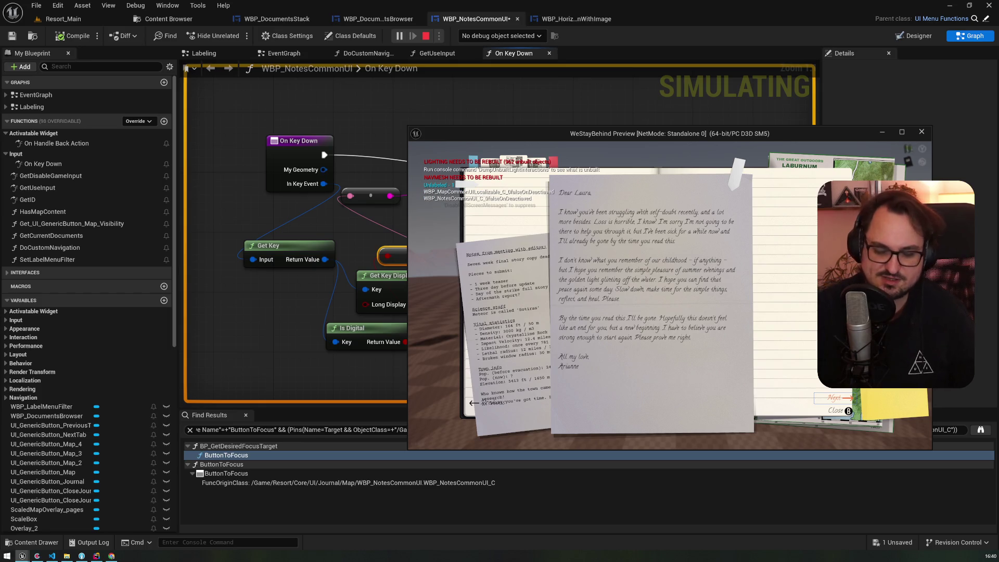
key(Escape)
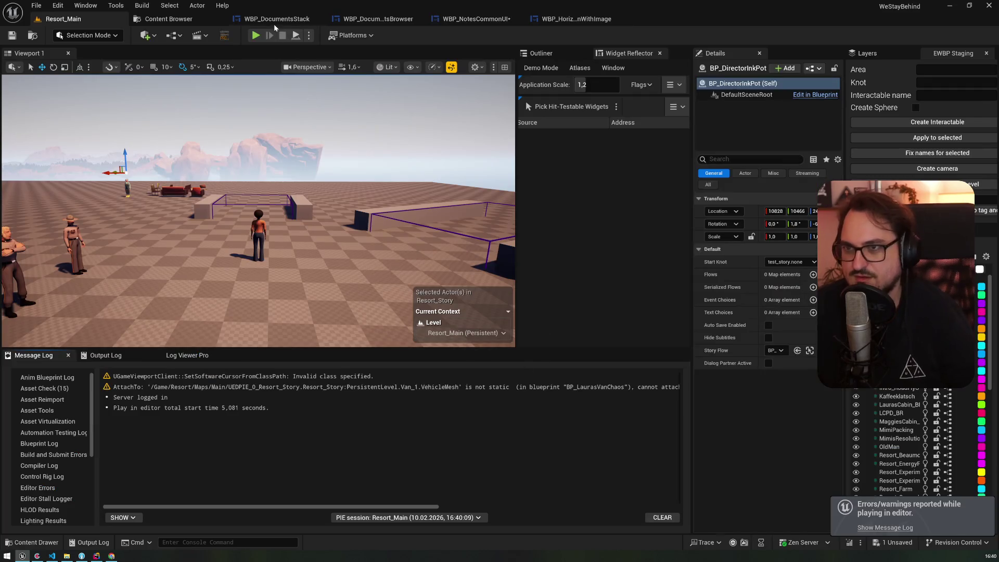
click(468, 19)
Rearrange the On Key Down nodes and delete the Is Digital node
mouse_move(475, 299)
mouse_down()
mouse_move(253, 247)
mouse_move(489, 208)
mouse_up()
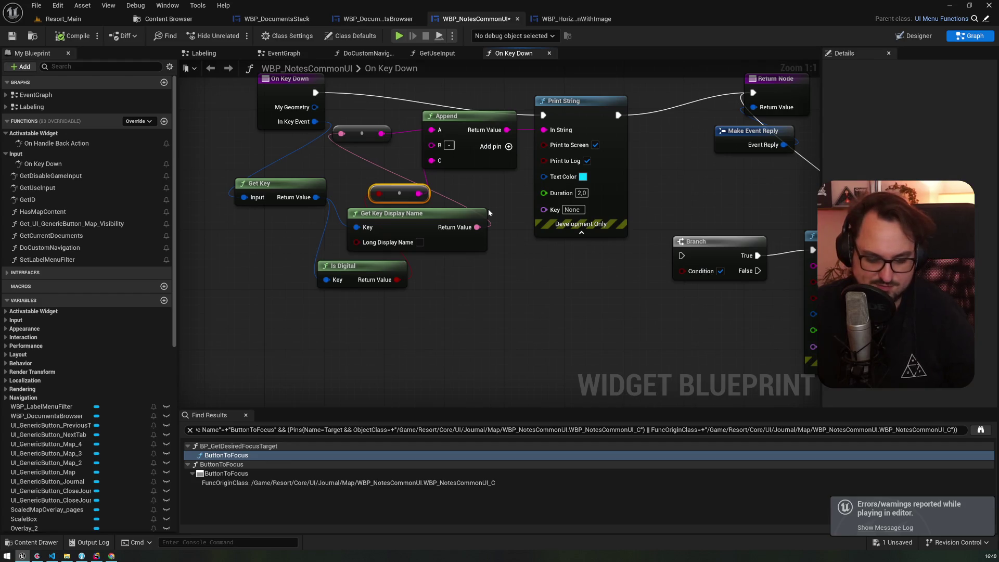
drag(390, 219, 376, 226)
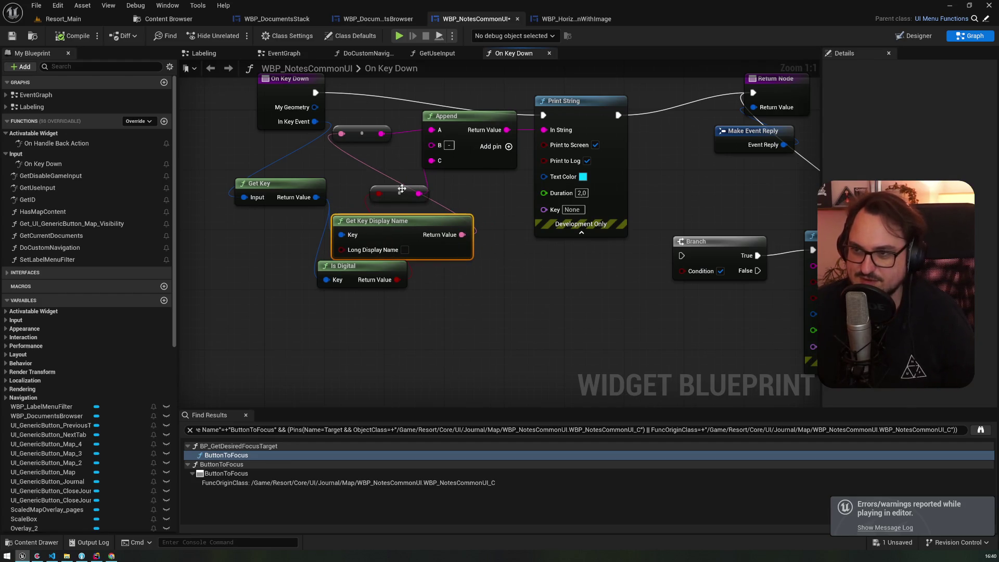
drag(401, 190, 425, 162)
drag(446, 228, 469, 220)
click(399, 269)
key(Delete)
Add Input > Key > Is Axis 1D from Get Key, wire it to the Select condition, and play-test
drag(361, 200, 351, 285)
click(356, 346)
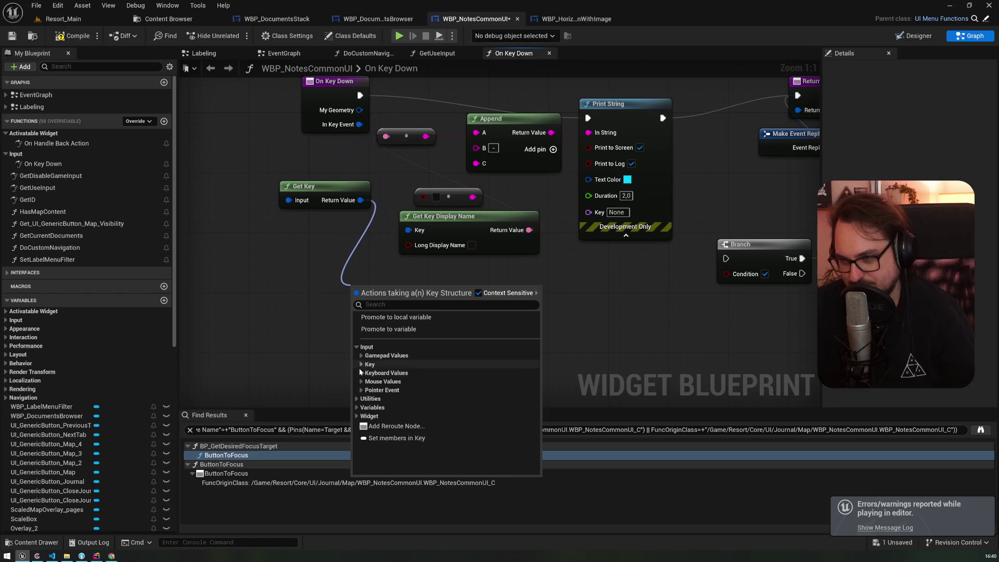
click(362, 364)
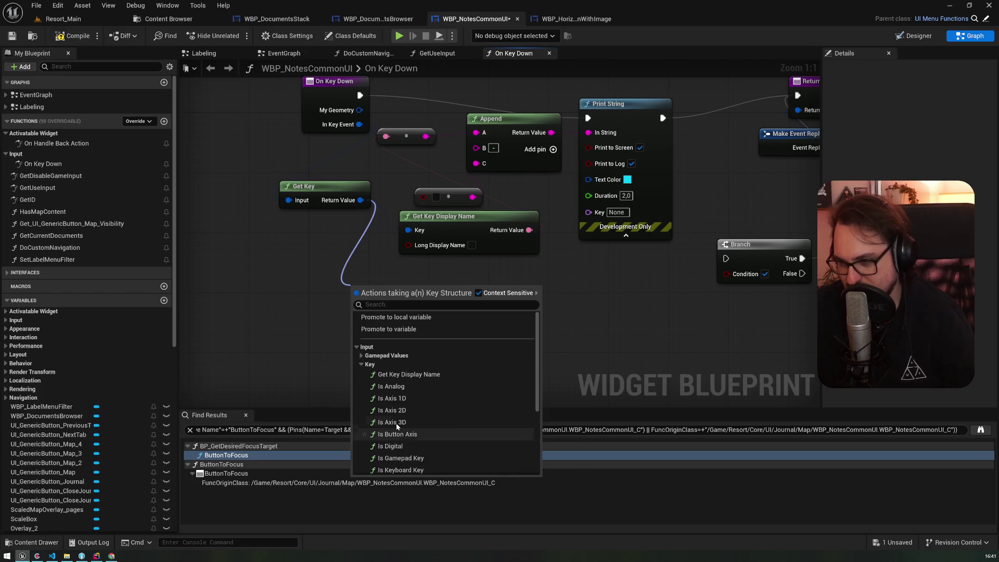
click(400, 403)
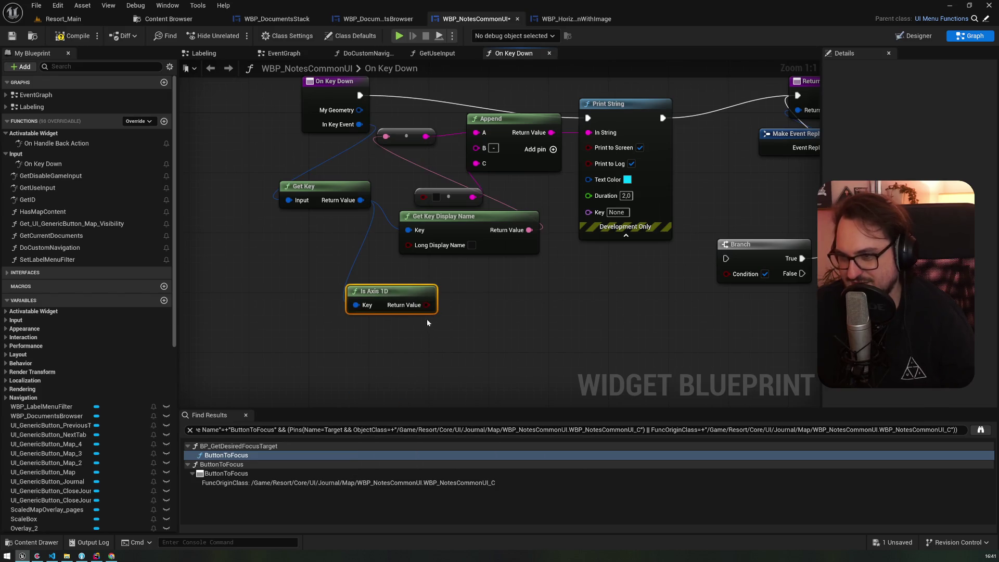
mouse_move(423, 308)
mouse_down()
mouse_move(410, 195)
mouse_move(423, 197)
mouse_up()
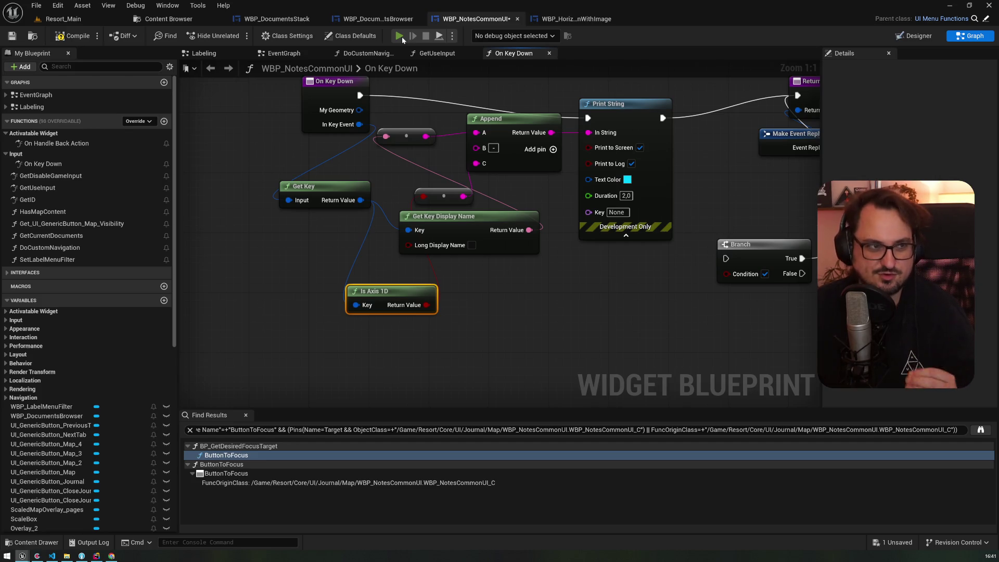
click(401, 37)
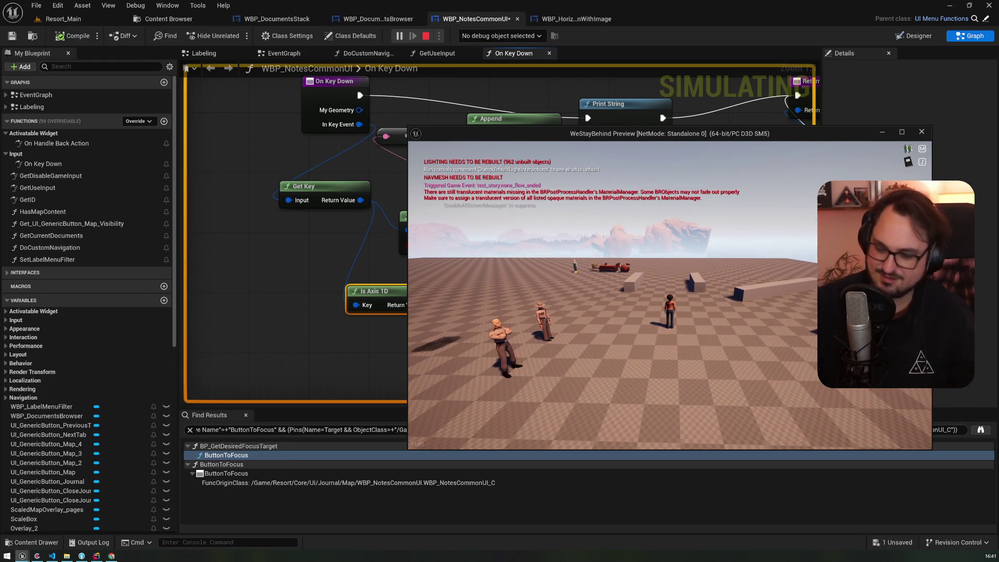
Open the journal in the preview and flip it to the map page
key(j)
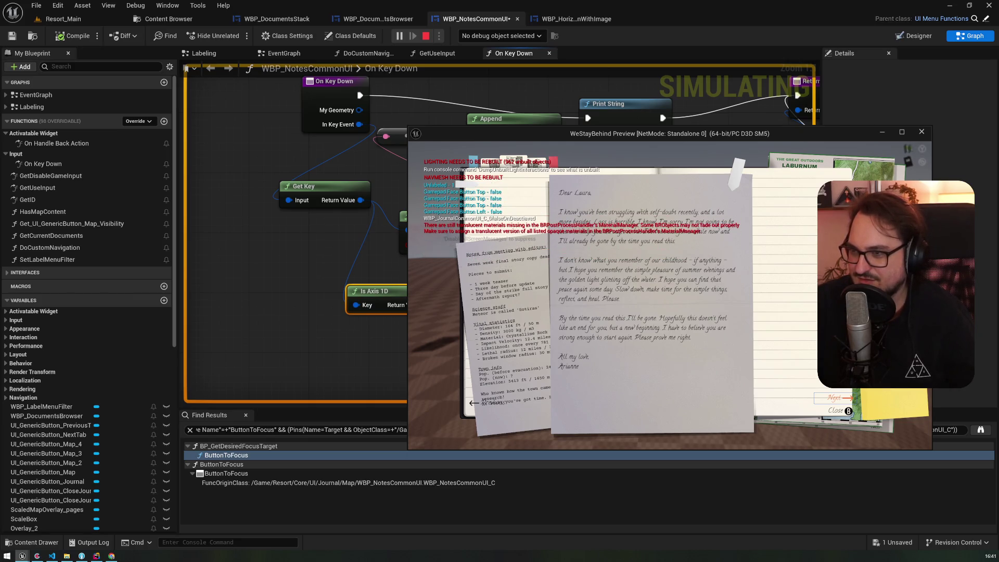
key(m)
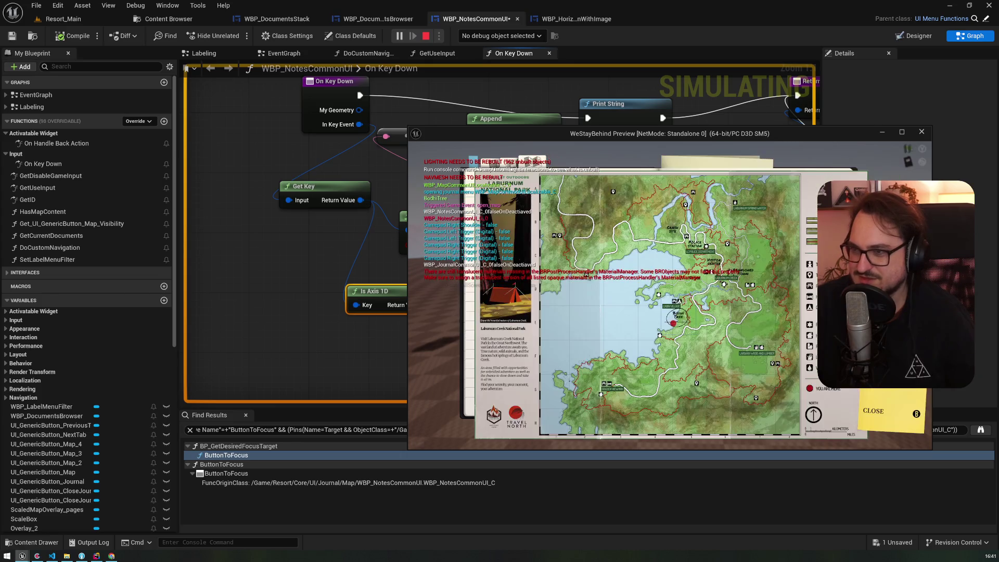
key(alt+Tab)
Stop the play session, go back to WBP_NotesCommonUI, and delete the Is Axis 1D node
key(Escape)
click(385, 23)
click(456, 18)
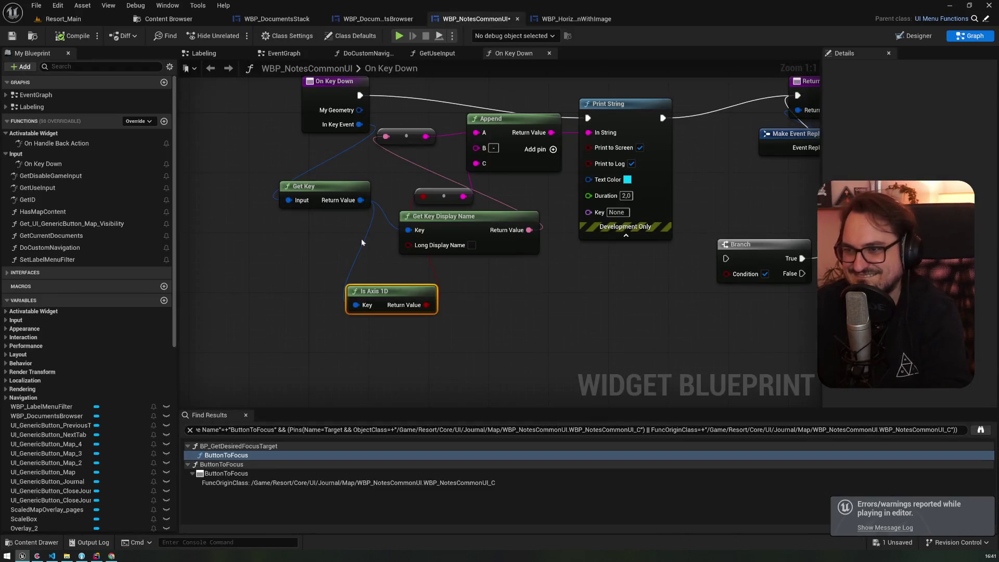
key(Delete)
Add an Input > Key > Is Button Axis node fed by Get Key, then start another play test
drag(360, 200, 367, 263)
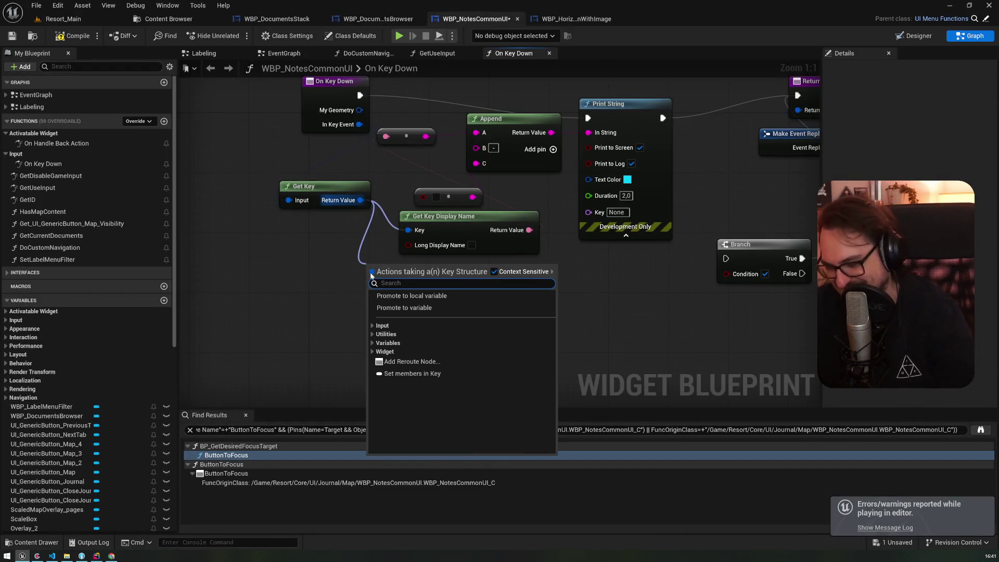
click(372, 334)
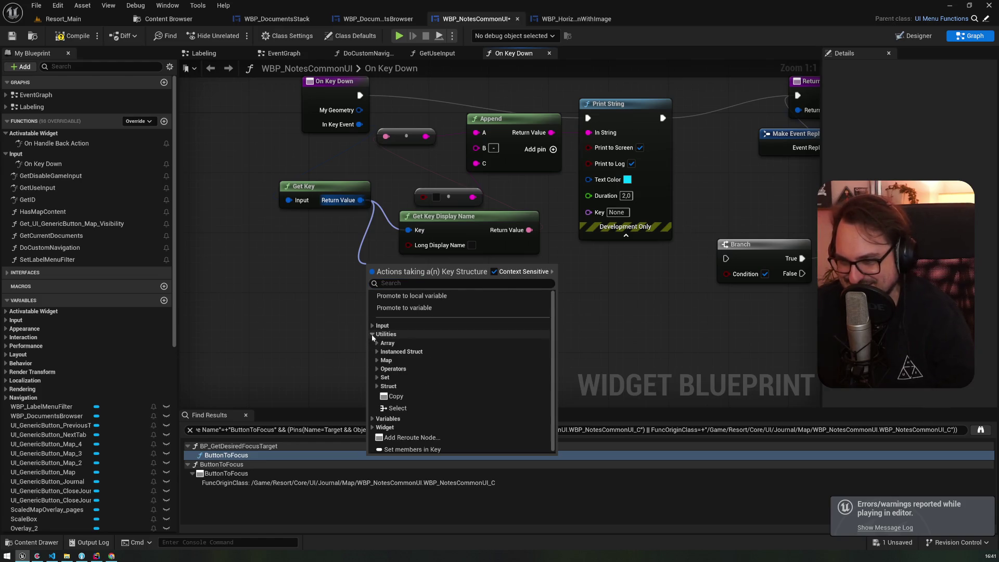
click(373, 325)
click(377, 343)
click(377, 334)
click(376, 335)
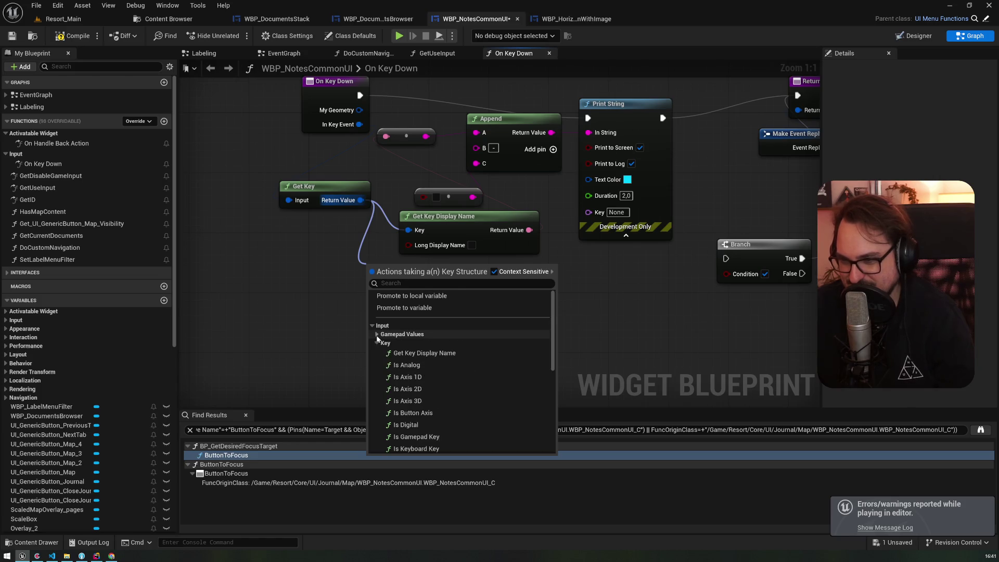
scroll(438, 354, down, 2)
scroll(439, 356, down, 1)
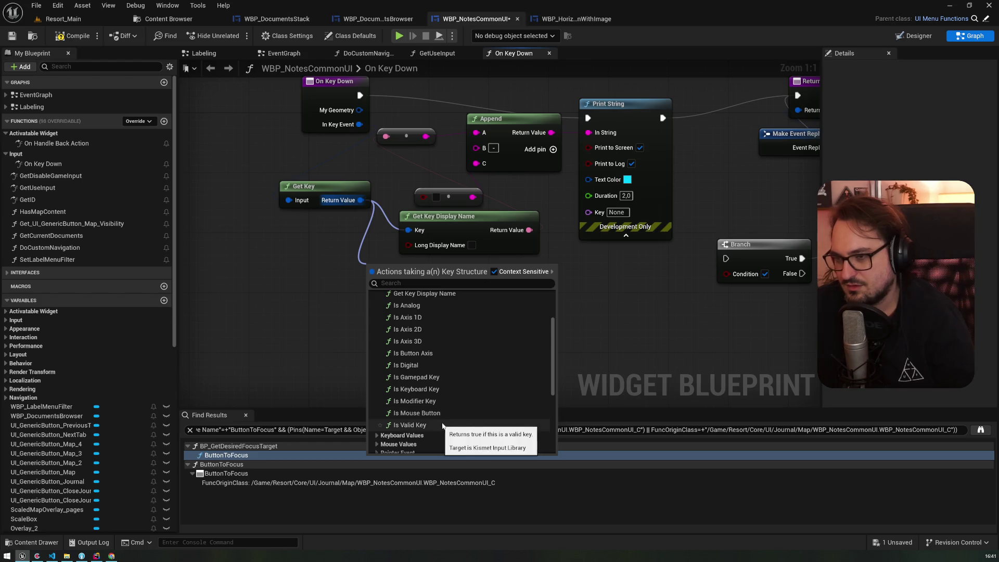
click(456, 357)
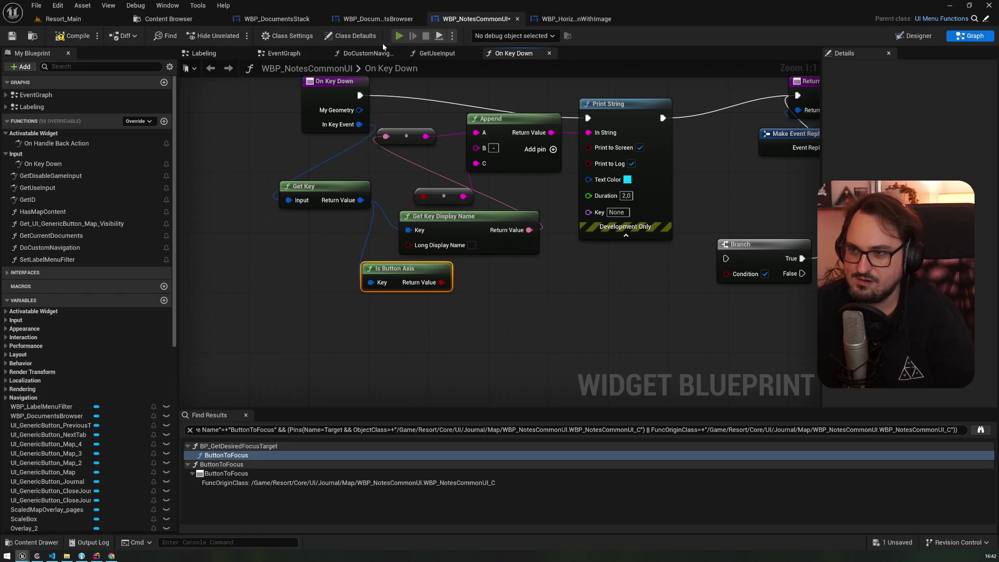
click(397, 36)
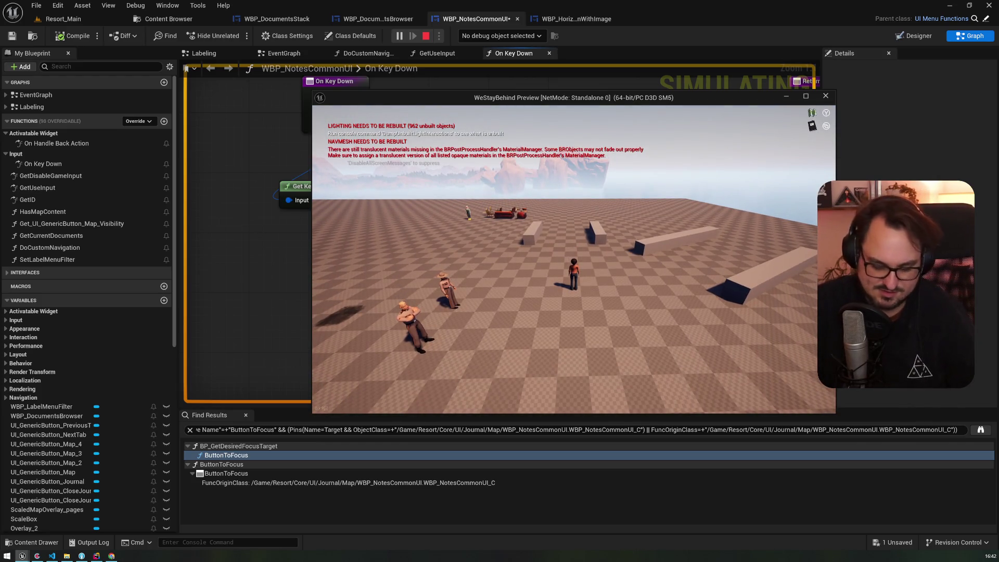
Open the journal in the preview, then end the play session
key(j)
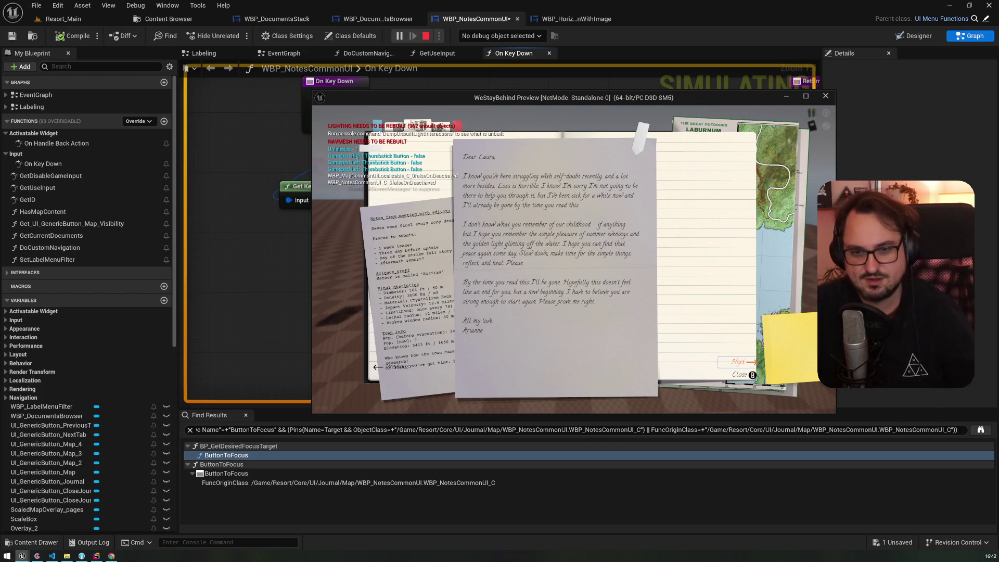
key(Escape)
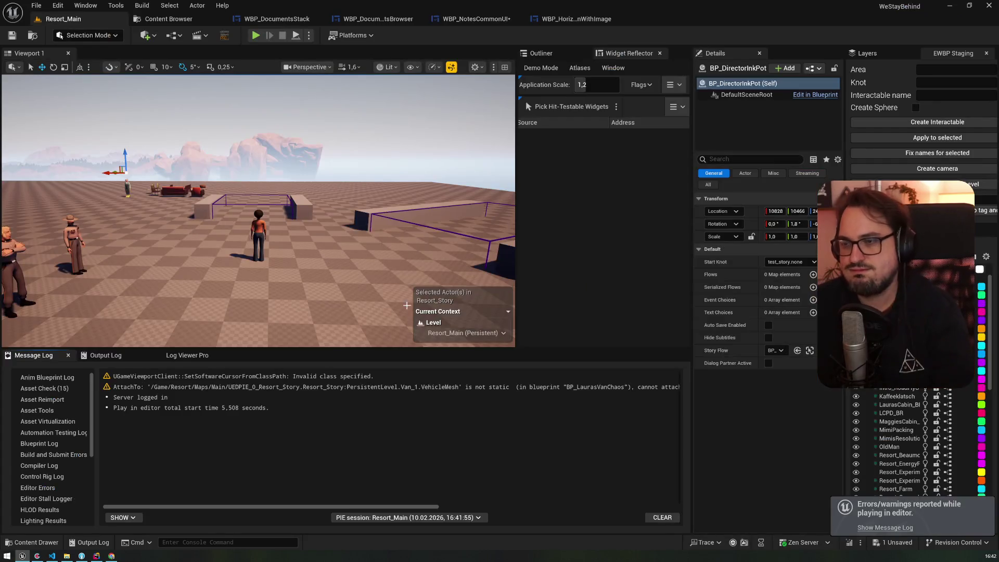
Delete the Is Button Axis node, then try and discard an equality node on the display name
click(463, 24)
mouse_move(379, 322)
mouse_down()
mouse_move(476, 230)
mouse_move(377, 320)
mouse_up()
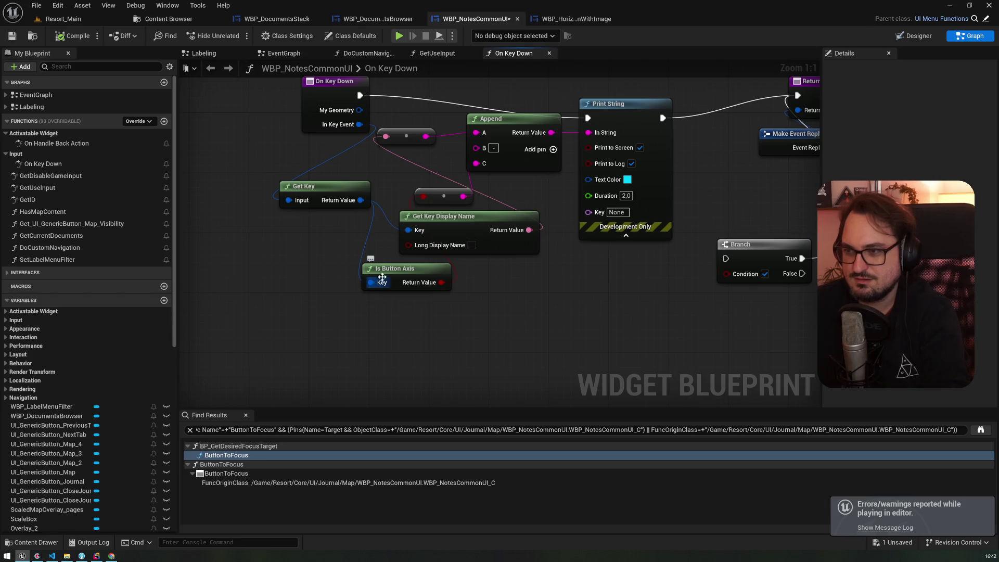
click(403, 272)
key(Delete)
drag(529, 230, 570, 287)
text(==)
key(Return)
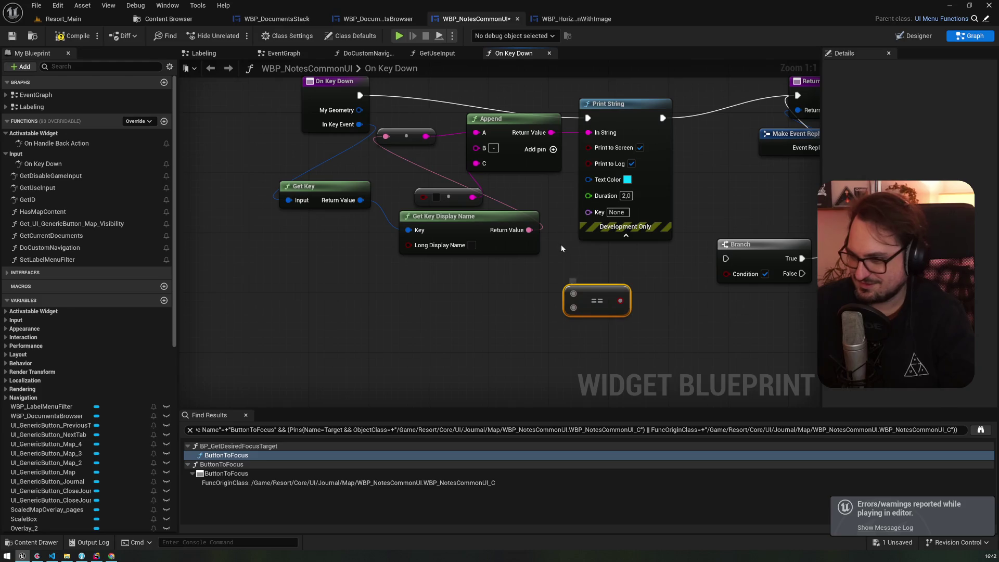
drag(529, 229, 579, 293)
key(Escape)
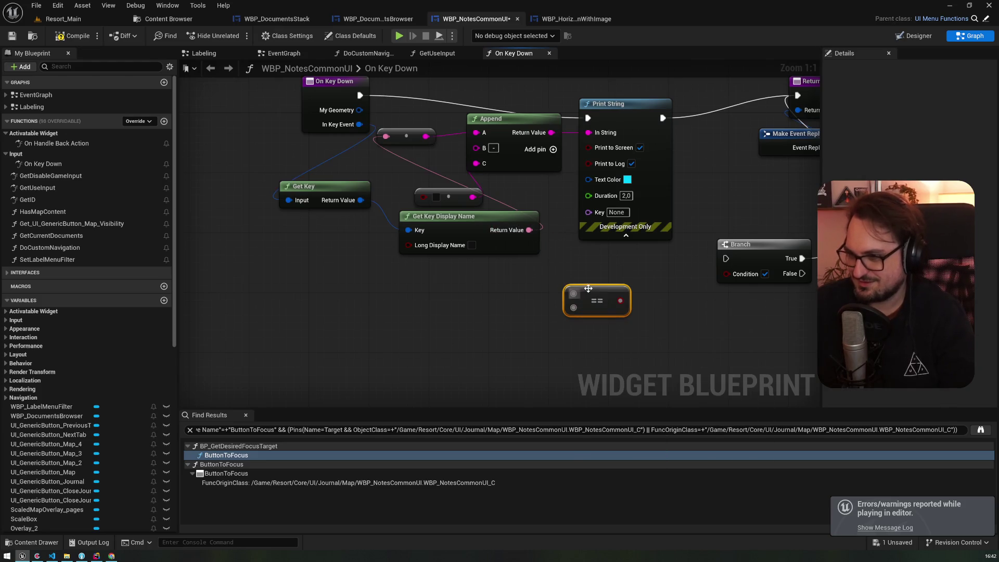
key(Delete)
Delete the Append, reroute and Print String debug nodes
drag(407, 177, 500, 124)
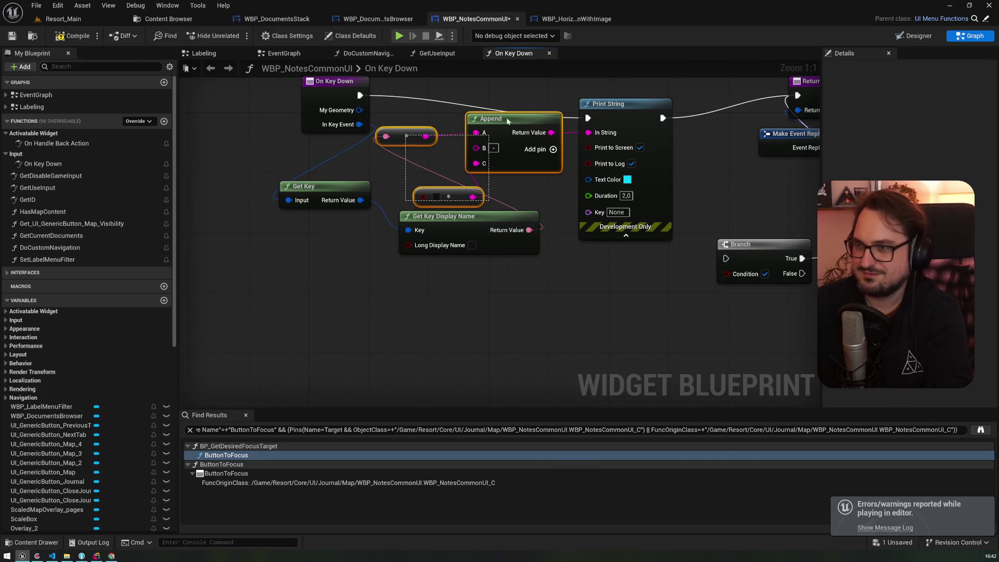
key(Delete)
click(624, 103)
key(Delete)
Try an Equal Exactly (Text) comparison with a Make Literal Text node, then delete both
mouse_move(497, 217)
mouse_down()
mouse_move(481, 136)
mouse_move(538, 145)
mouse_up()
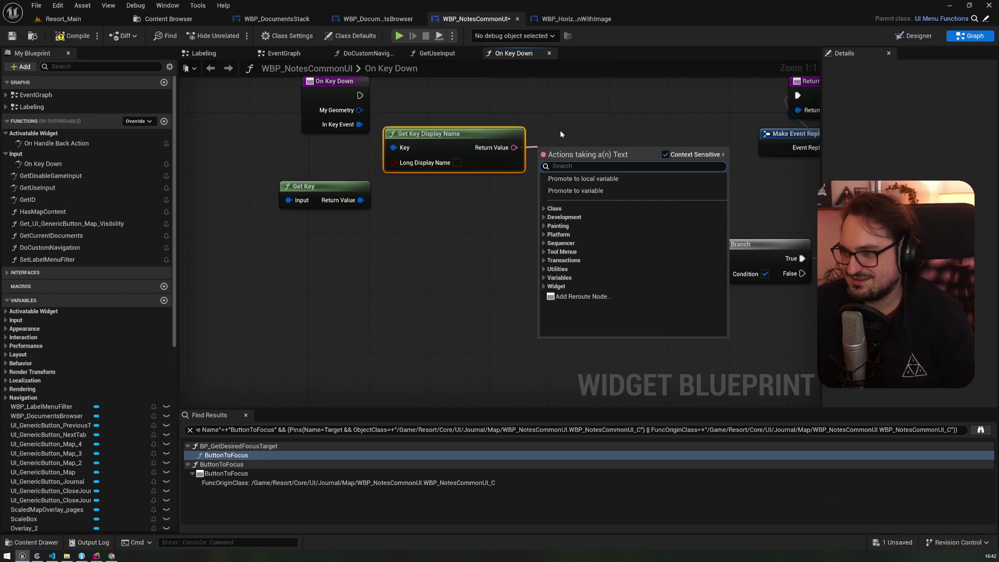
text(==)
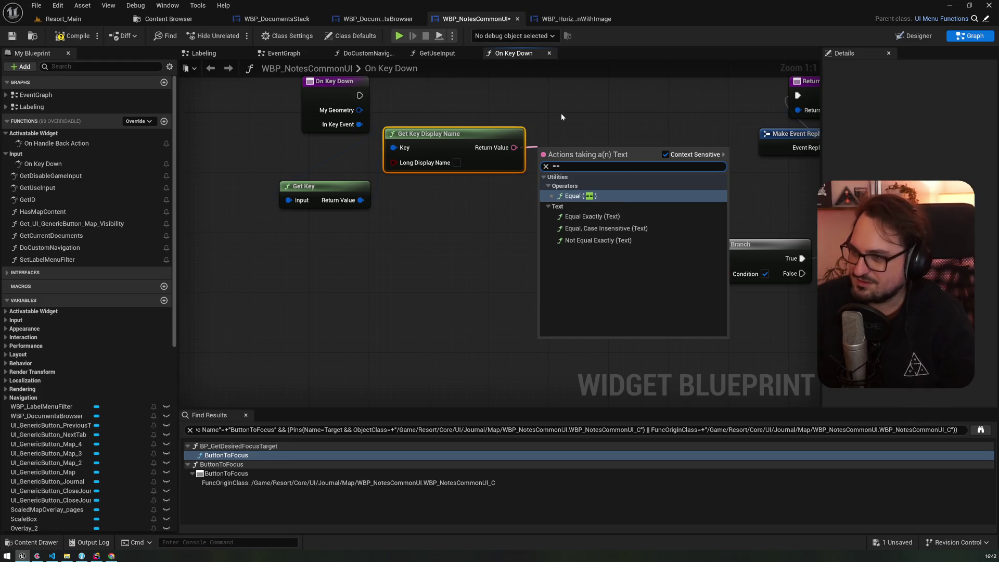
click(594, 217)
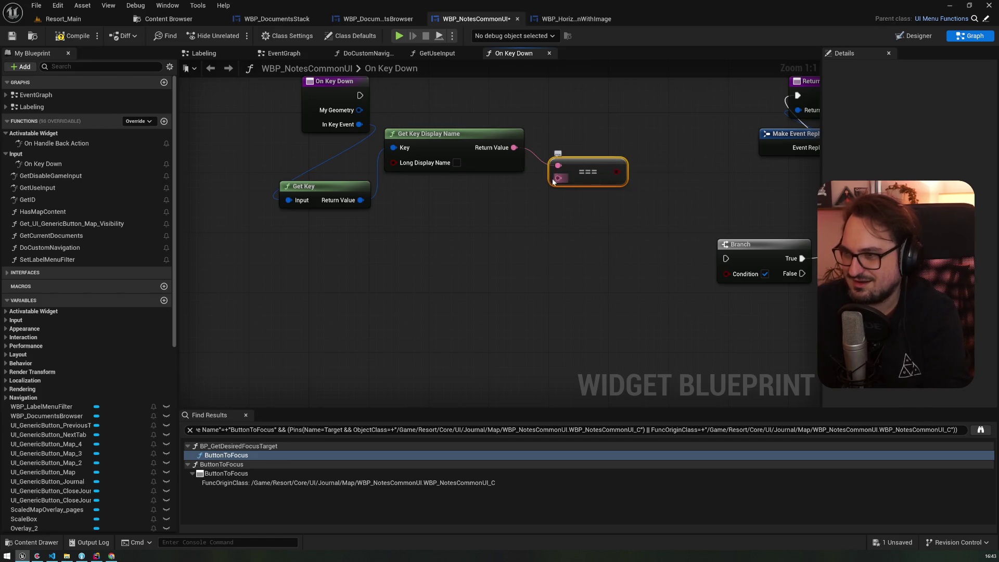
drag(557, 179, 513, 210)
text(make)
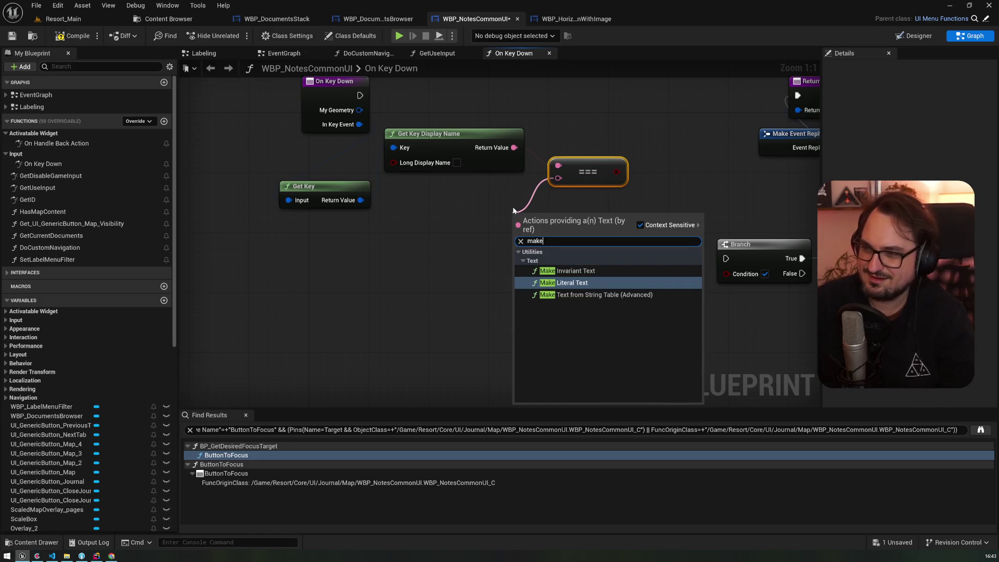
key(Return)
drag(521, 215, 430, 199)
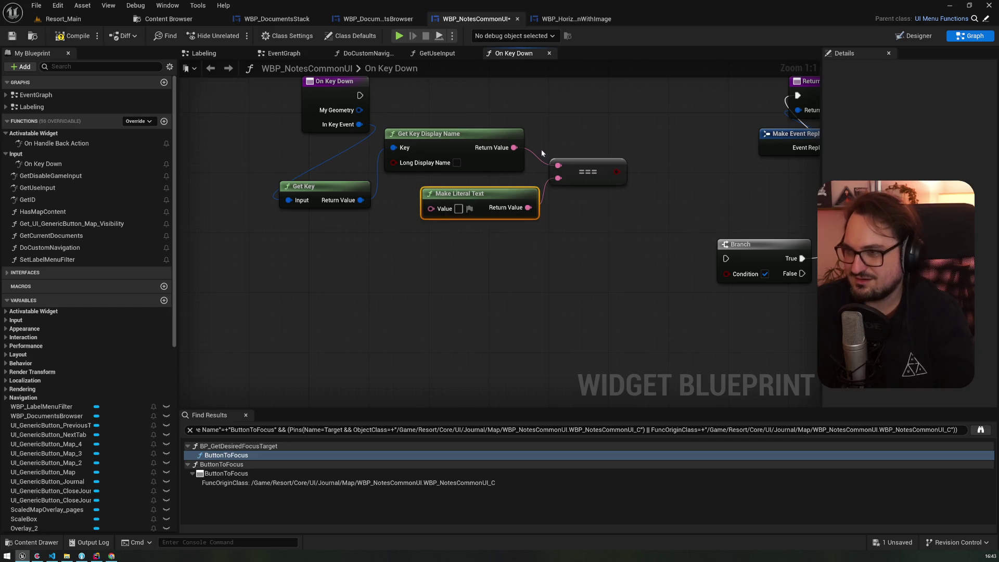
key(Delete)
click(570, 183)
key(Delete)
Reroute the display name into an Equal, Case Insensitive (String) check against 'Gamepad Face Button Top'
drag(514, 147, 607, 164)
text(rer)
key(Return)
text(==)
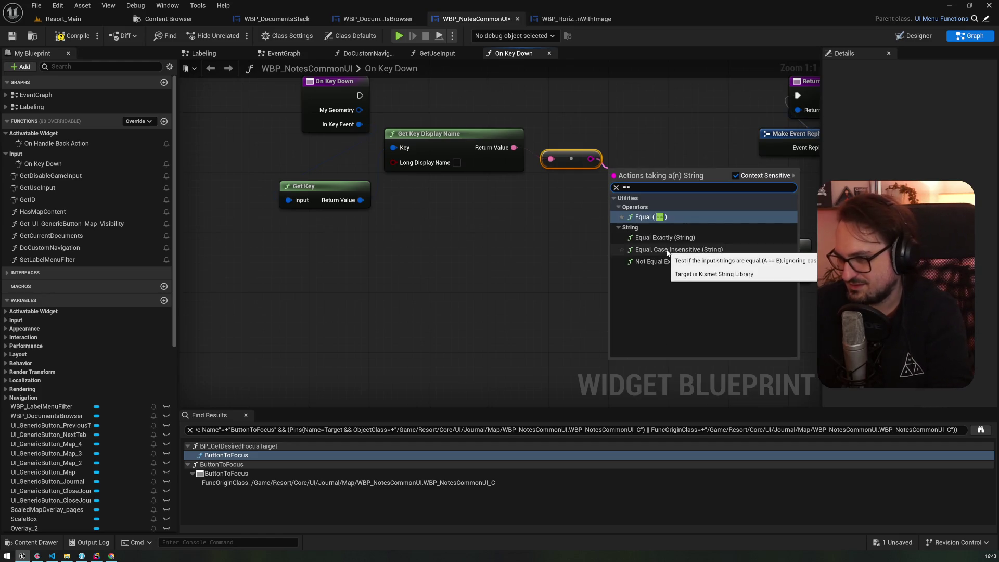
click(667, 252)
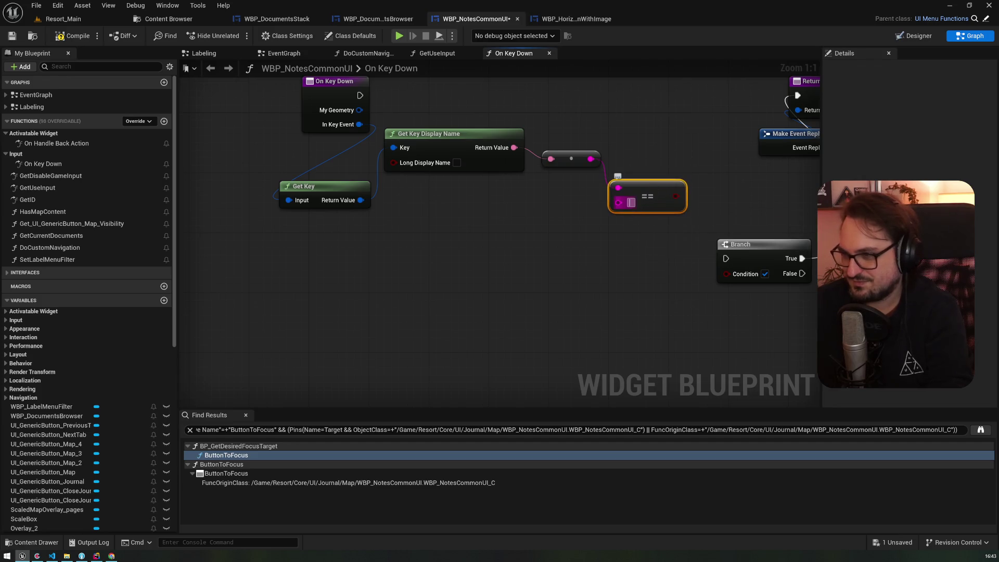
click(631, 203)
text(Gamepad Face)
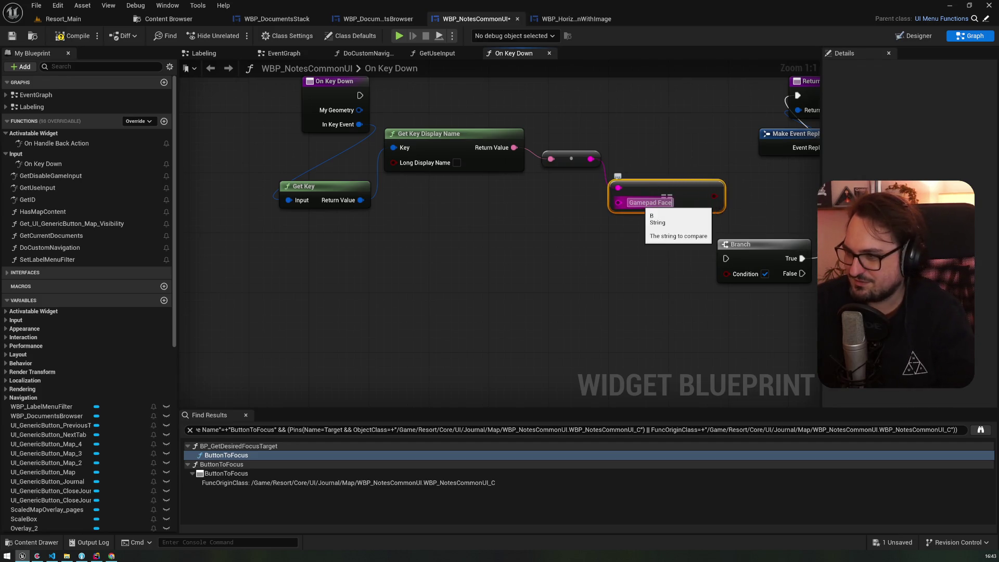
text( Button Top)
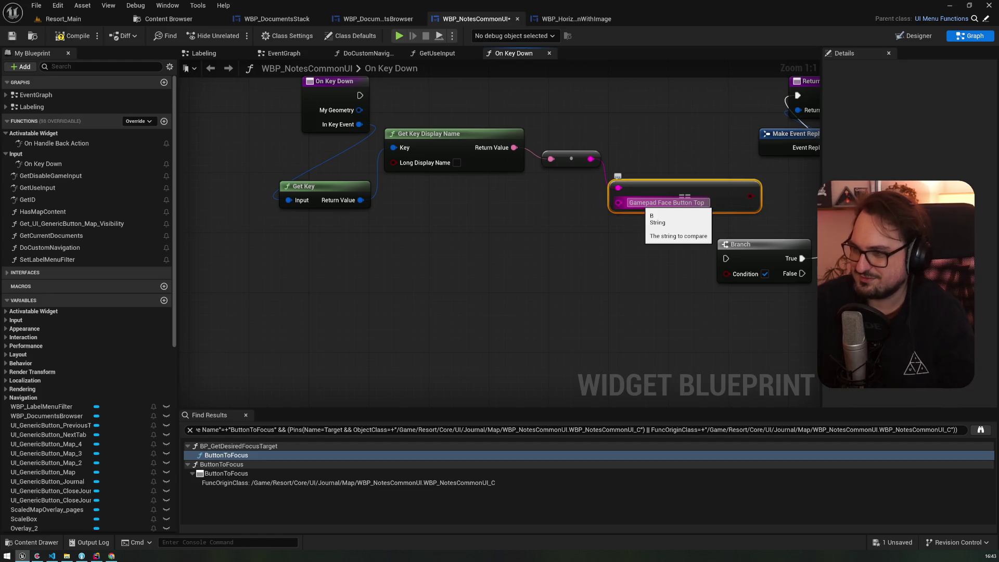
Wire On Key Down's execution into the Branch printing BINGO and compile the blueprint
mouse_move(737, 198)
mouse_down()
mouse_move(580, 236)
mouse_move(568, 312)
mouse_up()
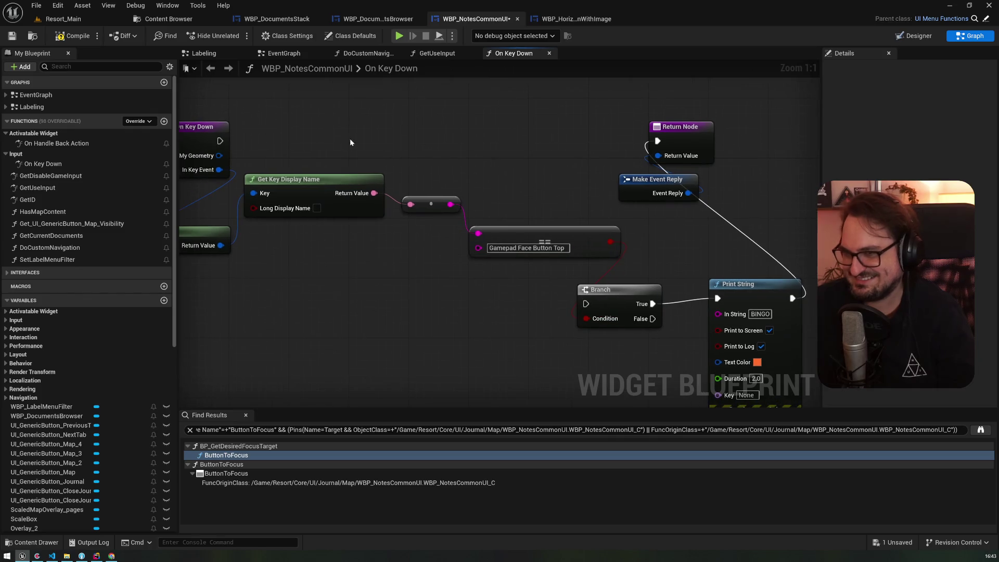
drag(224, 136, 585, 304)
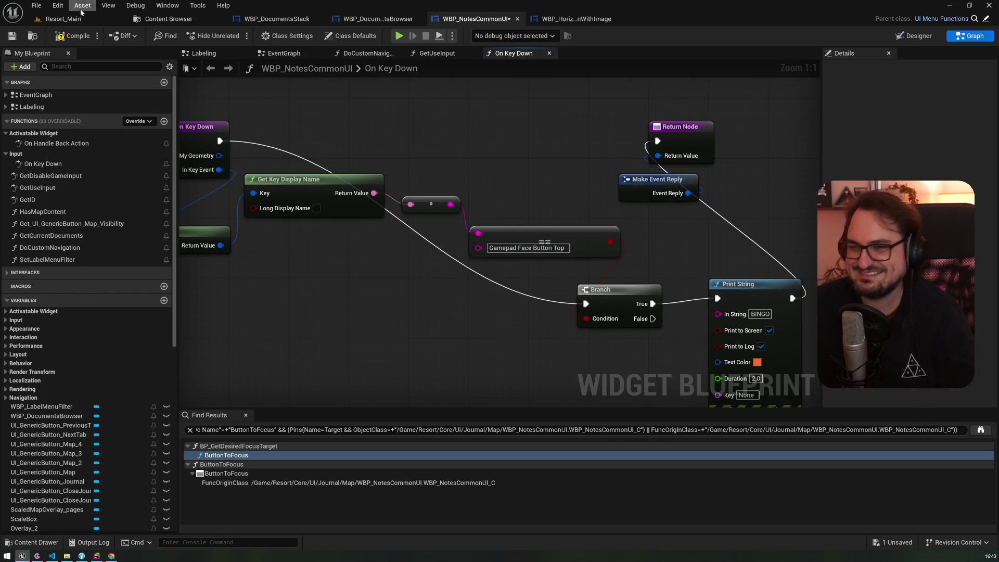
click(76, 38)
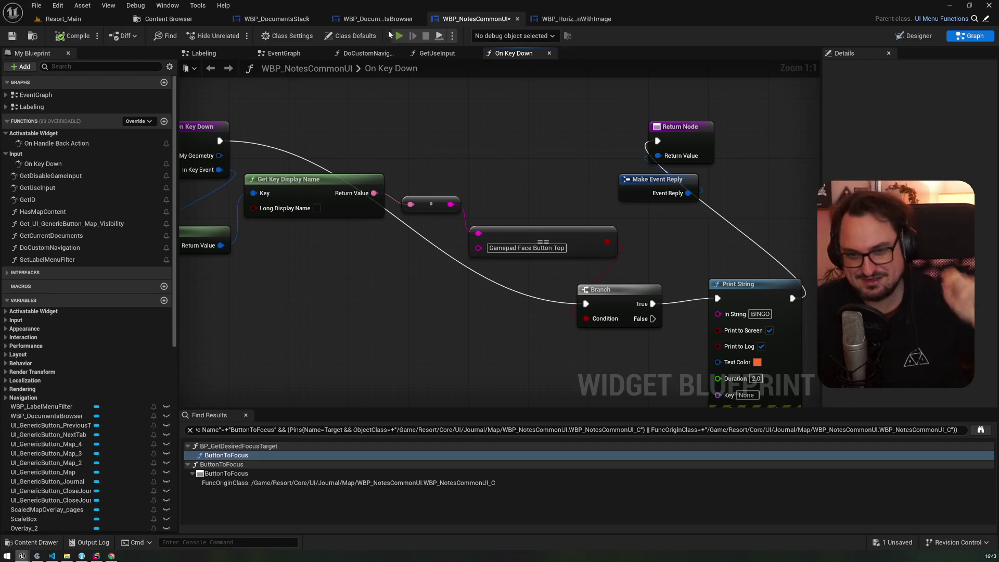
Play-test the game, open the journal notes to test the key press, then stop PIE
key(alt+p)
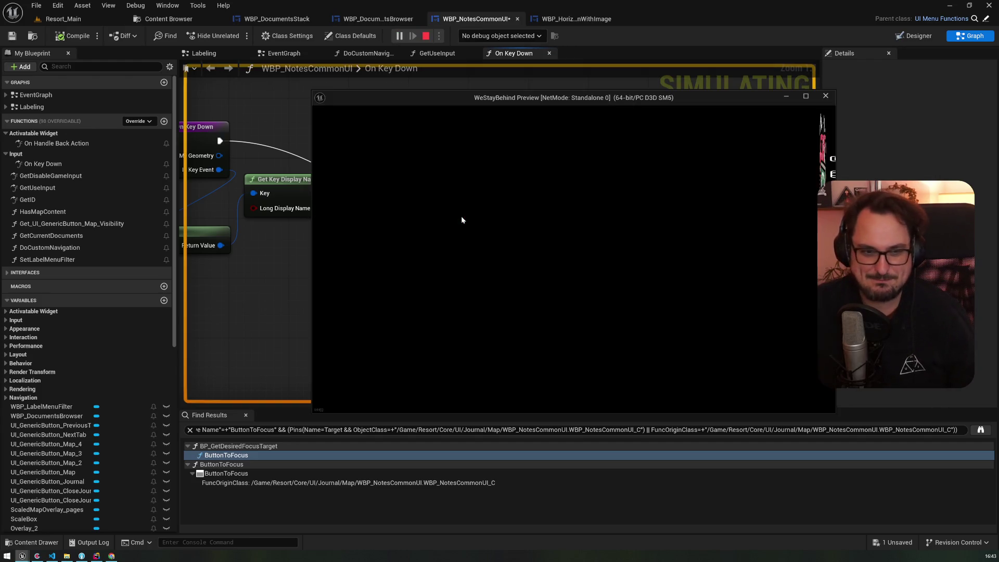
key(Escape)
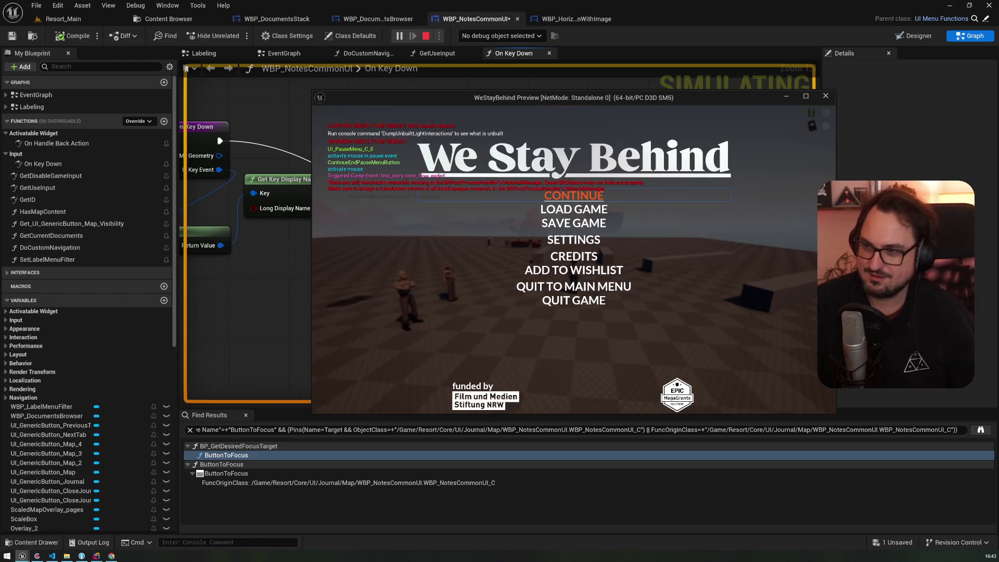
key(Escape)
key(j)
key(Return)
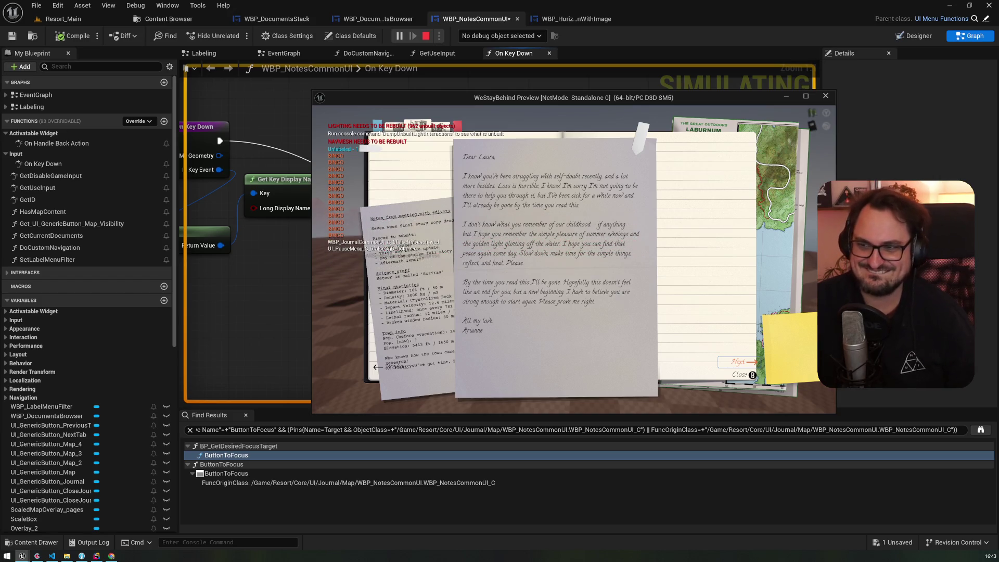
key(alt+Tab)
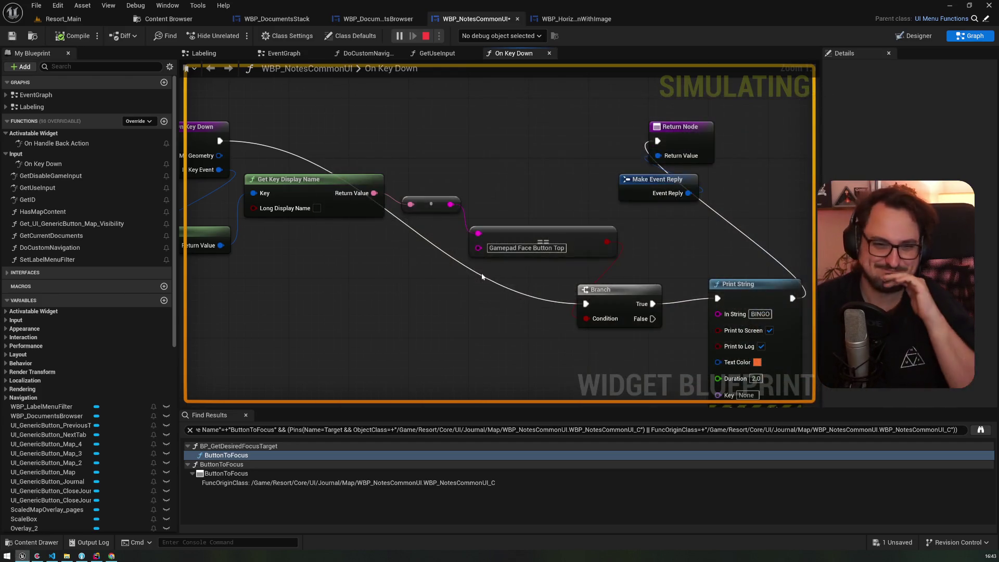
key(Escape)
click(481, 20)
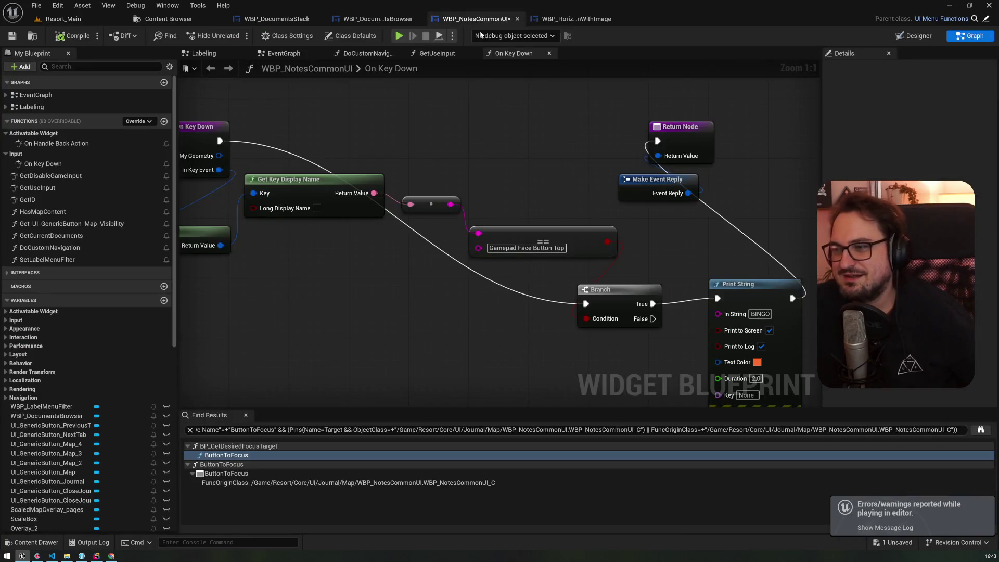
Select the Get Key Display Name node and switch over to Rider
scroll(513, 195, down, 2)
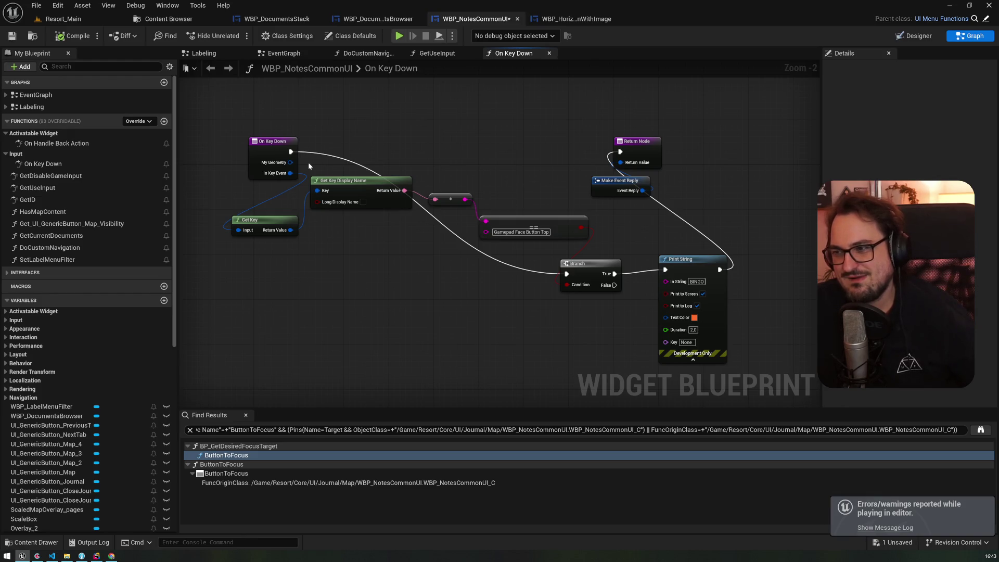
click(312, 192)
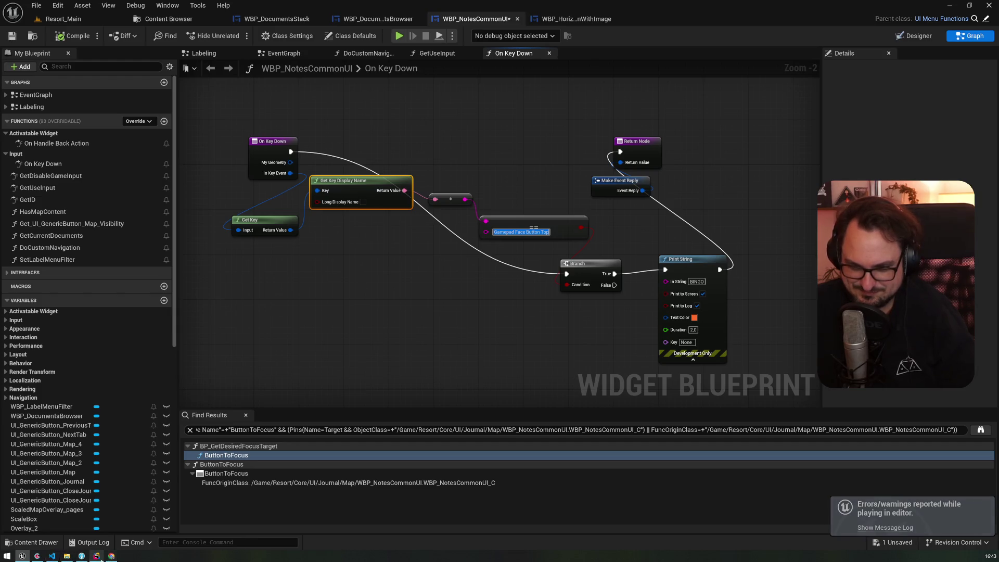
click(97, 555)
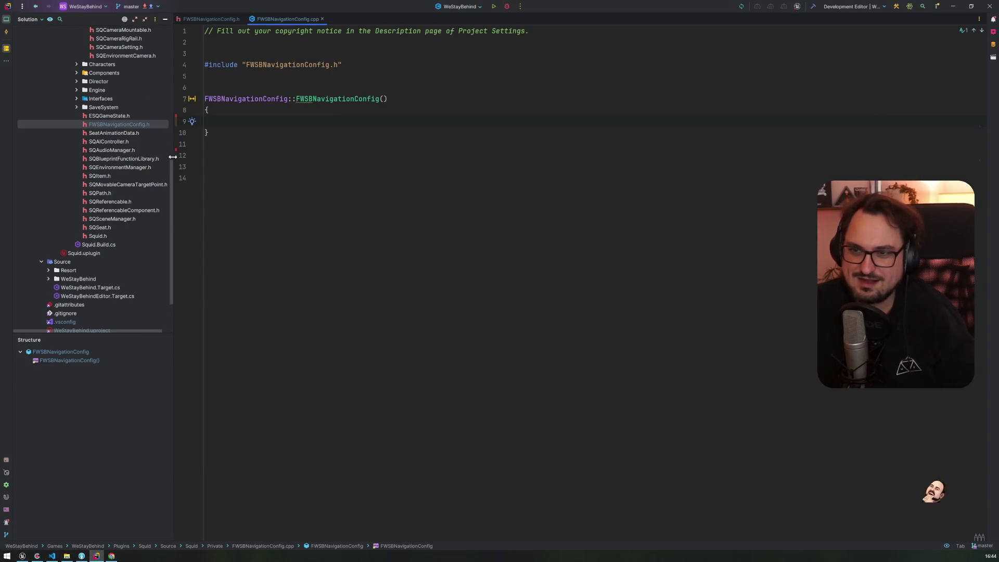
Search the UE5 engine sources for 'Gamepad Face Button Top' and open the InputCoreTypes.cpp match
drag(171, 173, 162, 20)
click(50, 50)
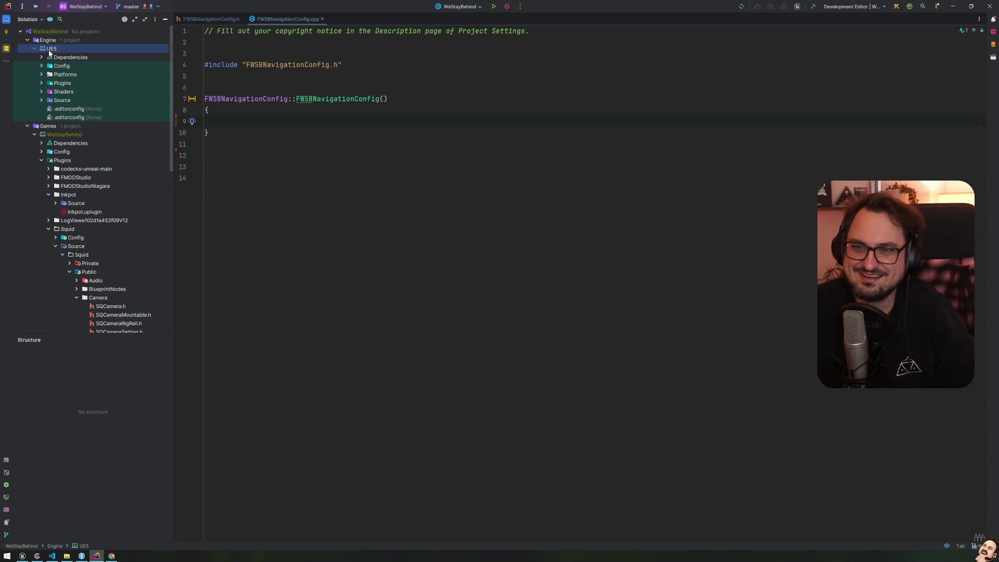
right_click(49, 51)
key(Escape)
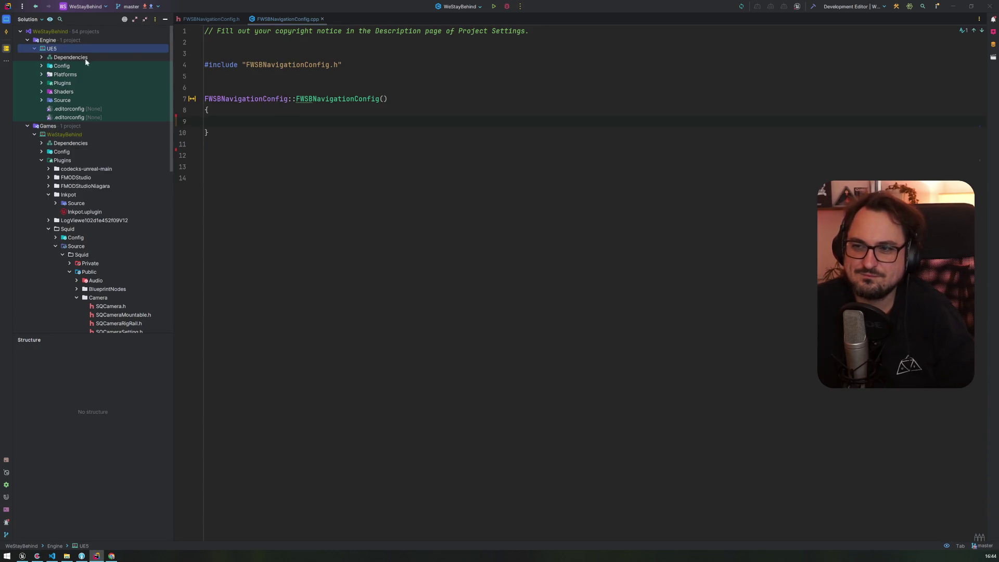
key(ctrl+shift+f)
text(Gamepad Face Button Top)
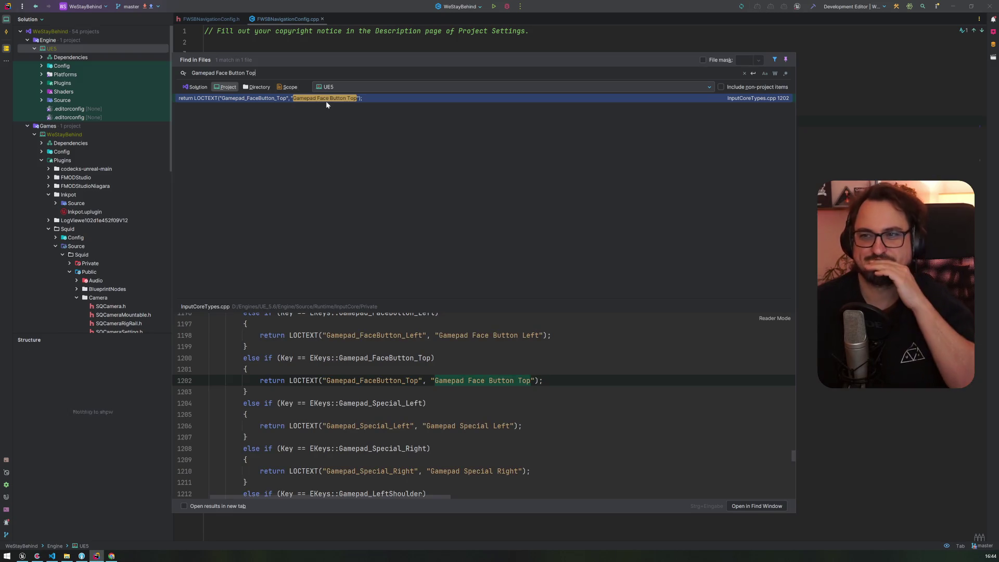
drag(283, 56, 346, 55)
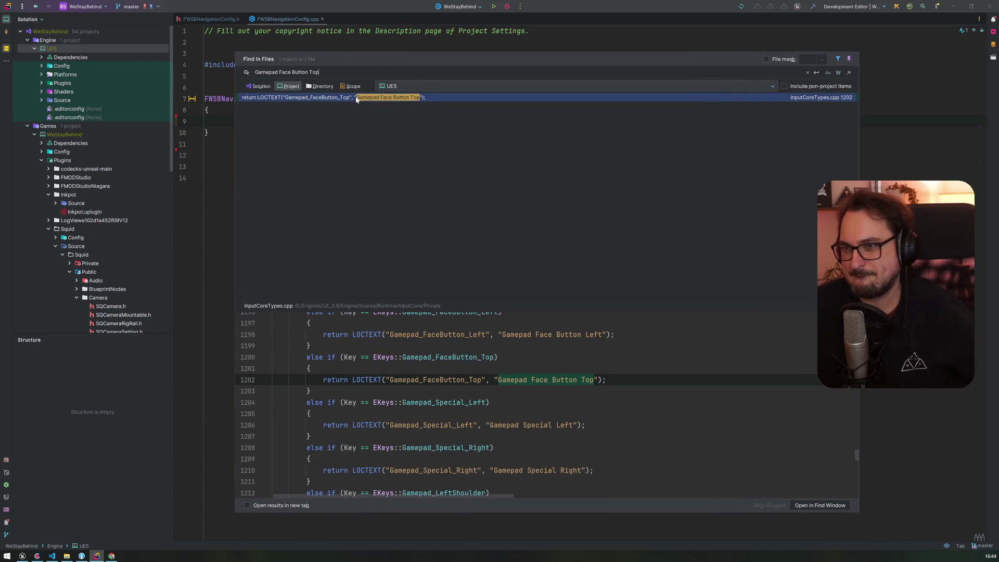
double_click(356, 98)
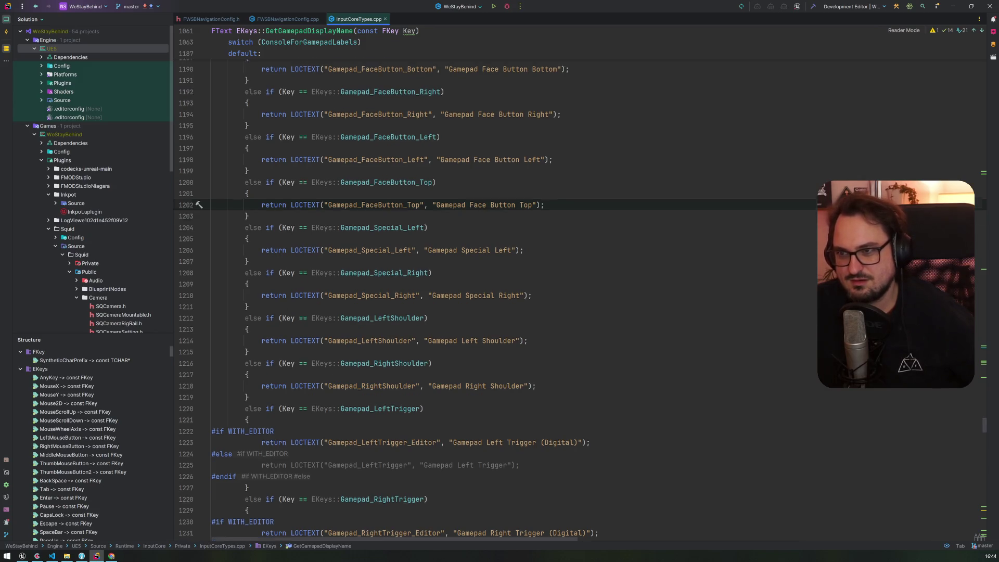
Find Gamepad_FaceButton_Top in the file and step back through earlier console labels like Gamepad Triangle
scroll(468, 313, up, 5)
scroll(521, 297, up, 6)
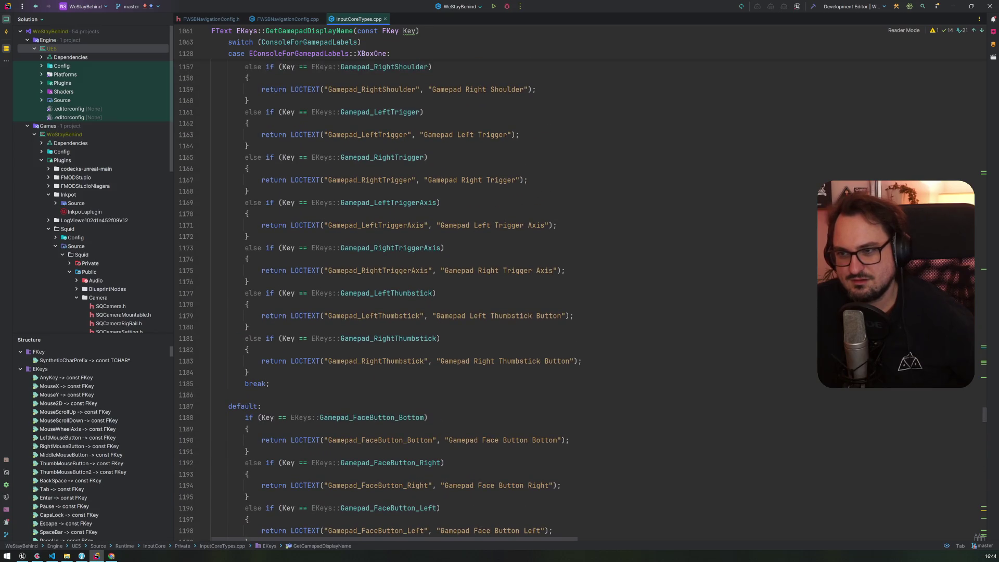
scroll(375, 300, up, 15)
key(ctrl+f)
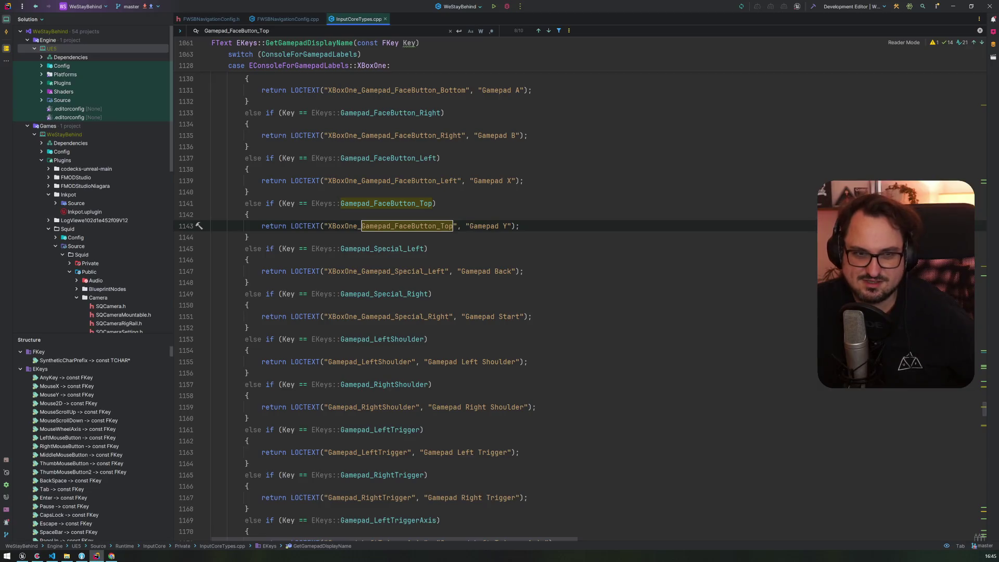
drag(469, 226, 503, 226)
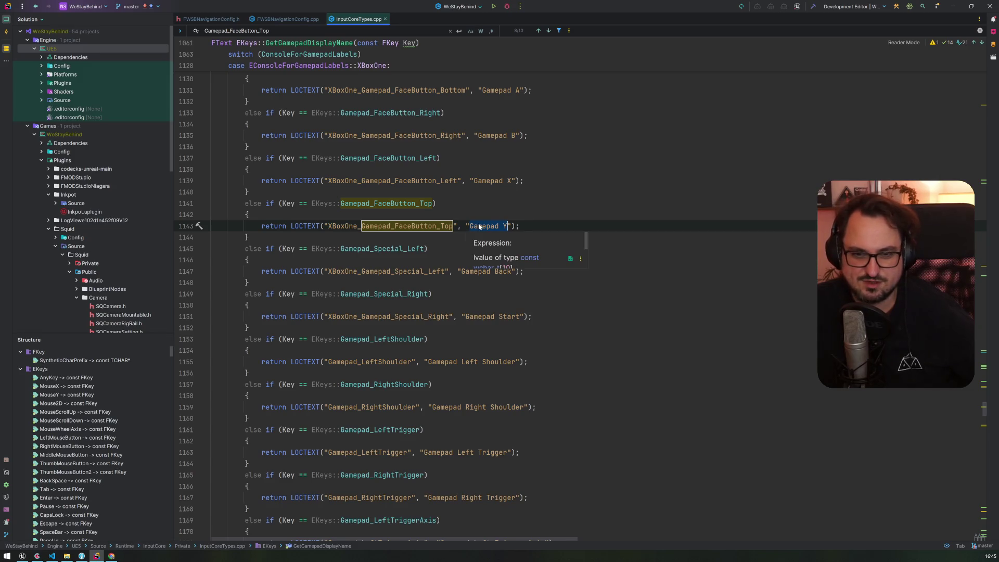
click(538, 31)
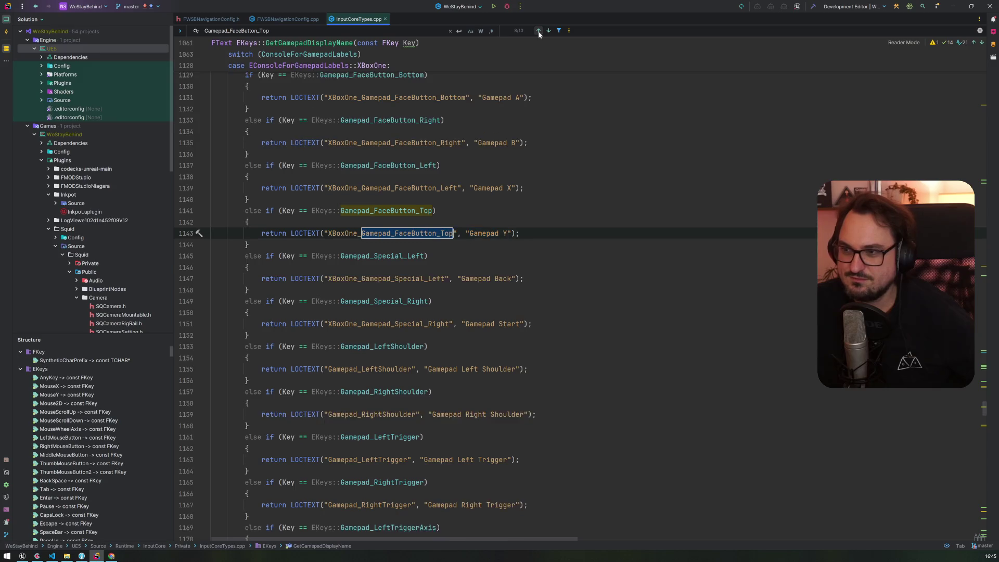
click(539, 31)
click(539, 31)
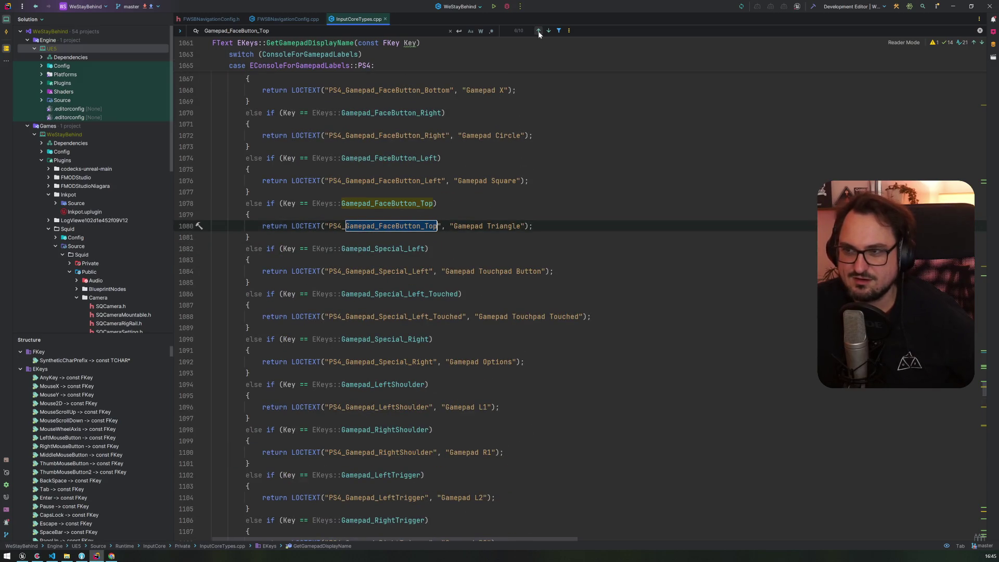
click(539, 32)
click(539, 31)
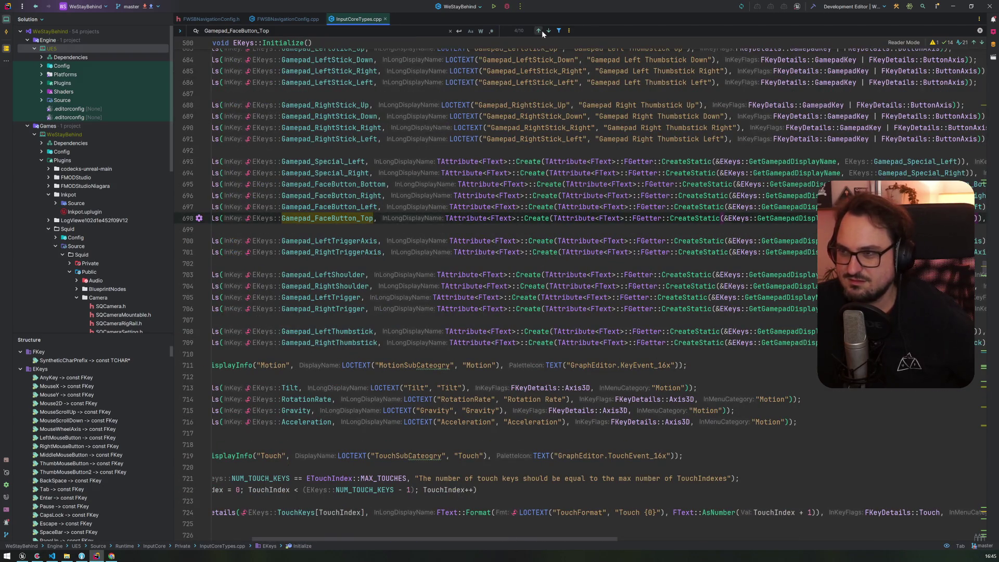
Step forward through the matches to the XBoxOne case labelled 'Gamepad Y'
click(548, 31)
click(548, 30)
click(549, 31)
click(549, 31)
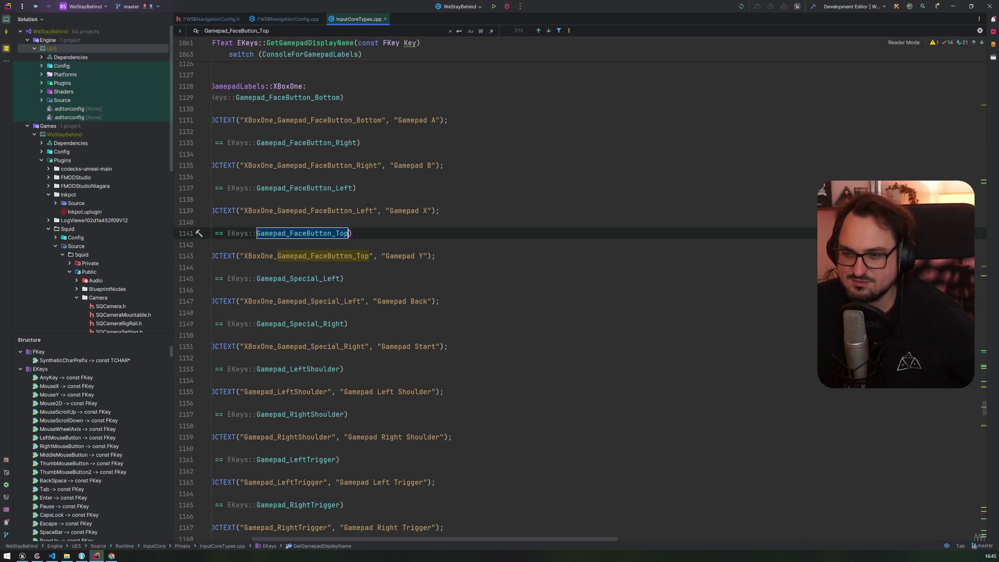
scroll(396, 302, left, 3)
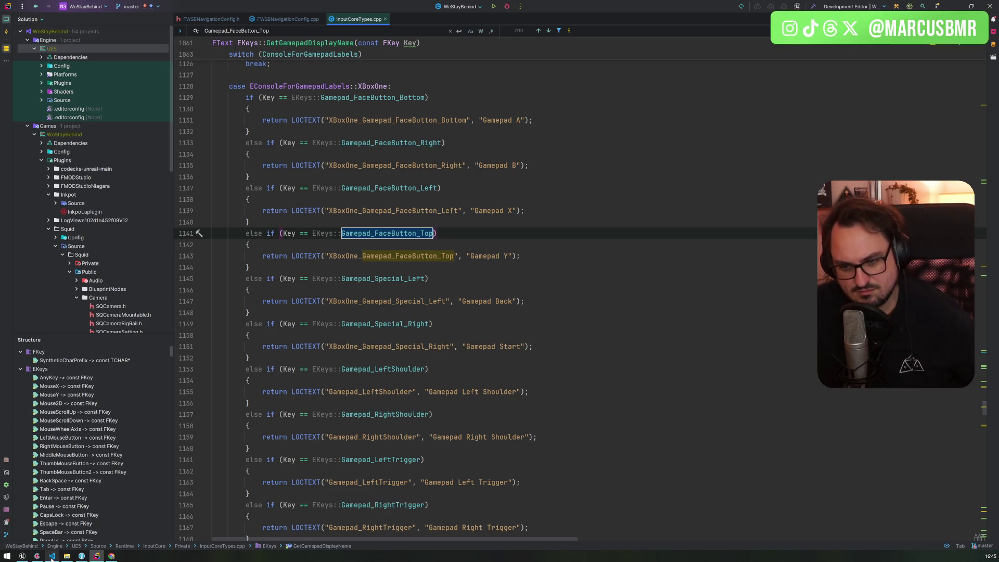
Back in Unreal, move Get Key aside and place an == Equal node to compare keys
mouse_move(52, 558)
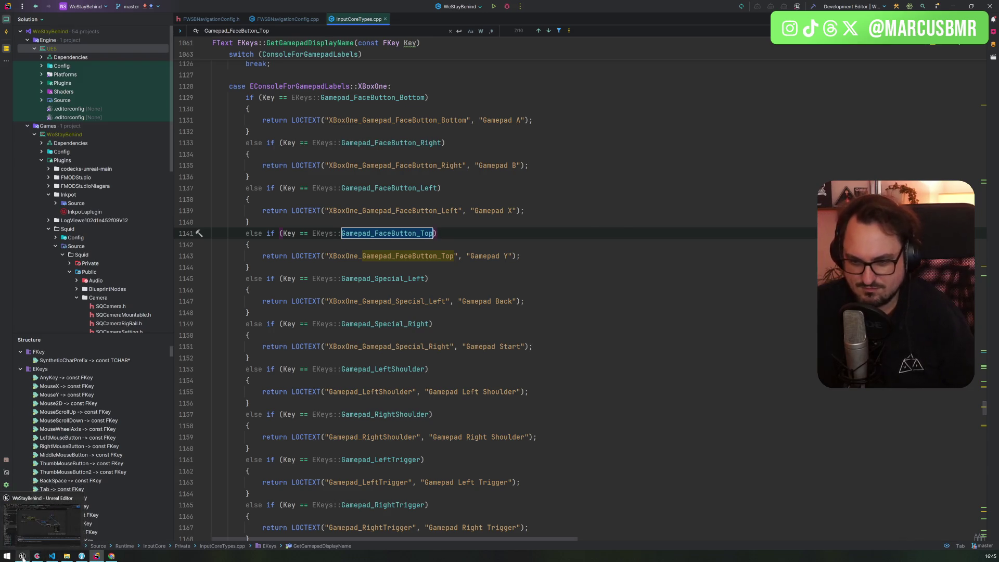
click(22, 556)
mouse_move(264, 223)
mouse_down()
mouse_move(338, 248)
mouse_move(286, 250)
mouse_move(335, 266)
mouse_up()
text(swi)
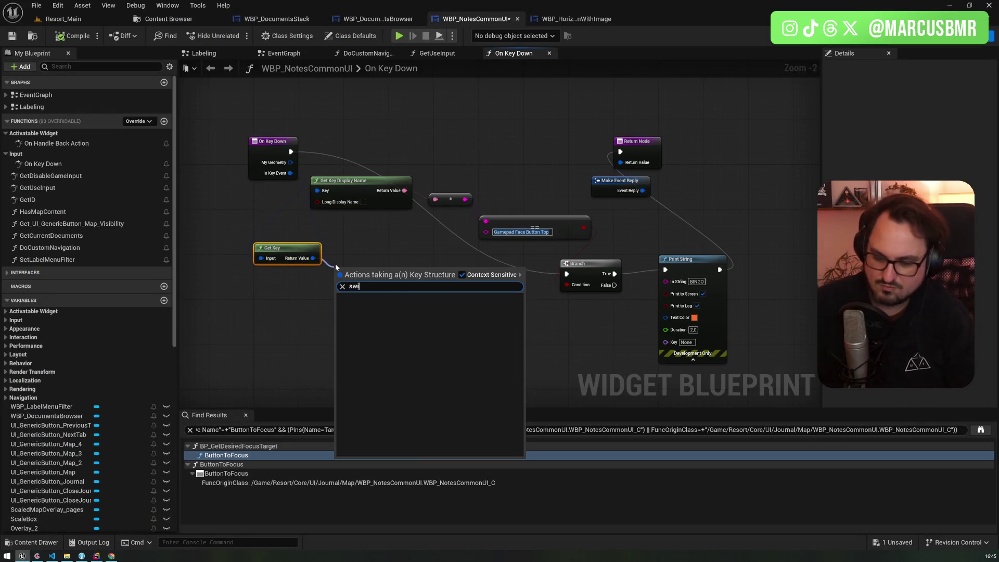
key(BackSpace)
key(BackSpace)
key(BackSpace)
text(br)
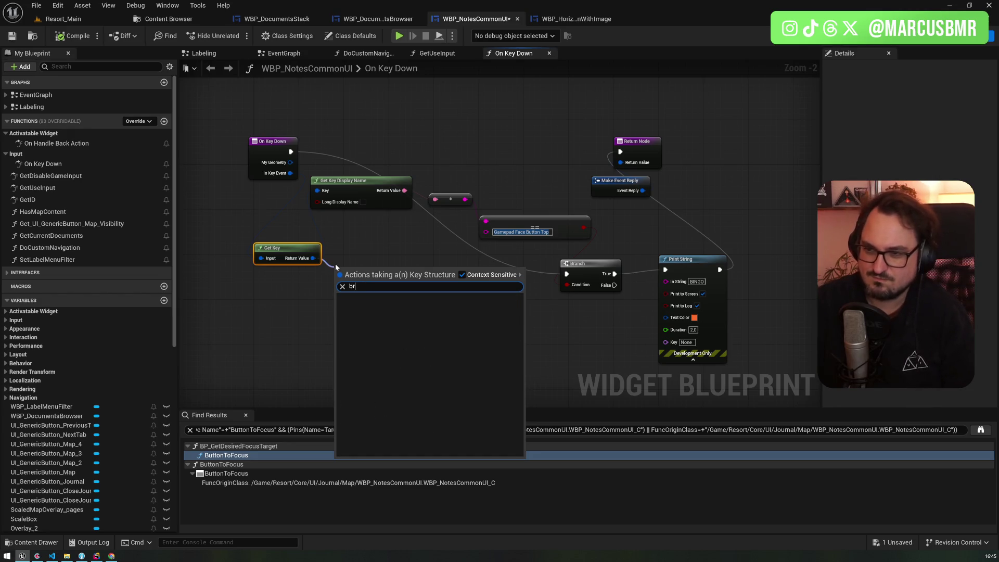
key(BackSpace)
key(BackSpace)
key(BackSpace)
text(==)
key(Return)
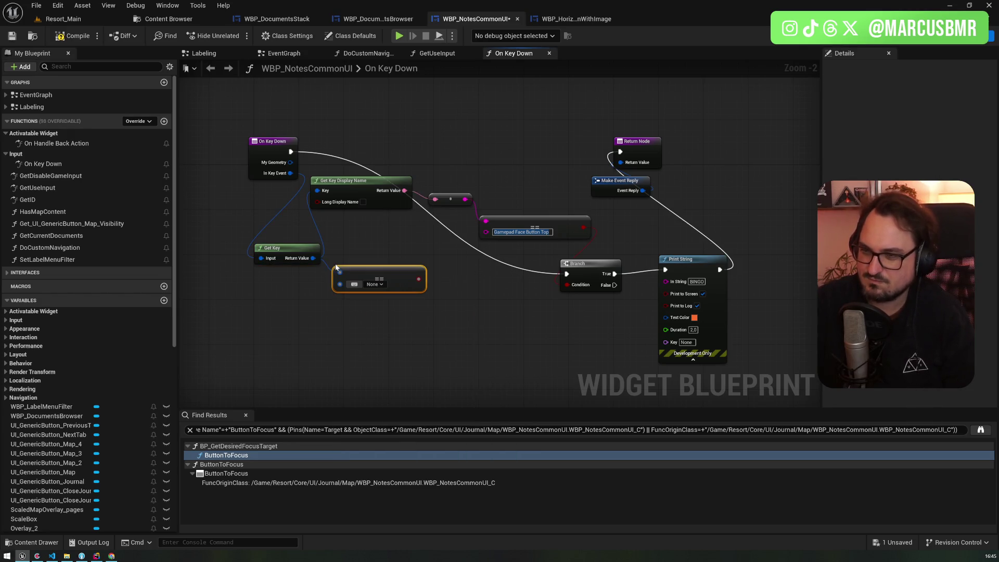
Delete the Get Key Display Name node and switch over to Rider
drag(352, 245, 382, 163)
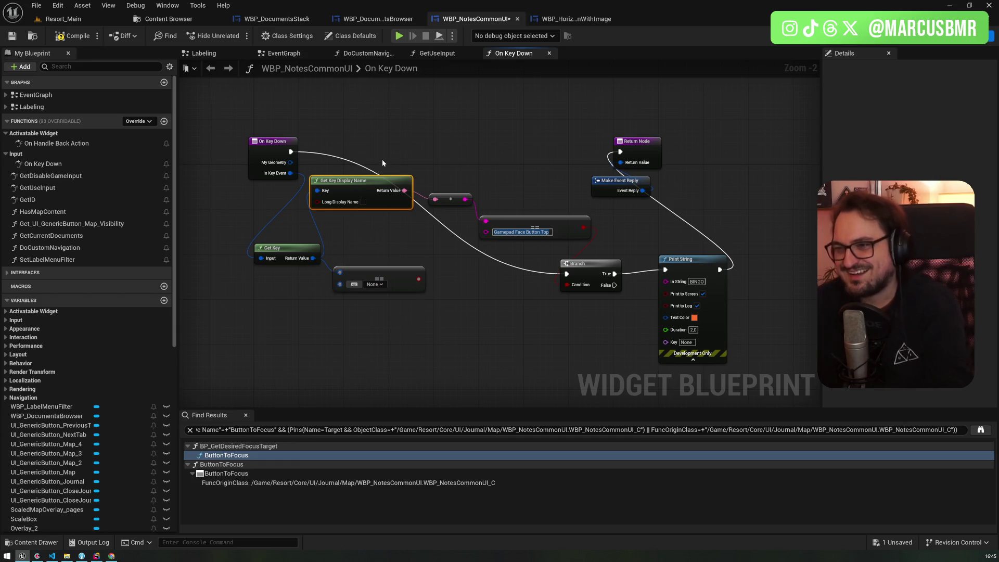
key(Delete)
scroll(323, 286, up, 7)
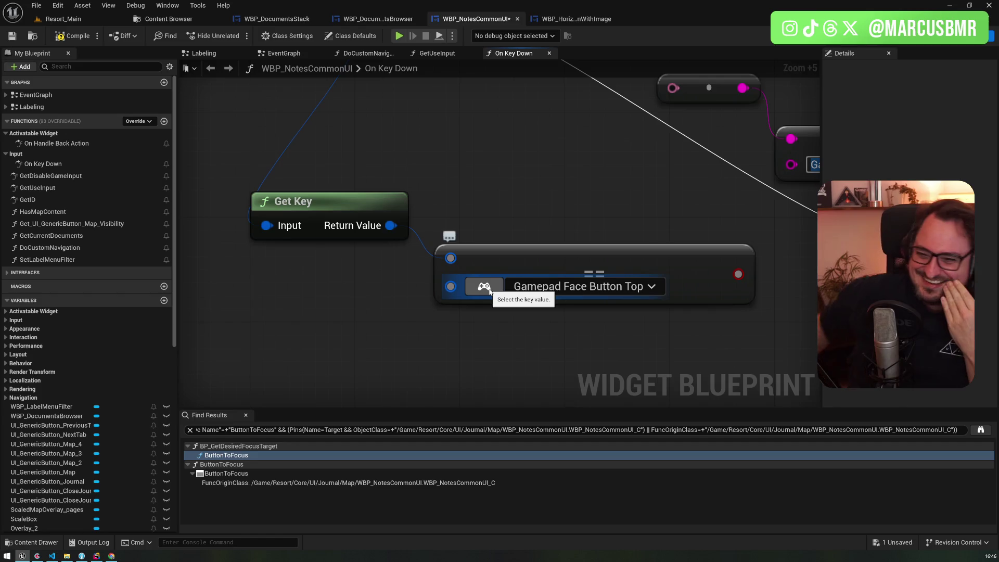
click(97, 556)
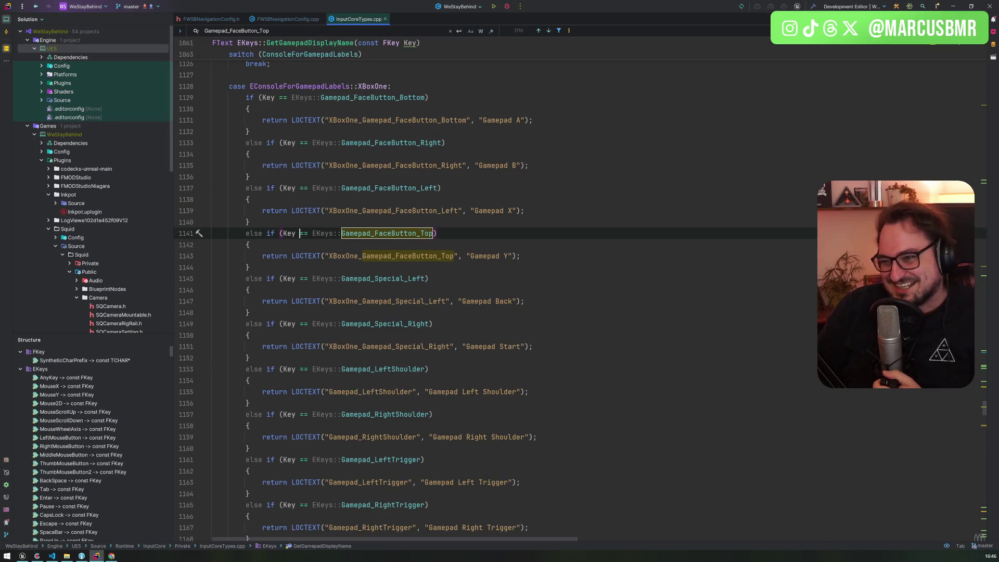
Deselect the Gamepad_FaceButton_Top match in InputCoreTypes.cpp and return to Unreal Editor
click(308, 233)
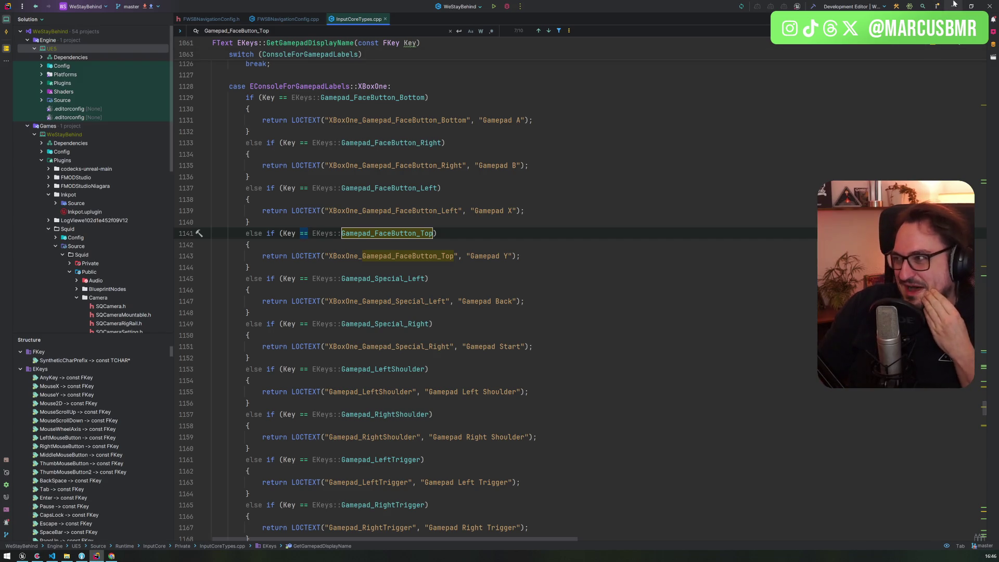
key(alt+Tab)
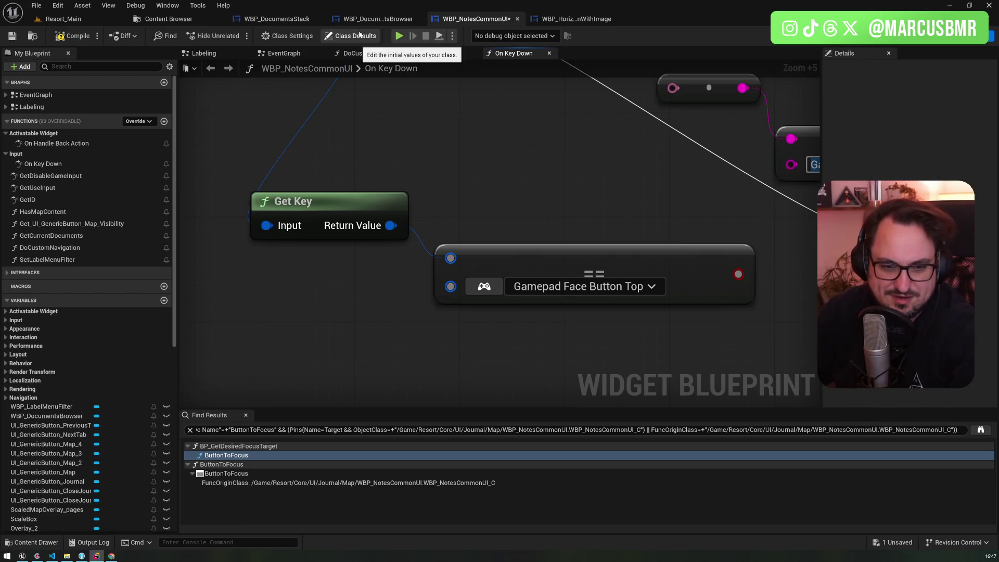
Select the Face Button Top comparison, then the spare reroute and upper comparison nodes
scroll(492, 162, down, 6)
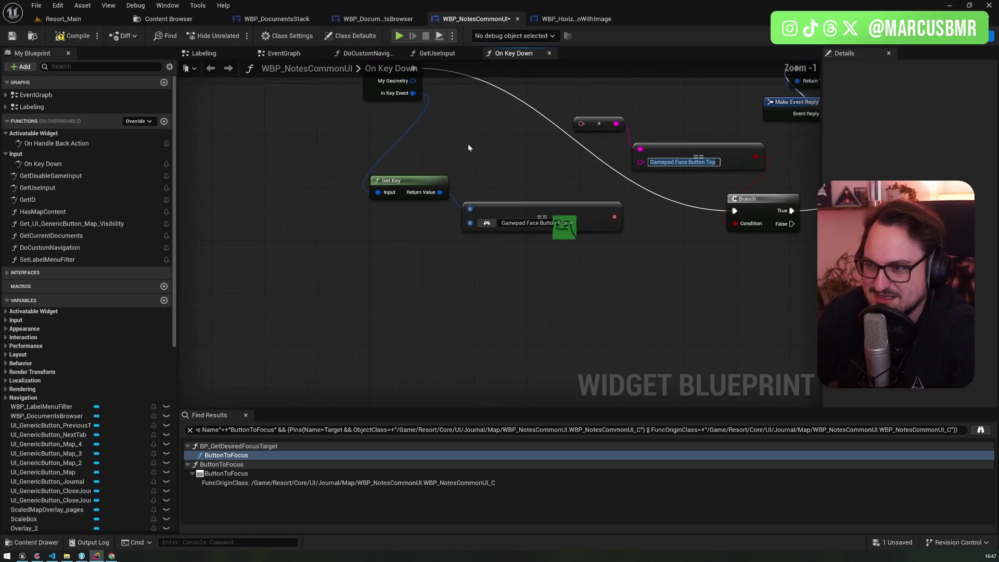
click(484, 323)
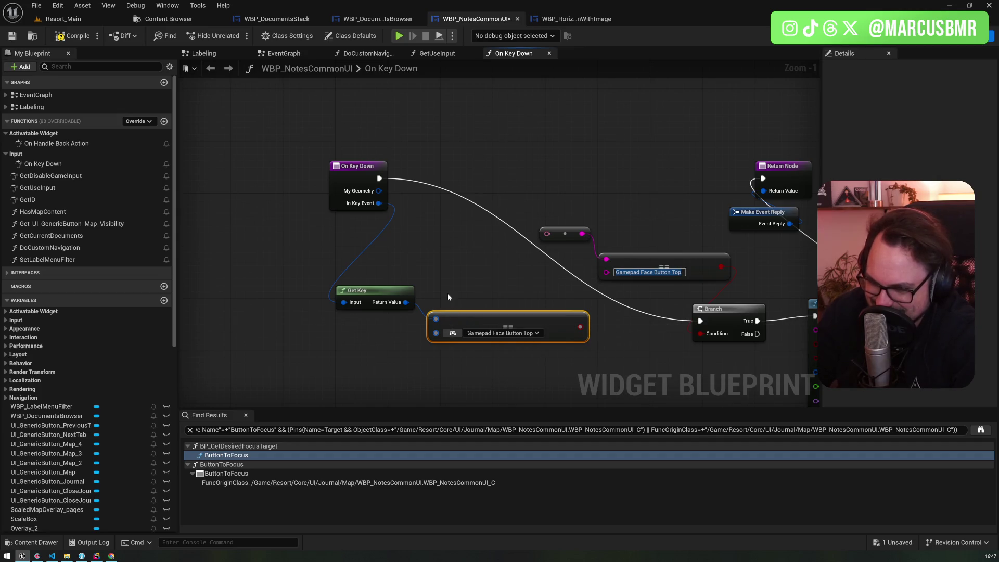
drag(339, 130, 480, 215)
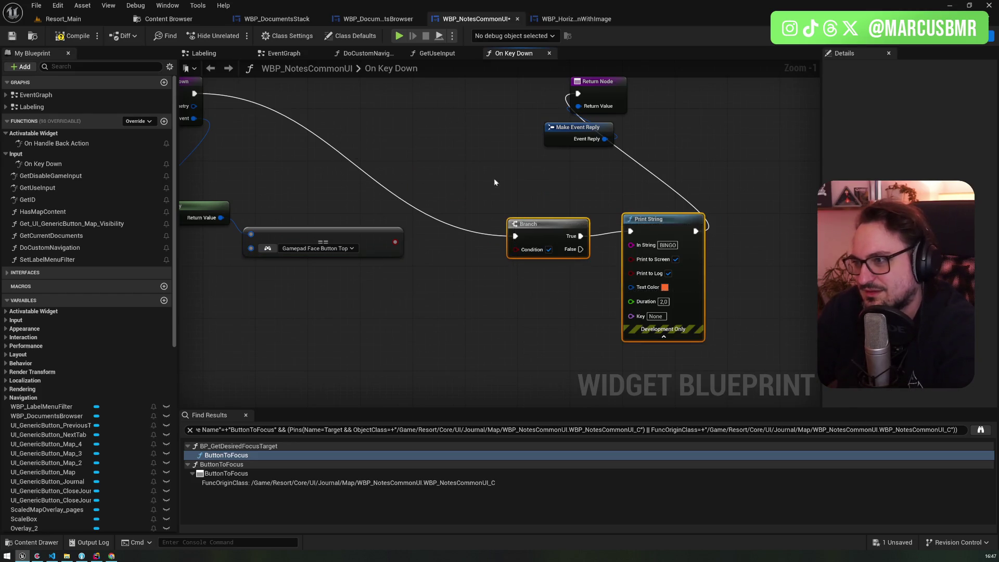
Position Get Key and the comparison node side by side near the Return Node
click(493, 268)
drag(494, 267, 558, 229)
mouse_move(600, 306)
mouse_down()
mouse_move(595, 195)
mouse_move(579, 207)
mouse_up()
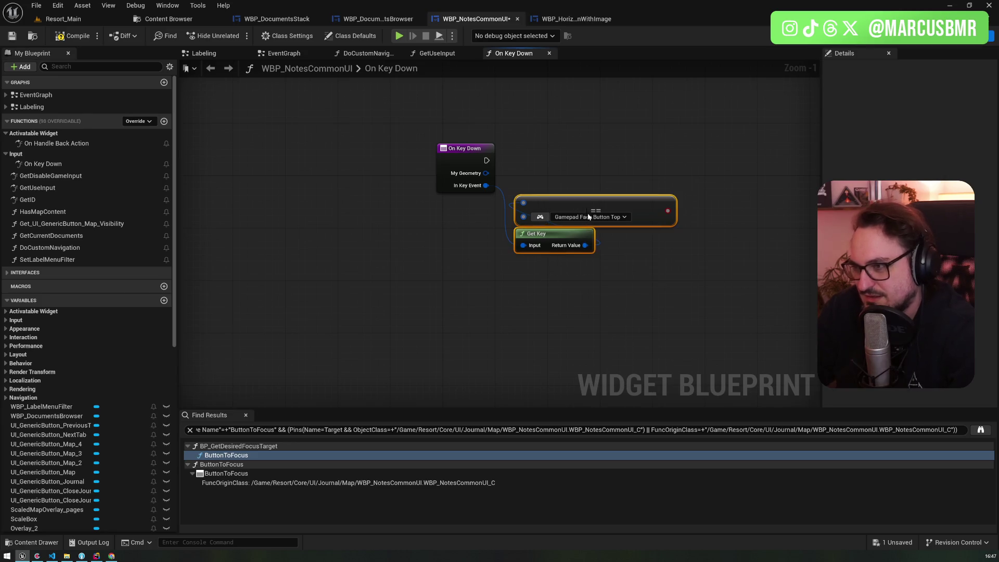
drag(546, 241, 546, 266)
mouse_move(572, 227)
mouse_down()
mouse_move(618, 225)
mouse_move(615, 218)
mouse_move(668, 252)
mouse_move(664, 261)
mouse_move(622, 218)
mouse_up()
drag(538, 262, 491, 223)
click(640, 222)
drag(639, 186, 464, 268)
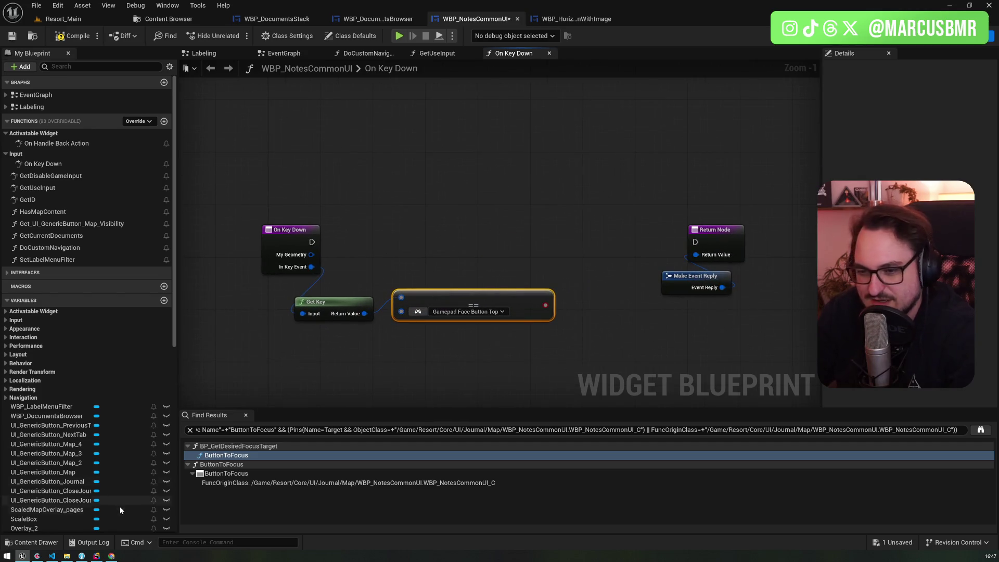
click(97, 556)
Scroll through the remaining Xbox gamepad key mappings in InputCoreTypes.cpp, then minimise Rider
scroll(520, 291, up, 6)
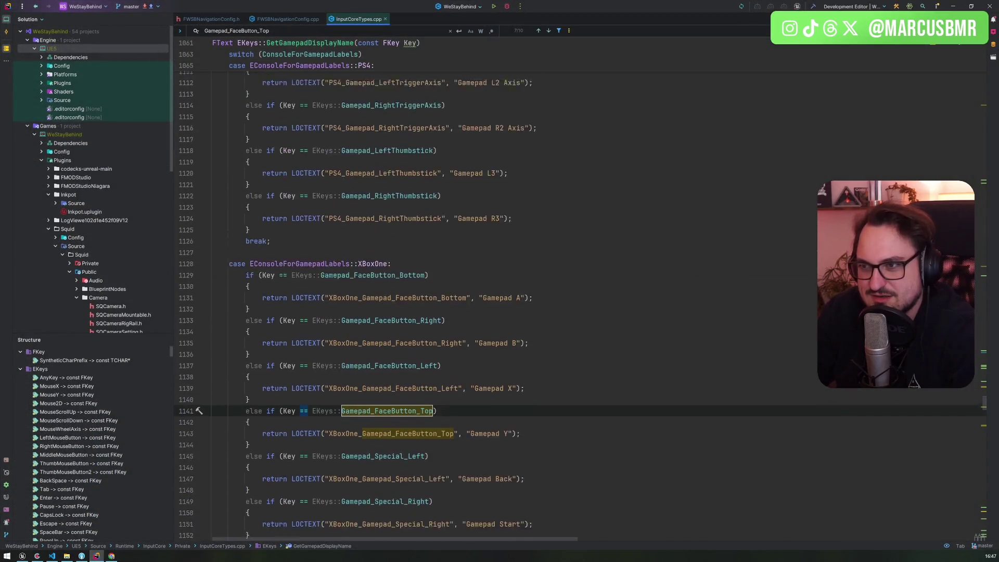
scroll(521, 292, down, 5)
scroll(521, 291, down, 3)
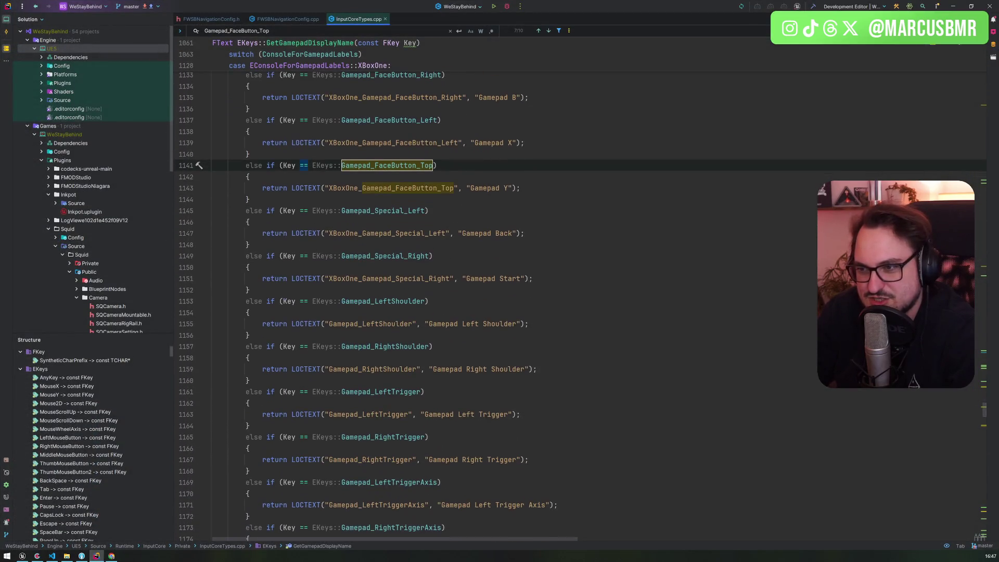
scroll(520, 291, down, 2)
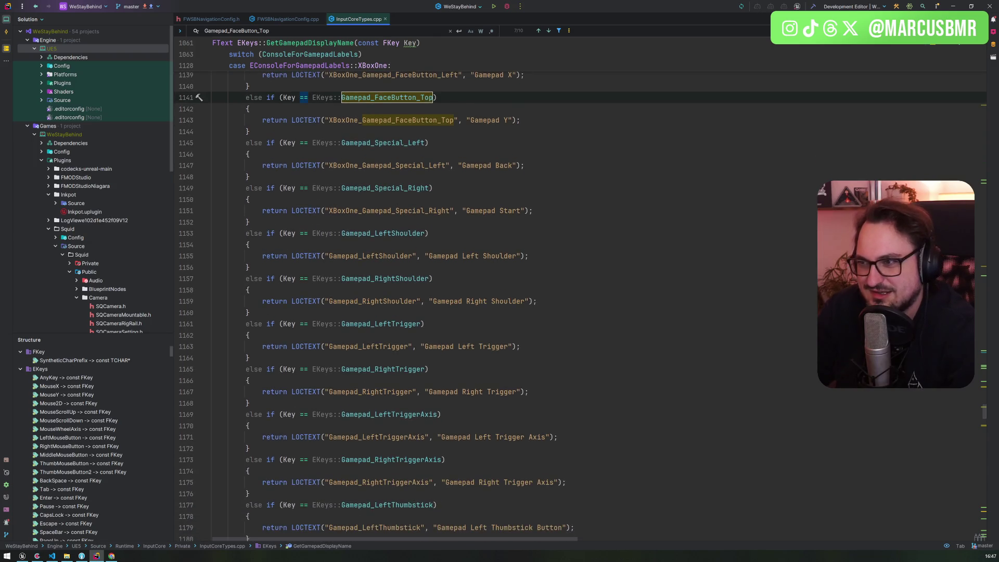
click(949, 4)
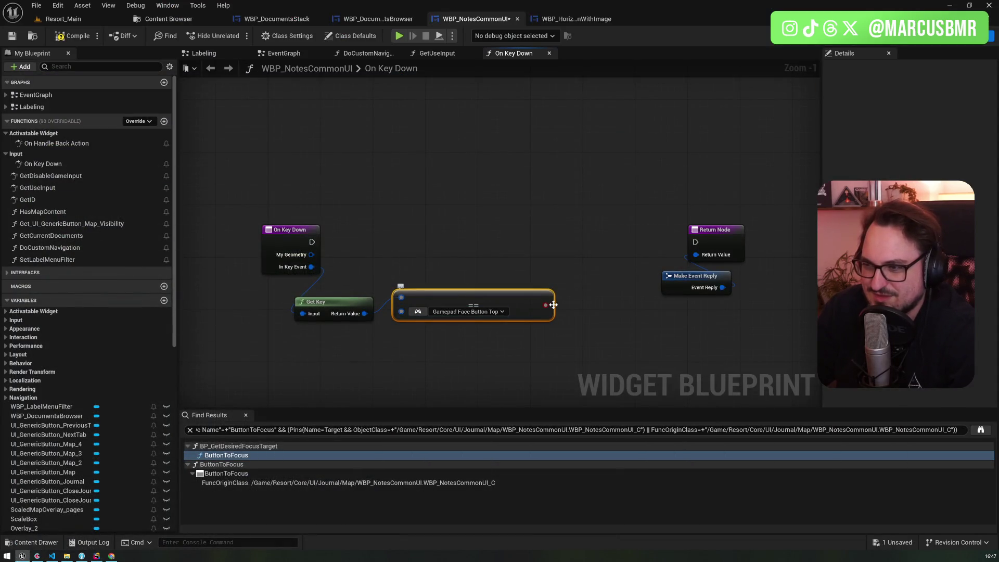
Add a Branch after On Key Down and line up On Key Down, Get Key and the comparison
click(507, 237)
mouse_move(311, 242)
mouse_down()
mouse_move(517, 255)
mouse_move(561, 233)
mouse_up()
drag(275, 249, 209, 248)
mouse_move(316, 309)
mouse_down()
mouse_move(289, 263)
mouse_move(288, 279)
mouse_up()
drag(432, 299, 397, 264)
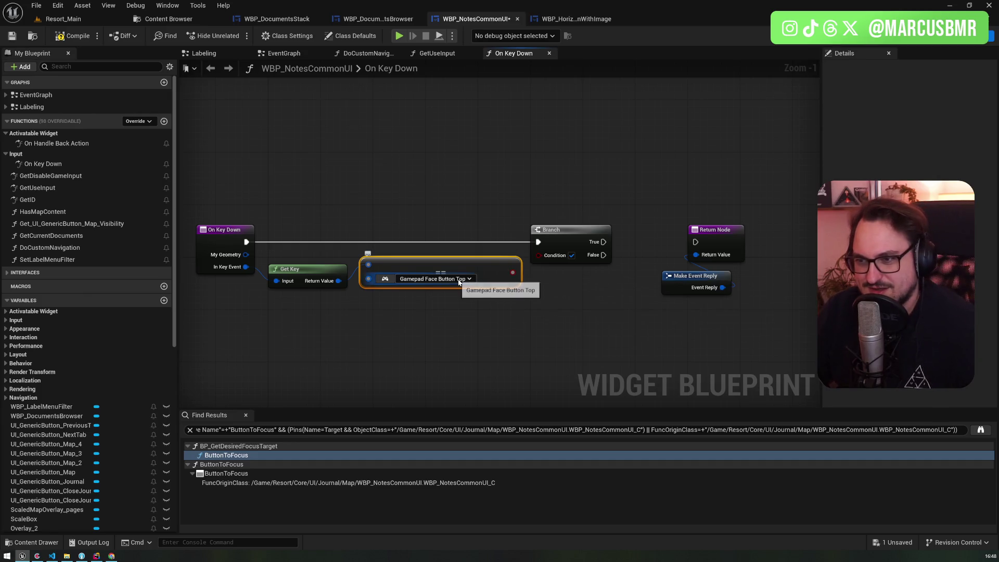
Feed the key comparison result into the Branch's Condition pin
click(309, 272)
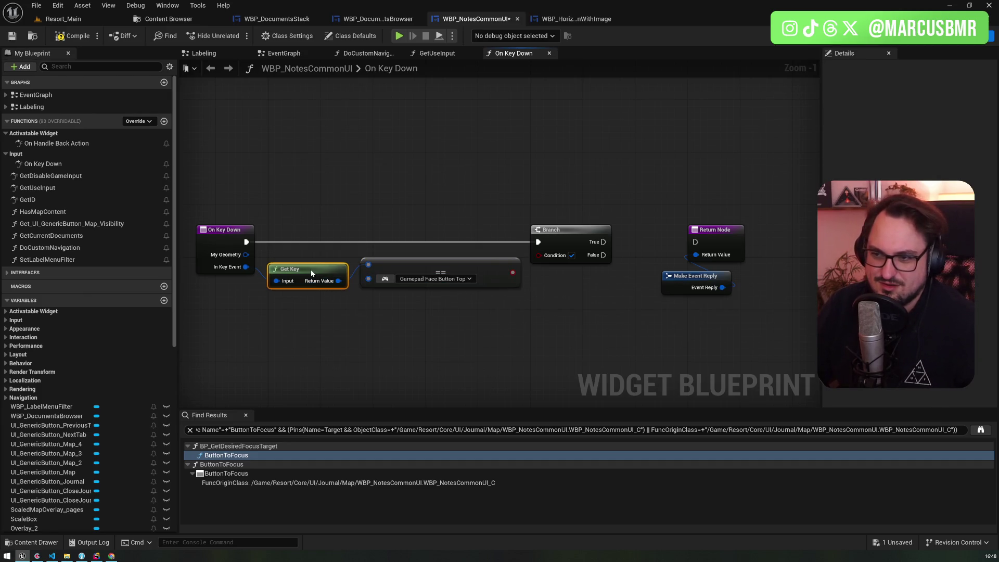
drag(519, 275, 539, 255)
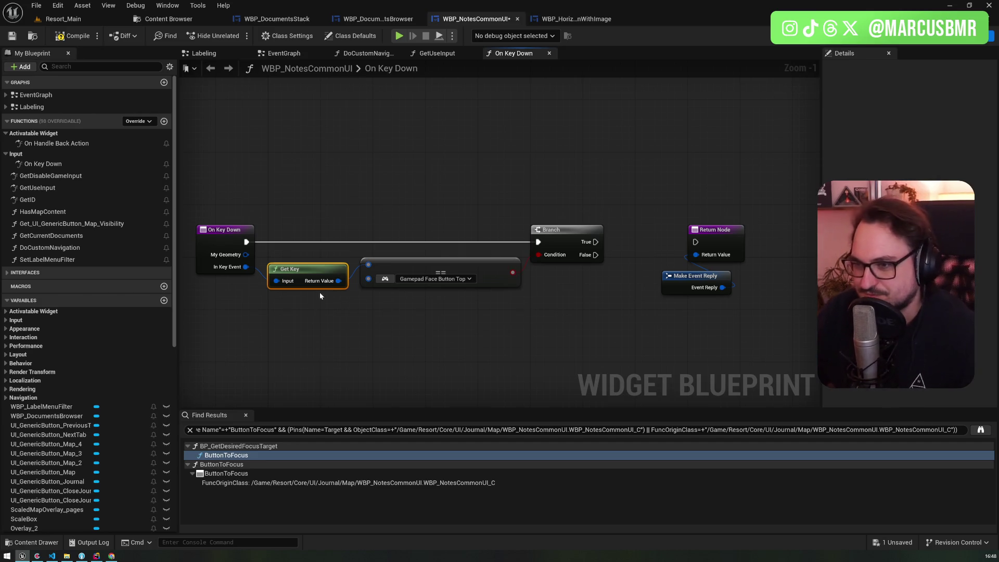
drag(338, 281, 357, 330)
text(switch)
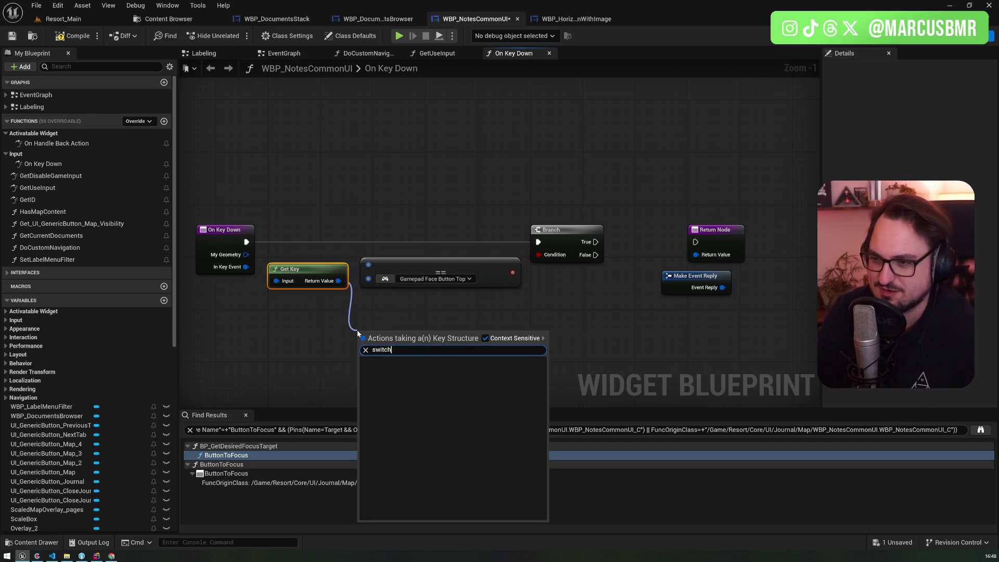
click(354, 329)
drag(338, 281, 355, 322)
click(360, 412)
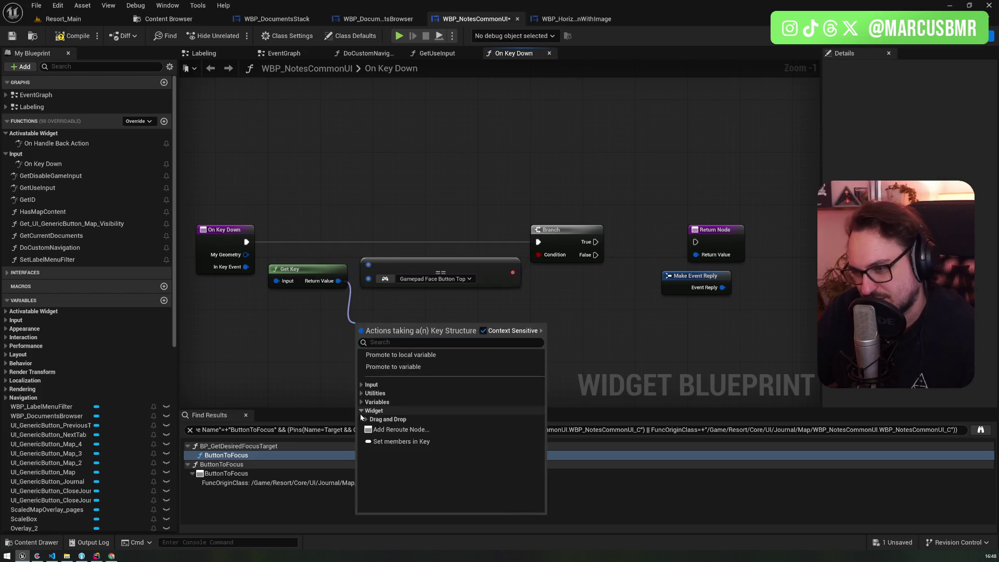
click(363, 403)
click(361, 393)
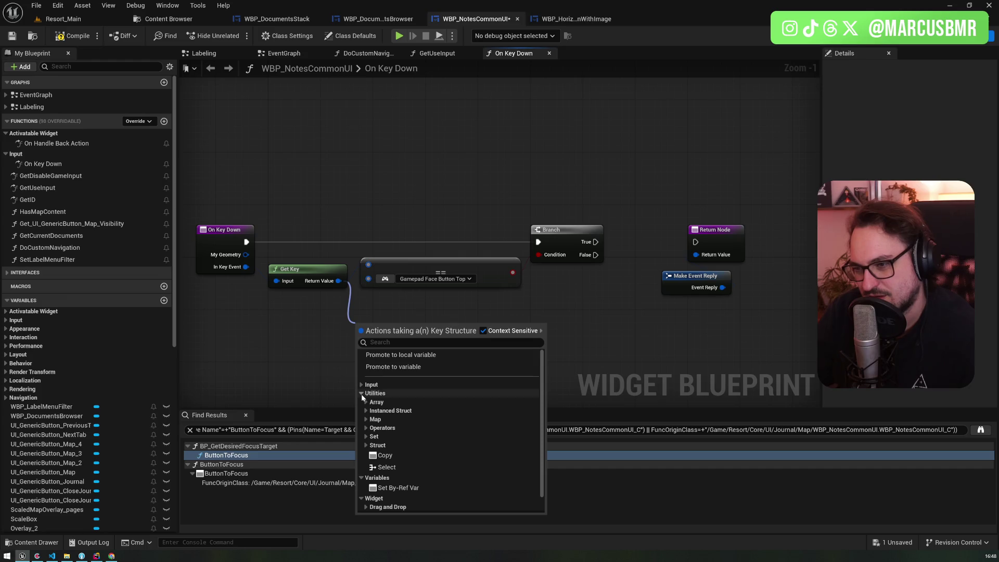
click(361, 385)
click(361, 385)
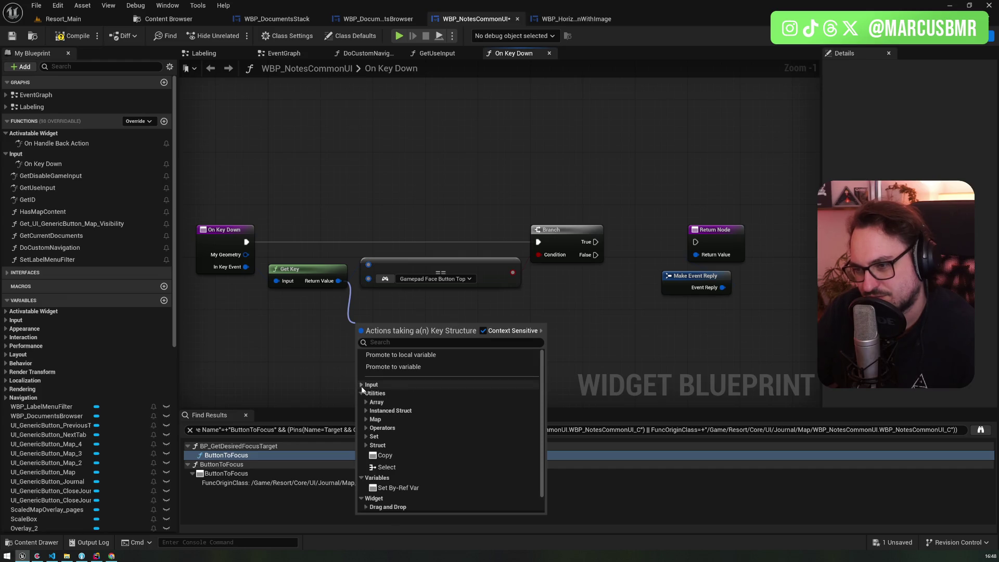
click(375, 468)
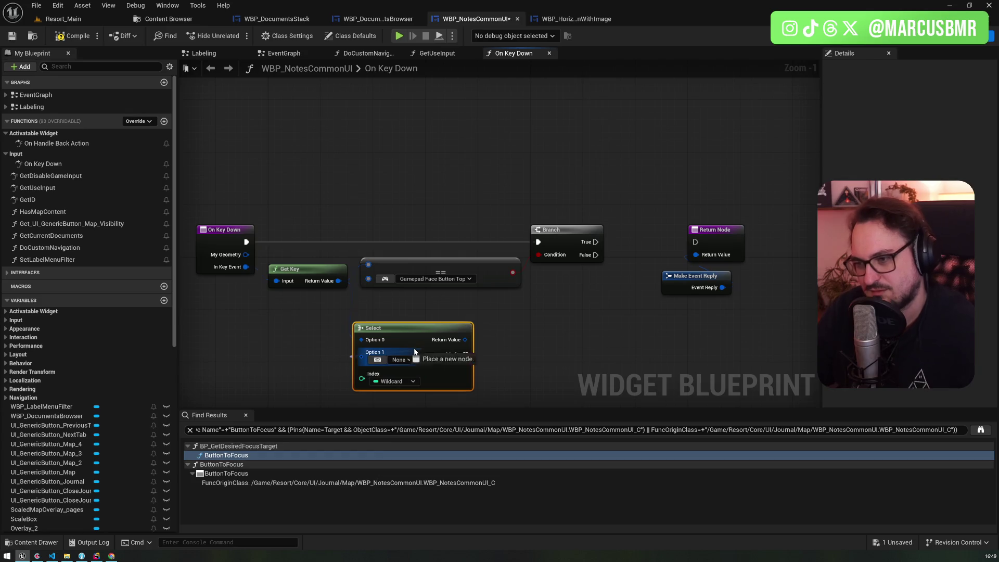
key(Delete)
drag(338, 281, 360, 323)
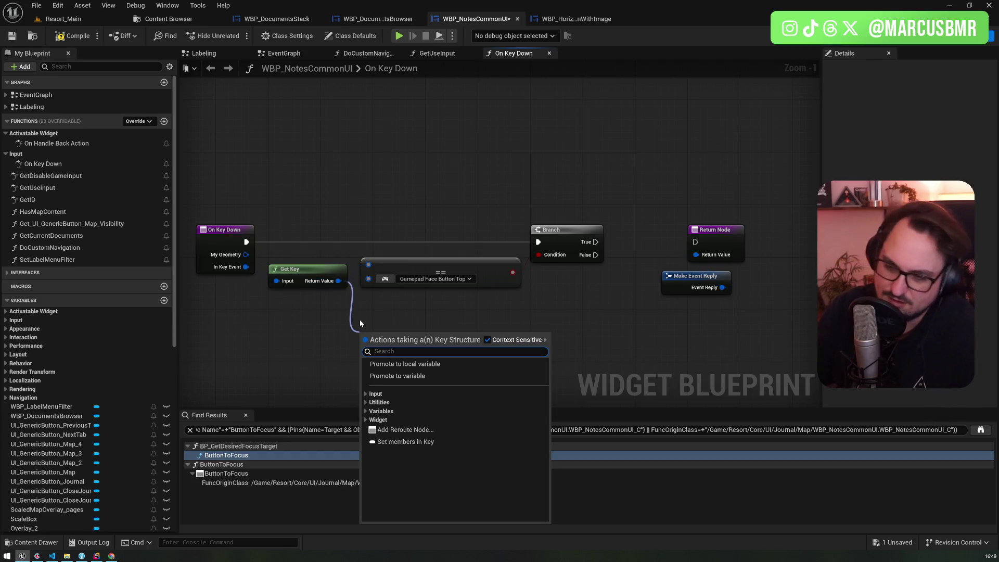
text(brea)
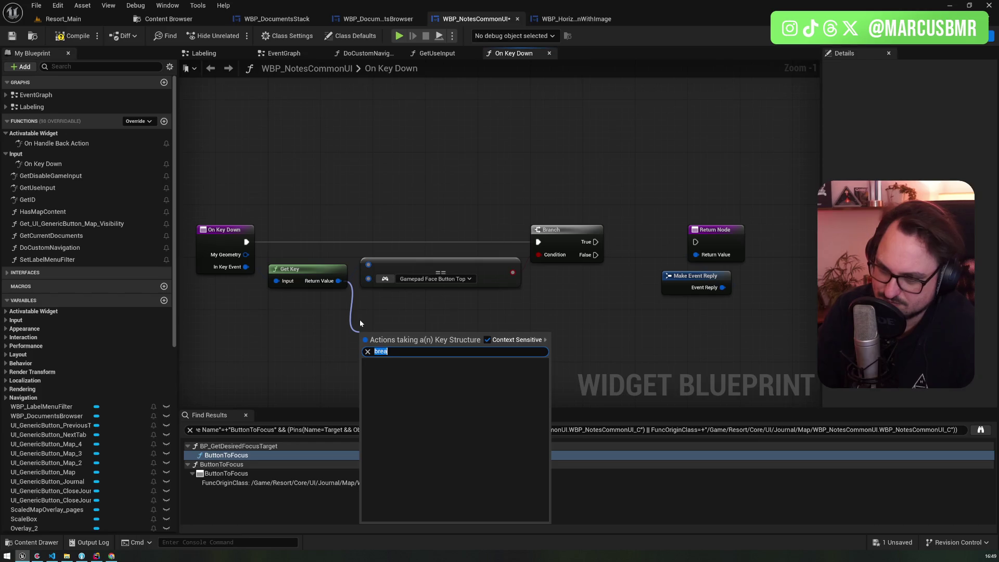
text(spl)
key(BackSpace)
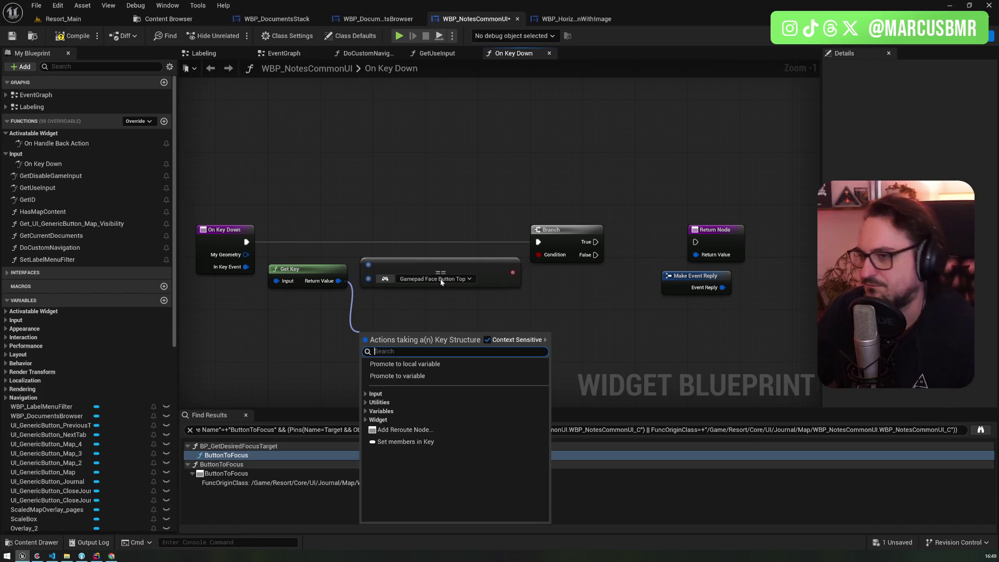
key(Escape)
drag(677, 281, 606, 252)
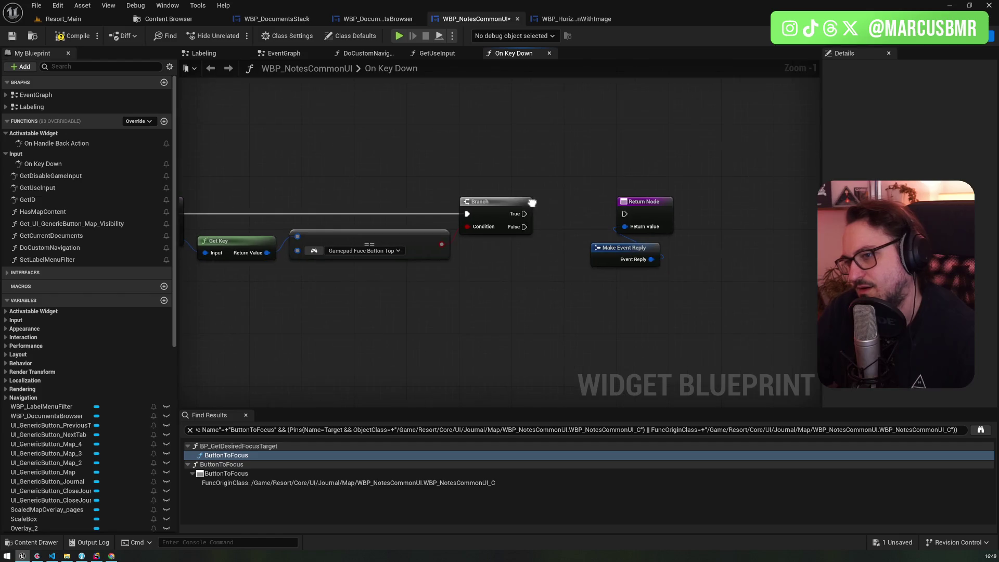
drag(266, 195, 453, 212)
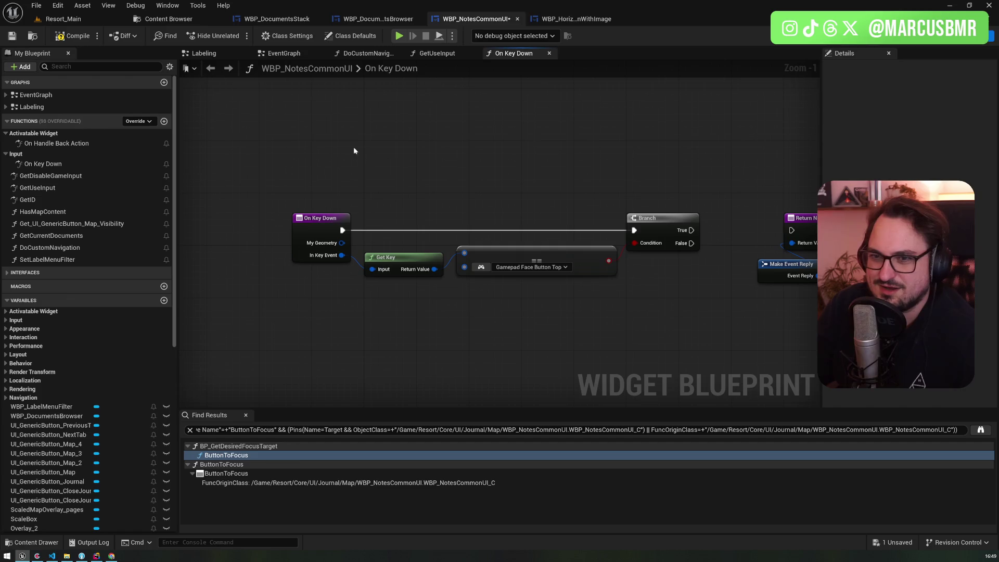
click(284, 53)
Add a Custom Event named OpenLabelMenu inside the labeling comment of the Labeling graph
click(436, 53)
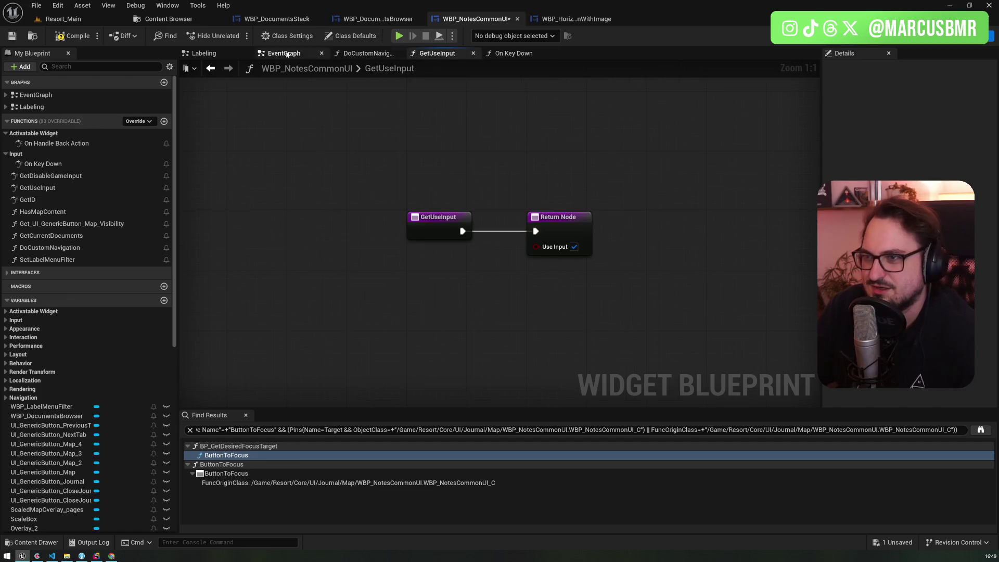
click(217, 52)
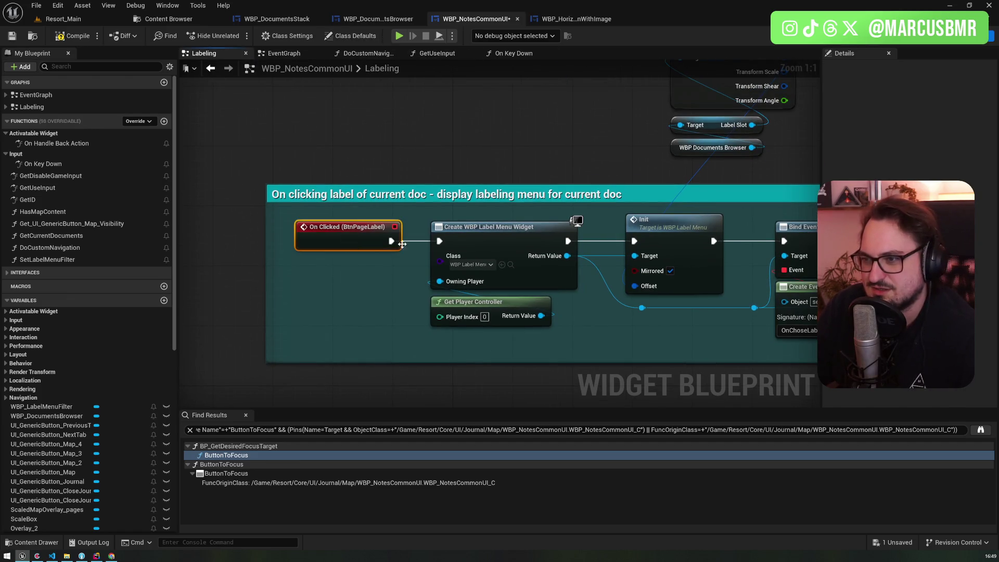
right_click(204, 209)
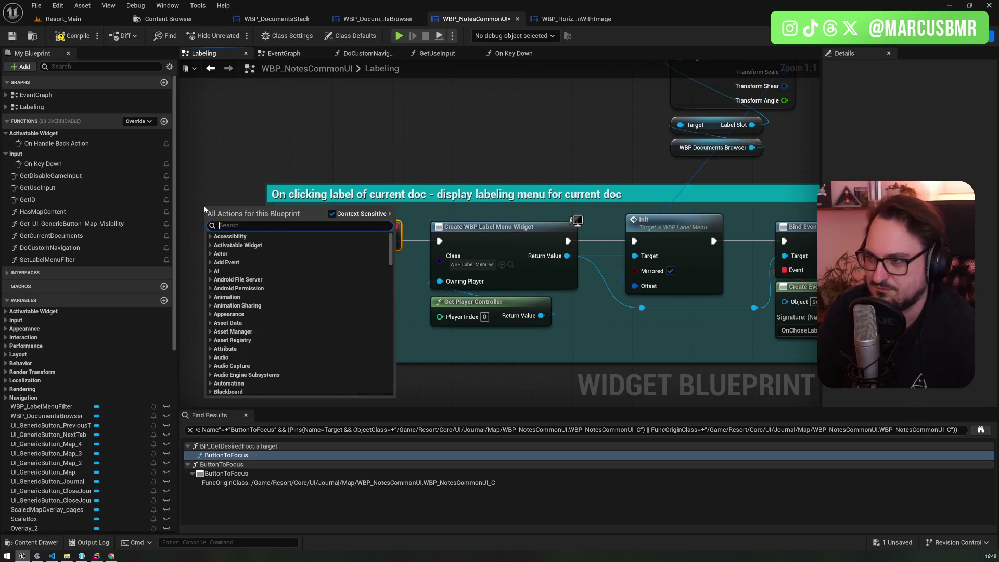
text(custo)
key(Return)
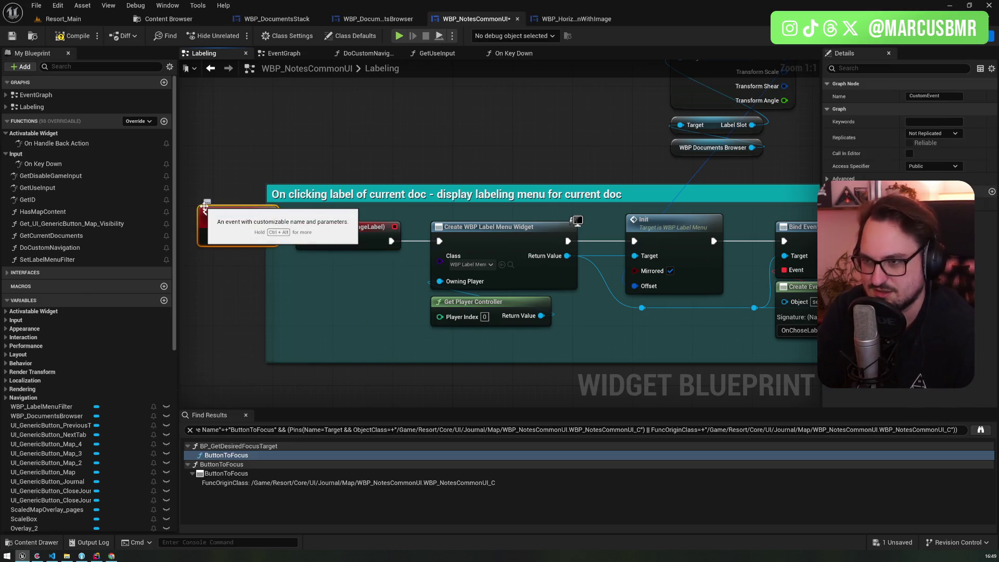
text(IOpe)
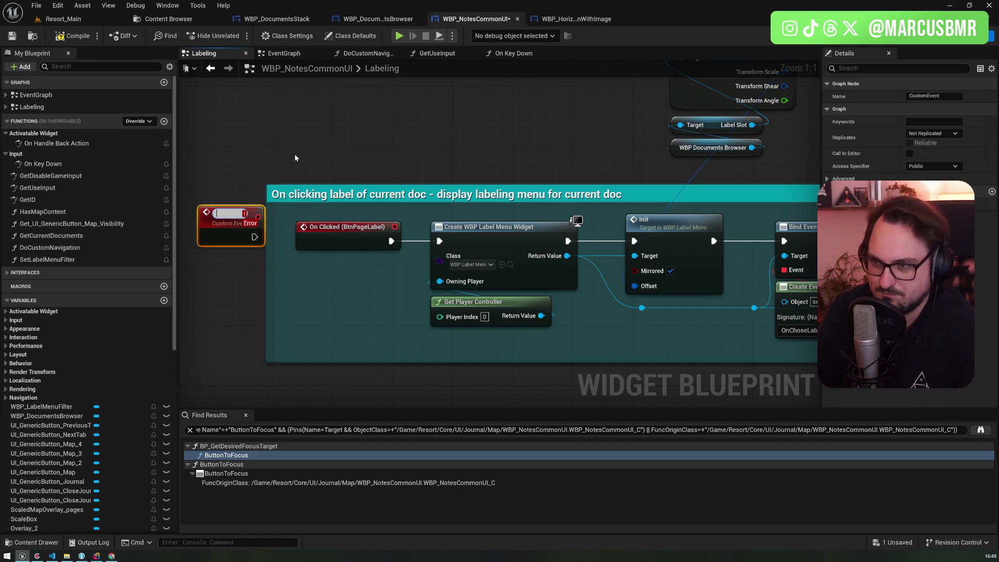
text(nLabelMenu)
key(Return)
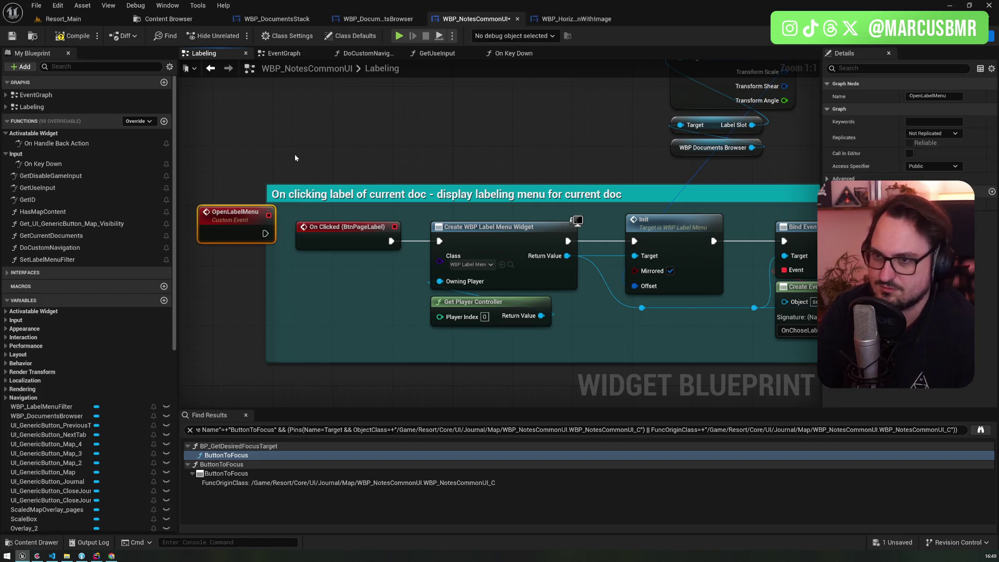
mouse_move(268, 230)
mouse_down()
mouse_move(330, 279)
mouse_move(388, 298)
mouse_move(439, 241)
mouse_up()
Cycle through the GetUseInput and DoCustomNavigation graphs, ending on On Key Down
key(ctrl+Tab)
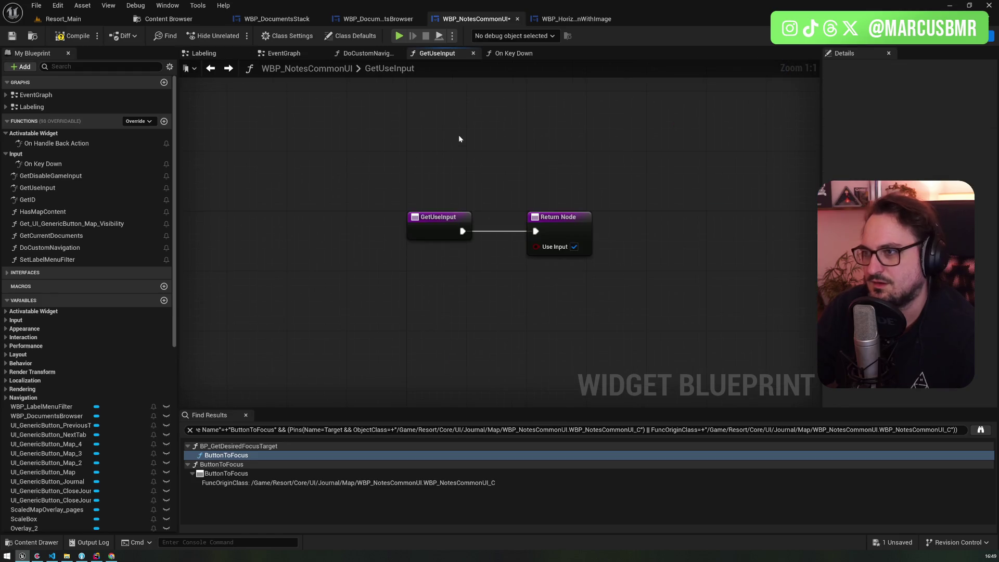
key(ctrl+Tab)
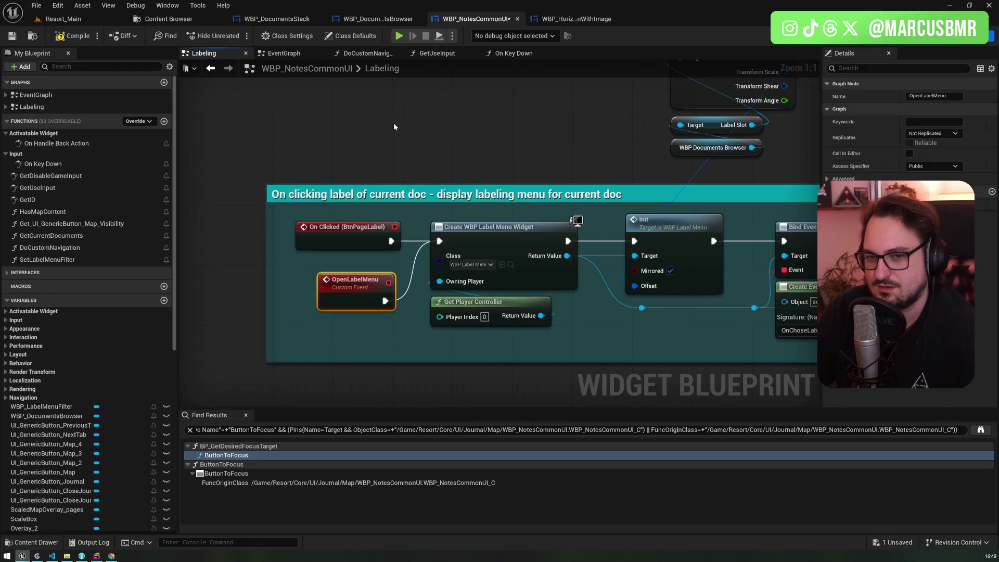
click(453, 52)
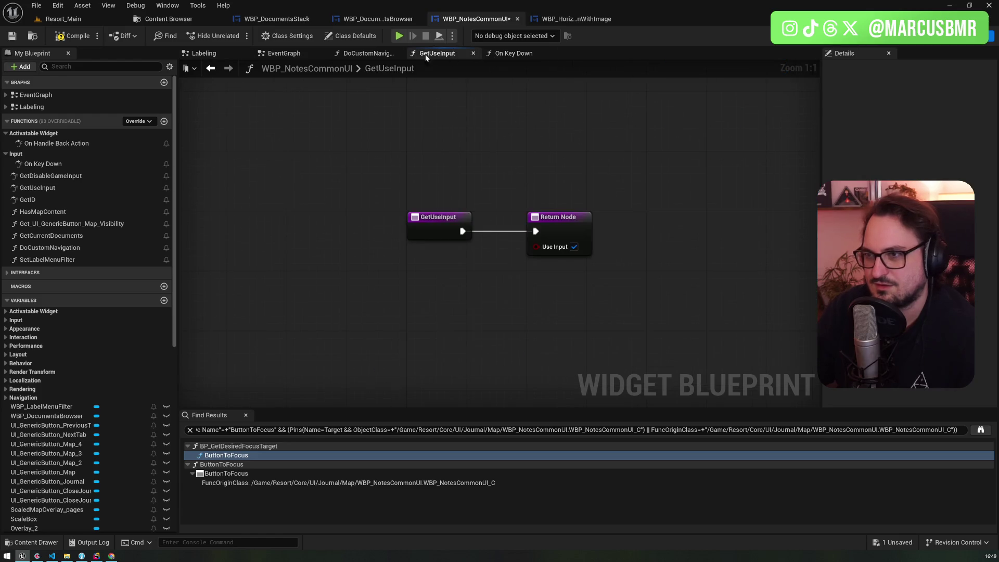
click(367, 53)
click(515, 53)
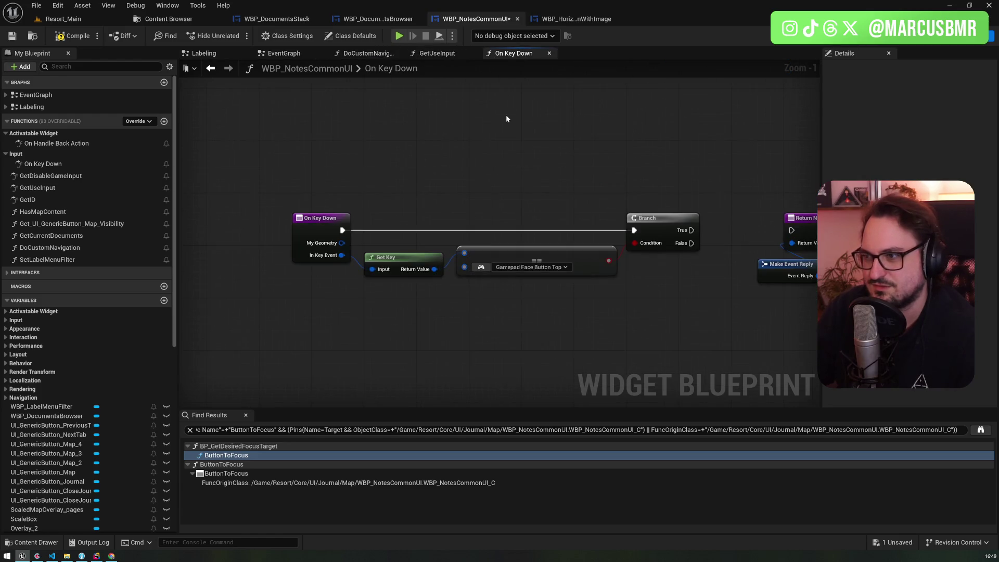
Call Open Label Menu from the Branch's True output and line it up with the Branch
scroll(423, 213, up, 2)
drag(423, 212, 468, 147)
text(openla)
key(Return)
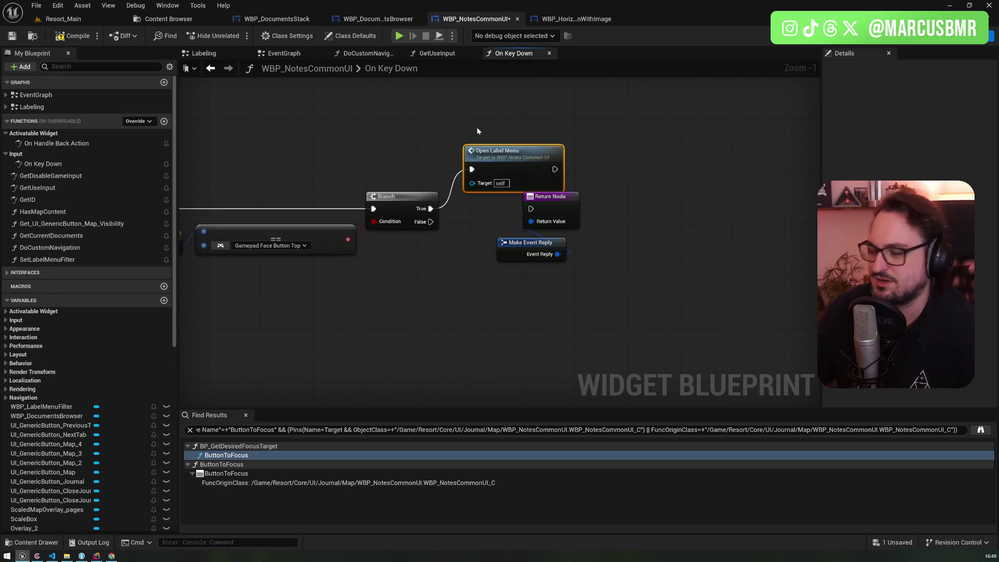
mouse_move(516, 292)
mouse_down()
mouse_move(549, 211)
mouse_move(684, 293)
mouse_up()
click(518, 168)
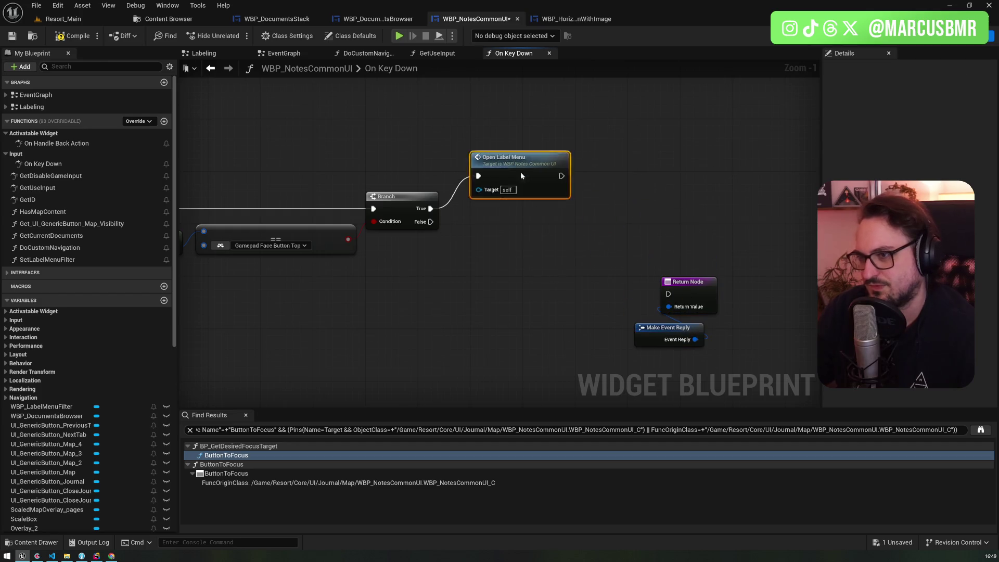
drag(517, 167, 533, 206)
Insert a Sequence after On Key Down, wiring Then 1 to the Return Node
drag(317, 198, 207, 199)
click(295, 197)
mouse_move(293, 216)
mouse_down()
mouse_move(296, 195)
mouse_move(641, 202)
mouse_up()
scroll(572, 211, down, 3)
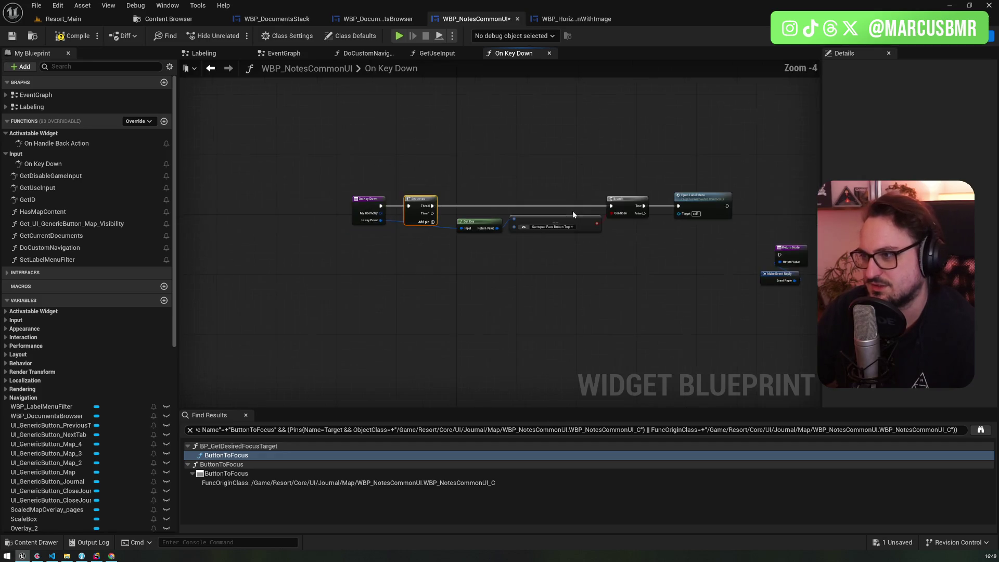
mouse_move(692, 223)
mouse_down()
mouse_move(577, 244)
mouse_move(547, 265)
mouse_move(390, 242)
mouse_up()
scroll(390, 241, up, 5)
drag(323, 157, 358, 255)
mouse_move(217, 215)
mouse_down()
mouse_move(345, 224)
mouse_move(419, 149)
mouse_move(367, 149)
mouse_up()
right_click(392, 224)
Place an In Key Event getter and connect it to Get Key's Input pin
text(getkey)
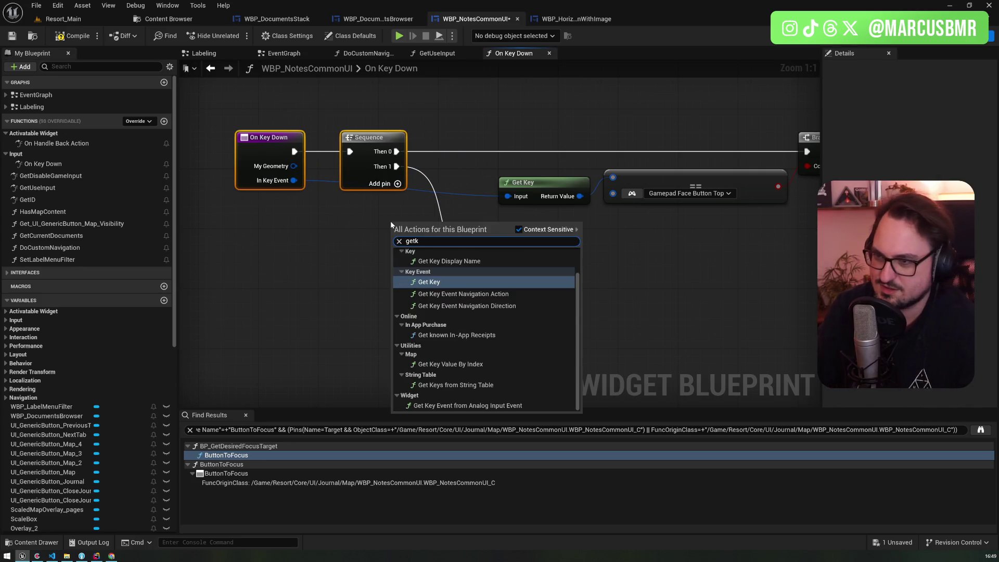
key(ctrl+a)
text(inkey)
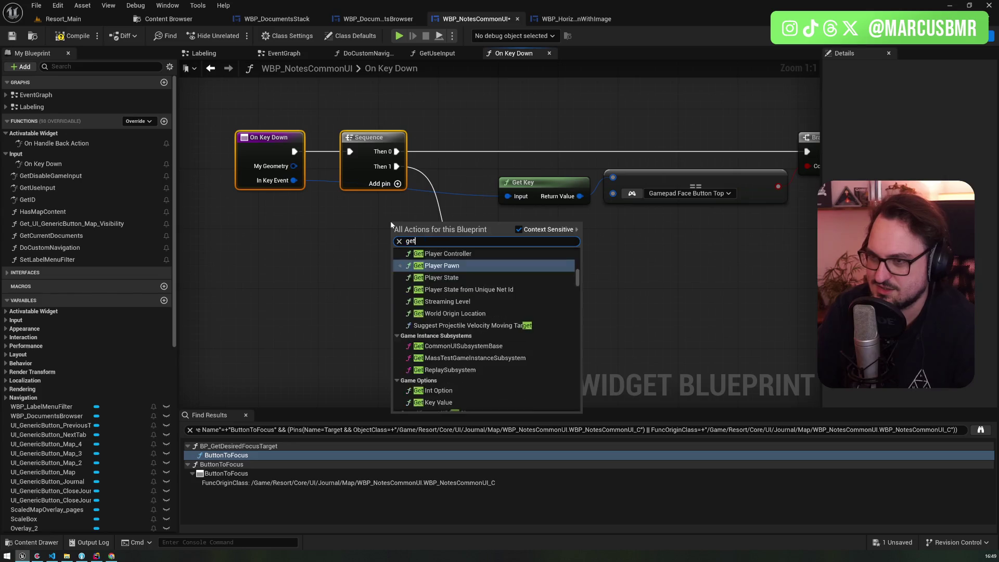
key(Return)
mouse_move(391, 222)
mouse_down()
mouse_move(505, 217)
mouse_move(507, 195)
mouse_move(527, 183)
mouse_up()
Move the Make Event Reply and Return nodes down, and save the blueprint
mouse_move(468, 309)
mouse_down()
mouse_move(409, 292)
mouse_move(389, 308)
mouse_move(460, 304)
mouse_up()
ctrl+click(507, 266)
drag(507, 267, 490, 310)
scroll(446, 269, down, 3)
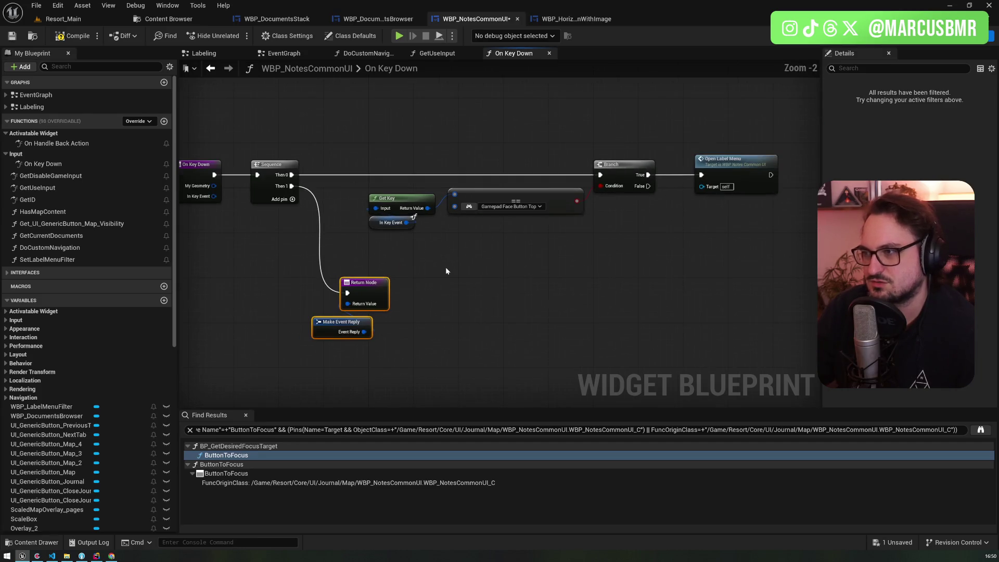
click(15, 36)
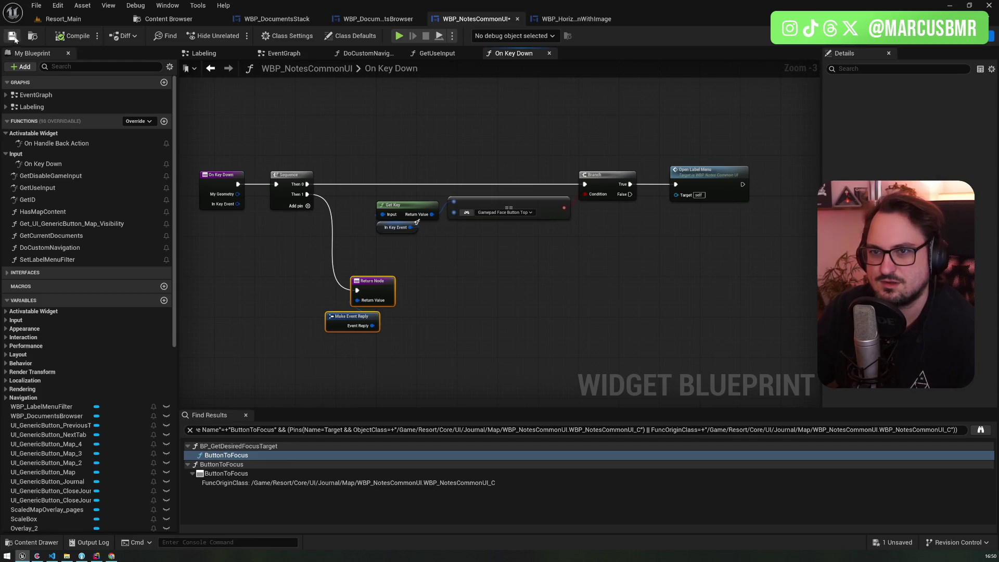
click(62, 18)
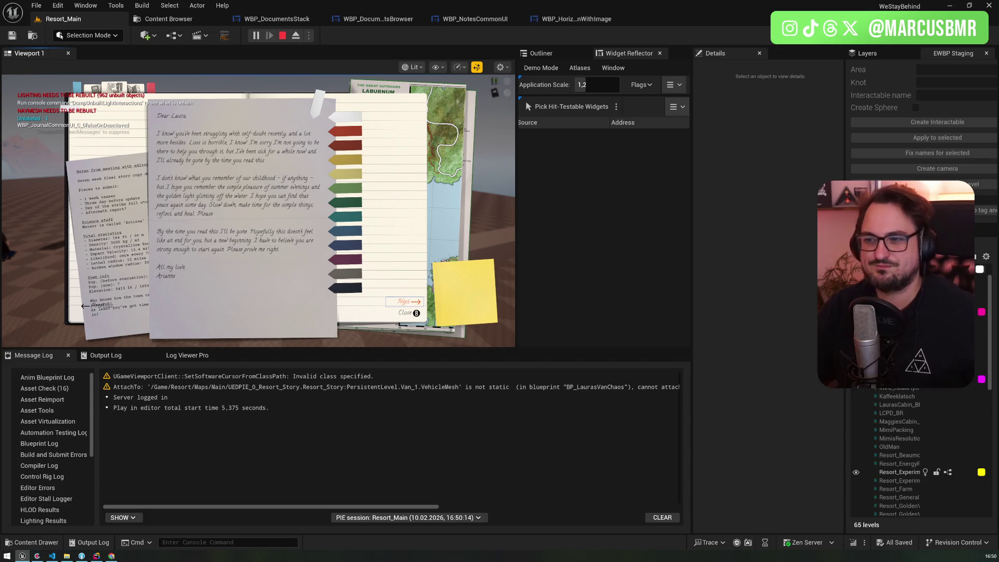
Stop the journal play test and bring up the WBP_DocumentsBrowser widget
key(Escape)
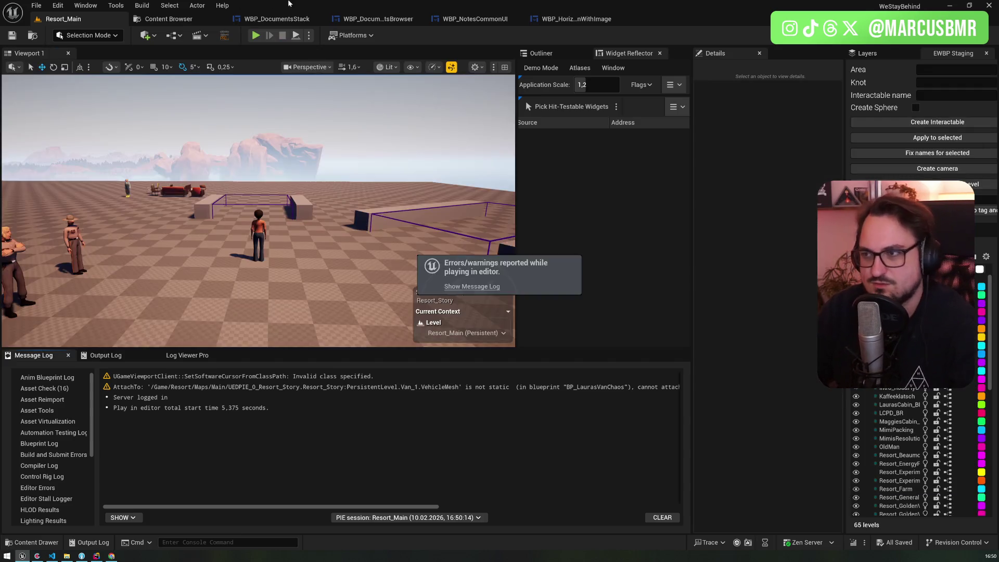
click(443, 21)
click(349, 21)
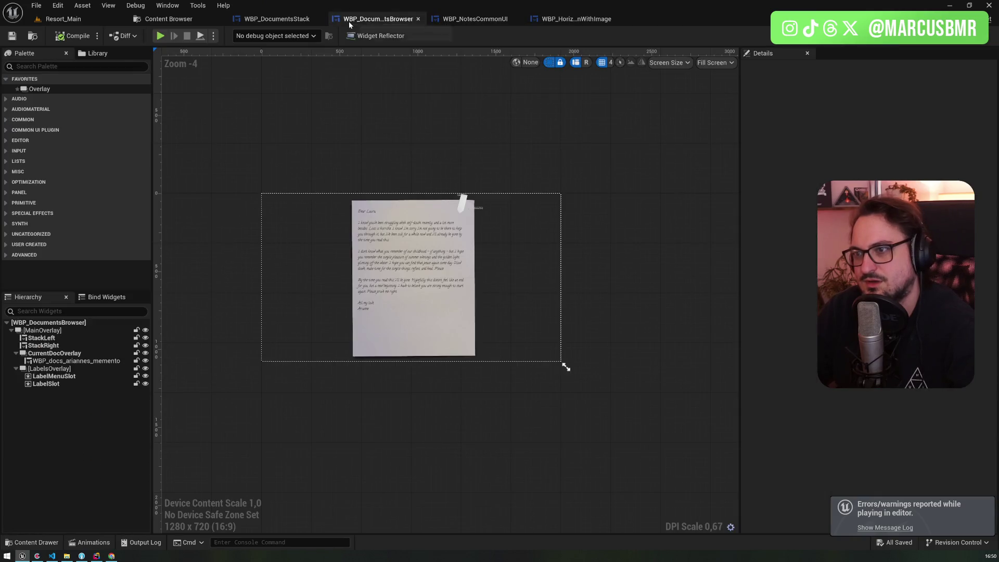
Review the image button widget and WBP_NotesCommonUI's Designer, Graph and GetUseInput views
click(529, 22)
click(473, 18)
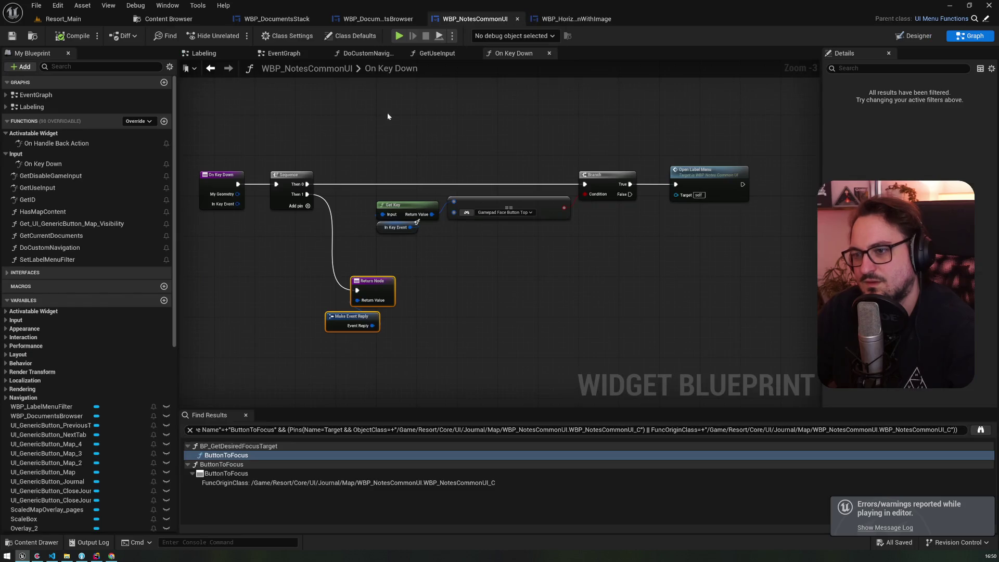
click(911, 36)
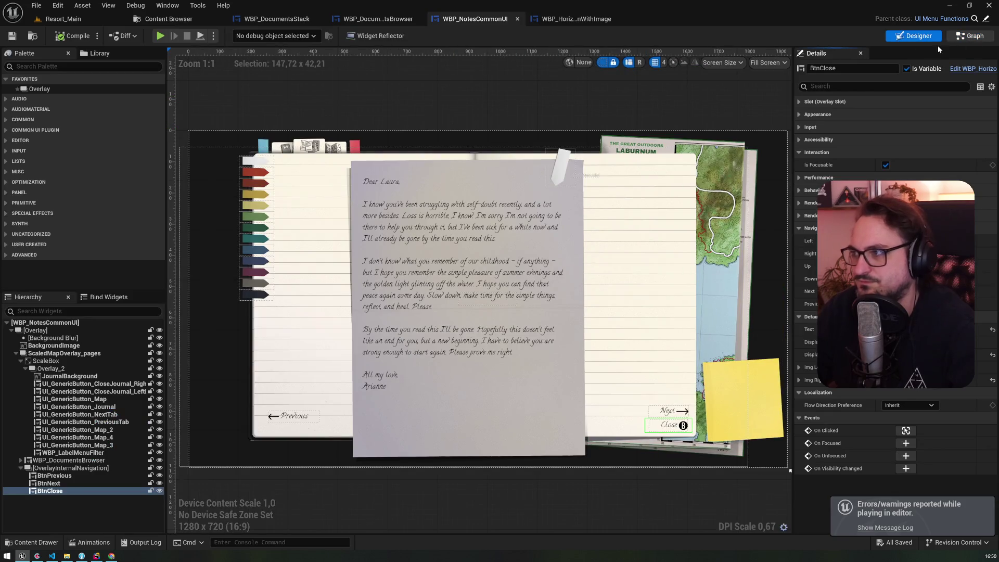
click(970, 37)
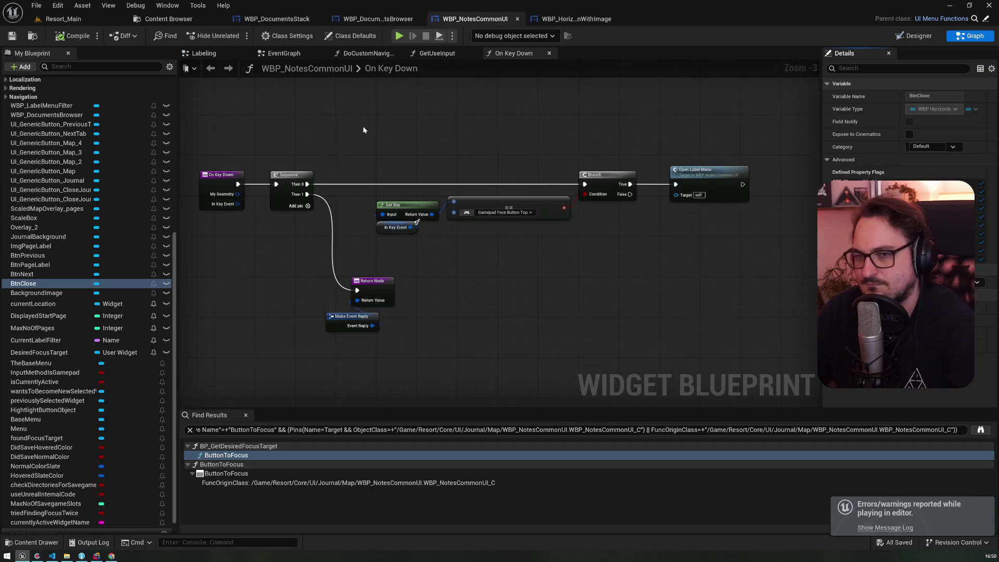
click(437, 53)
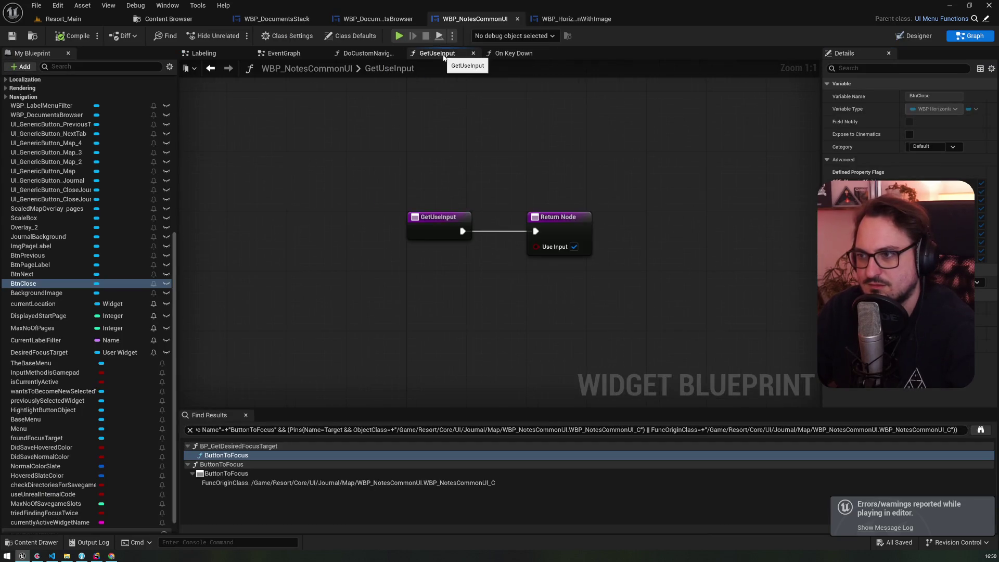
click(530, 55)
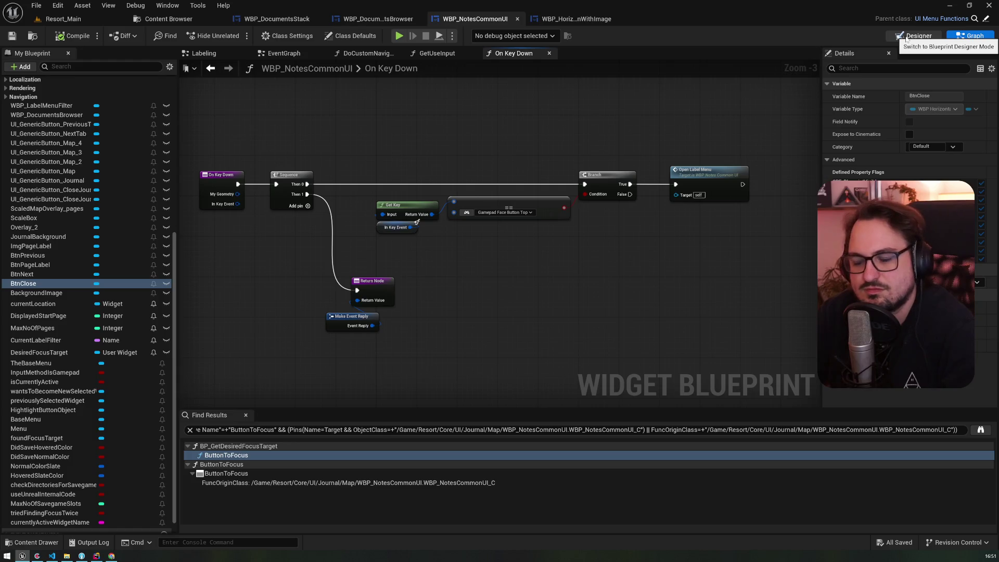
Close the DoCustomNavigation and GetUseInput graph tabs, leaving the EventGraph
click(436, 58)
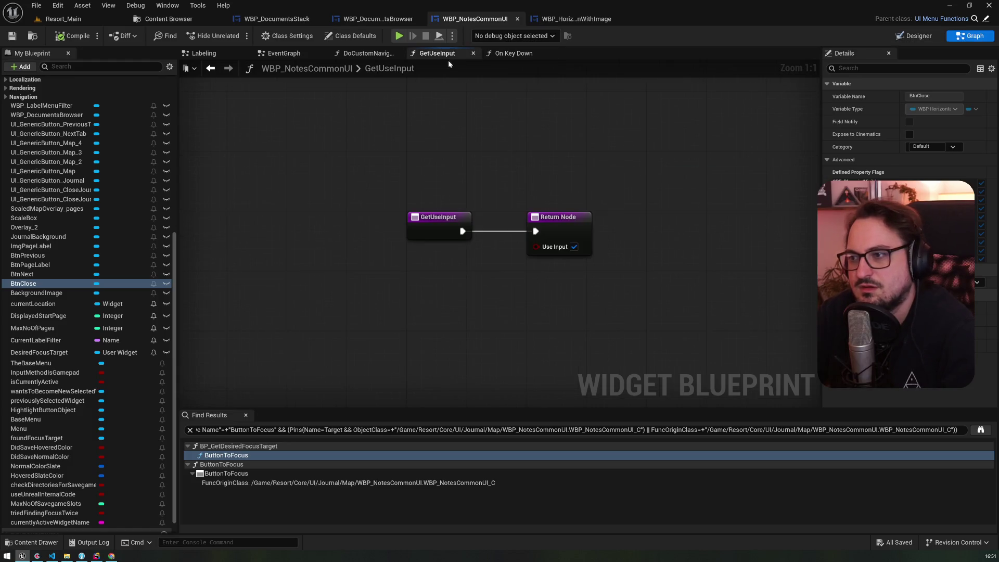
click(374, 57)
click(398, 53)
click(398, 53)
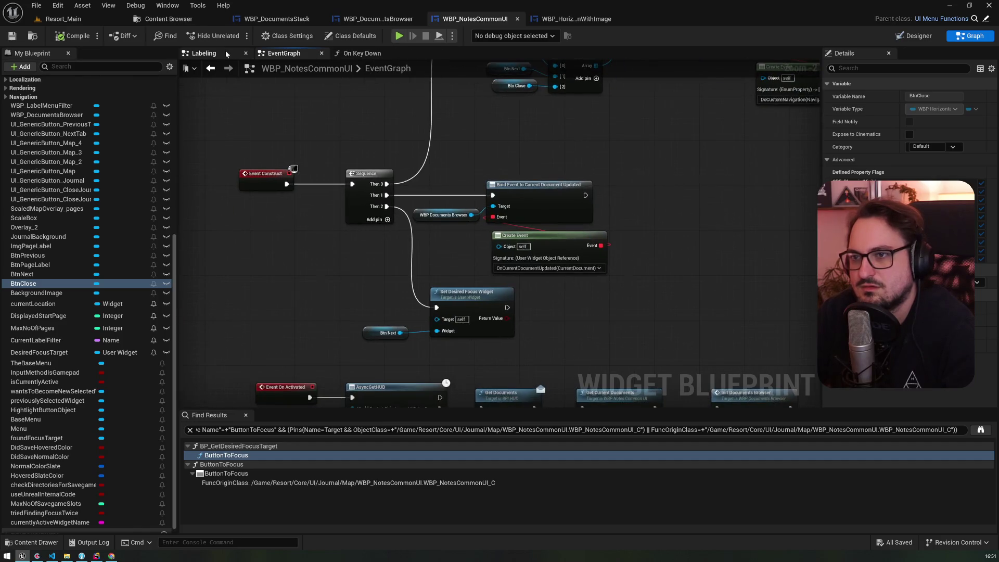
click(226, 53)
click(334, 199)
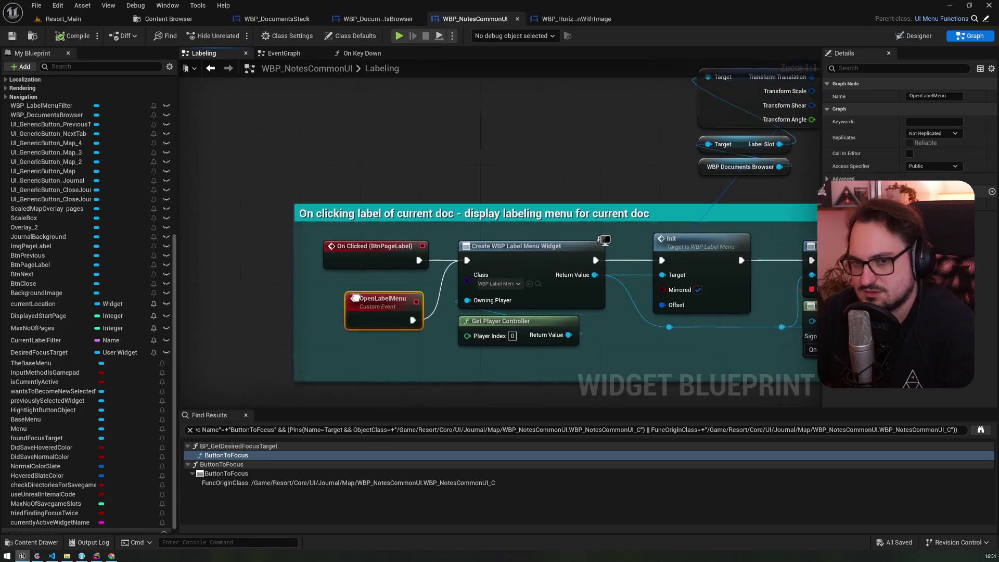
right_click(295, 124)
text(cusom)
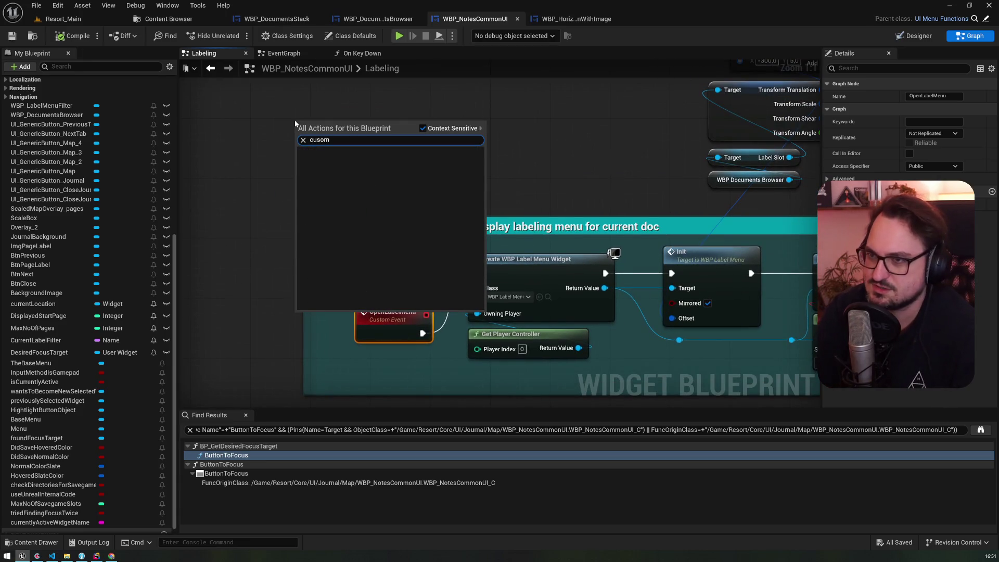
key(Return)
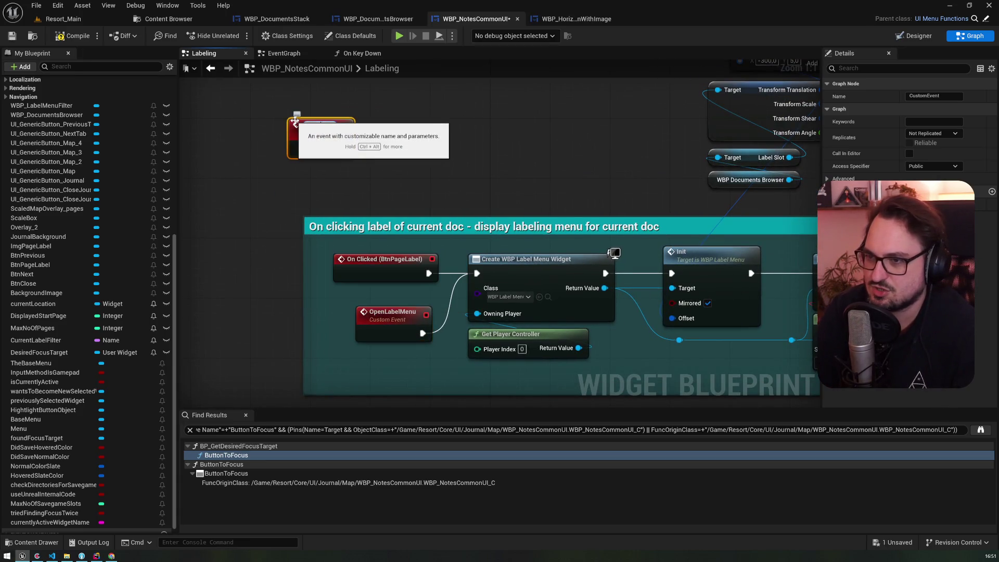
text(ToggleLabelMenu)
key(Return)
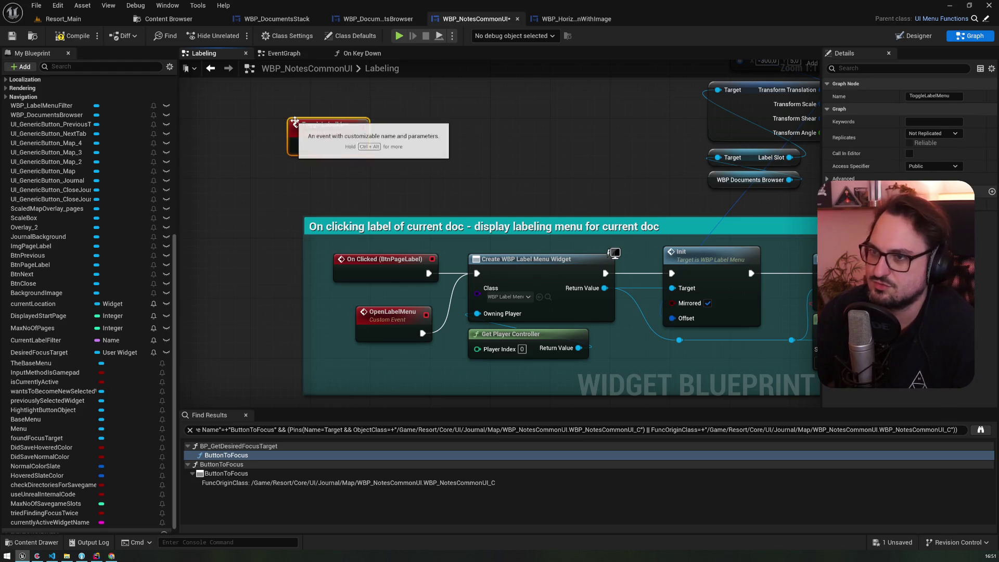
click(396, 323)
key(Delete)
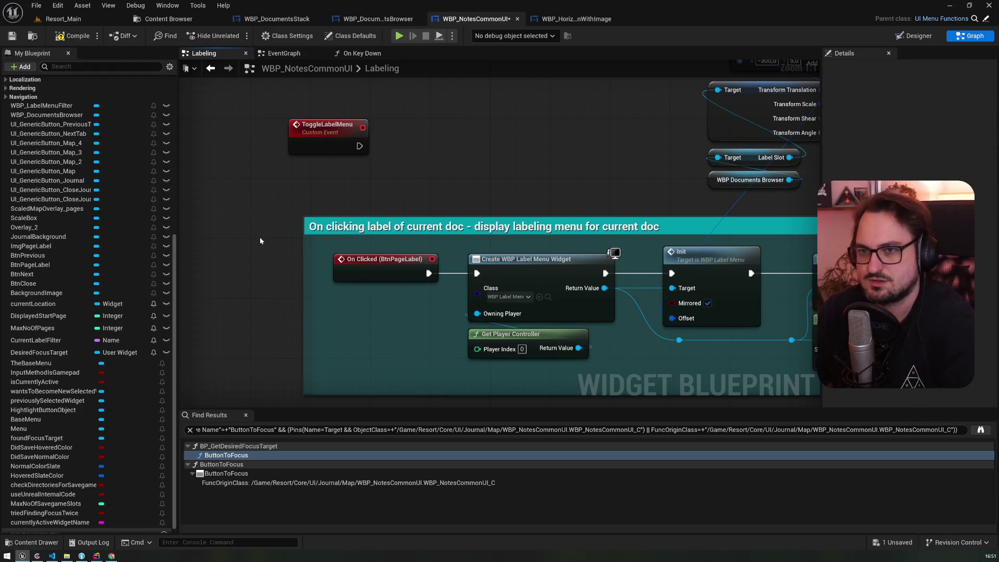
click(348, 51)
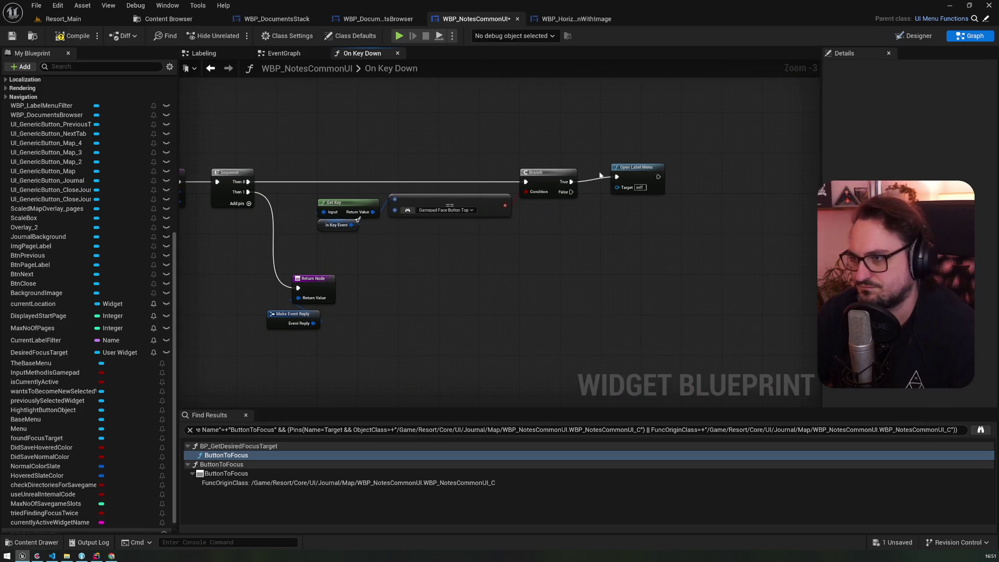
click(650, 183)
key(Delete)
drag(572, 181, 634, 186)
text(t)
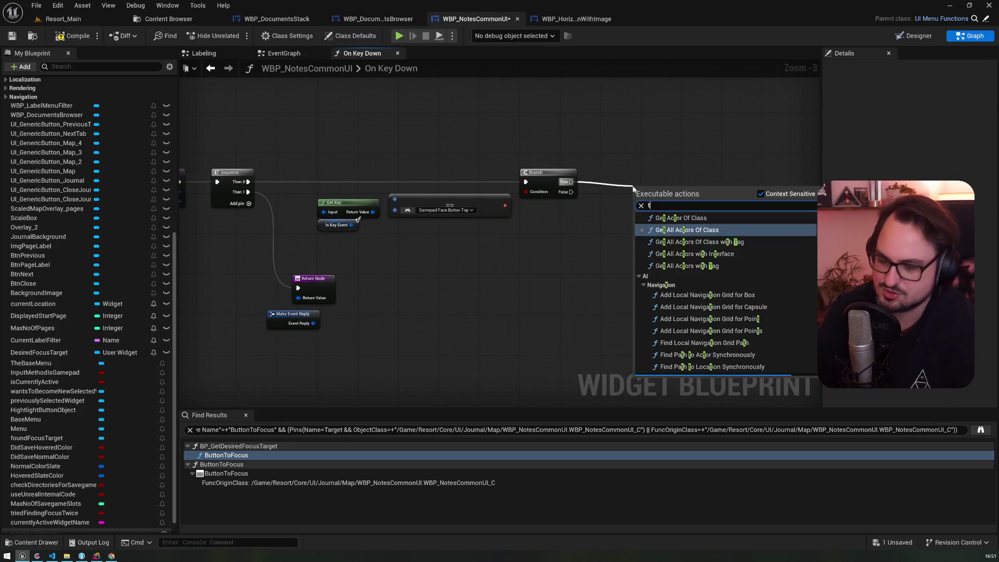
text(oggle label)
key(Return)
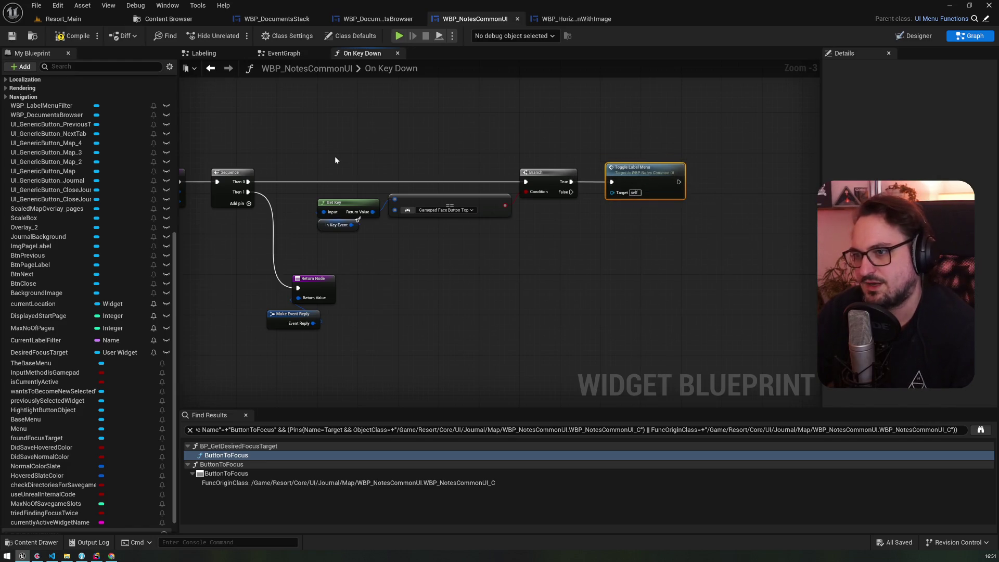
scroll(364, 197, up, 3)
scroll(469, 218, up, 1)
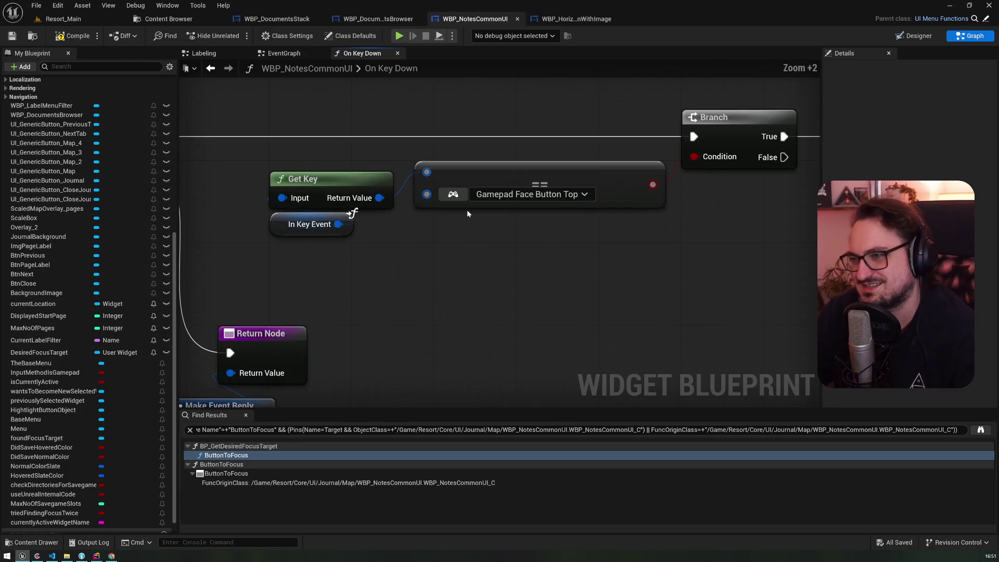
scroll(466, 210, up, 1)
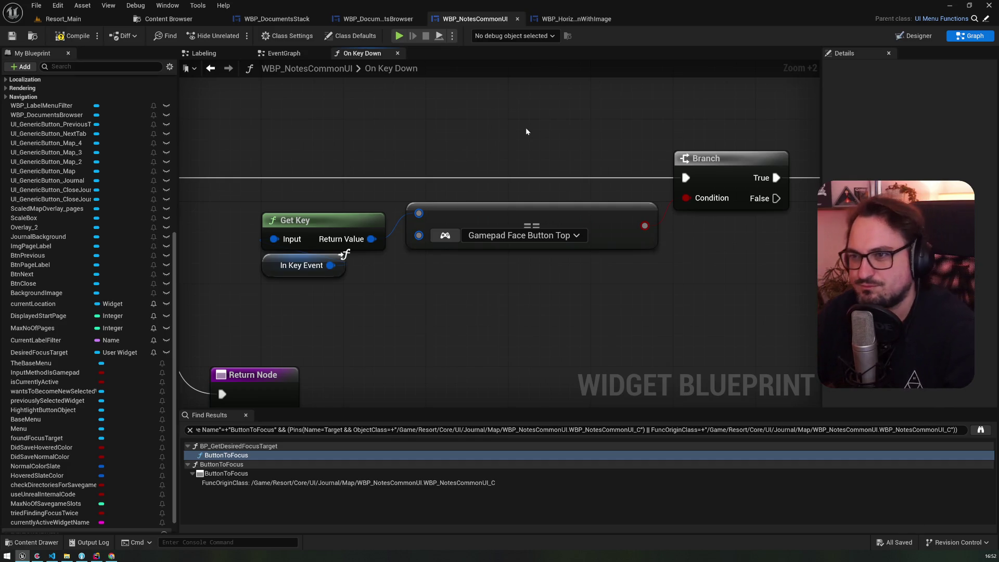
click(286, 54)
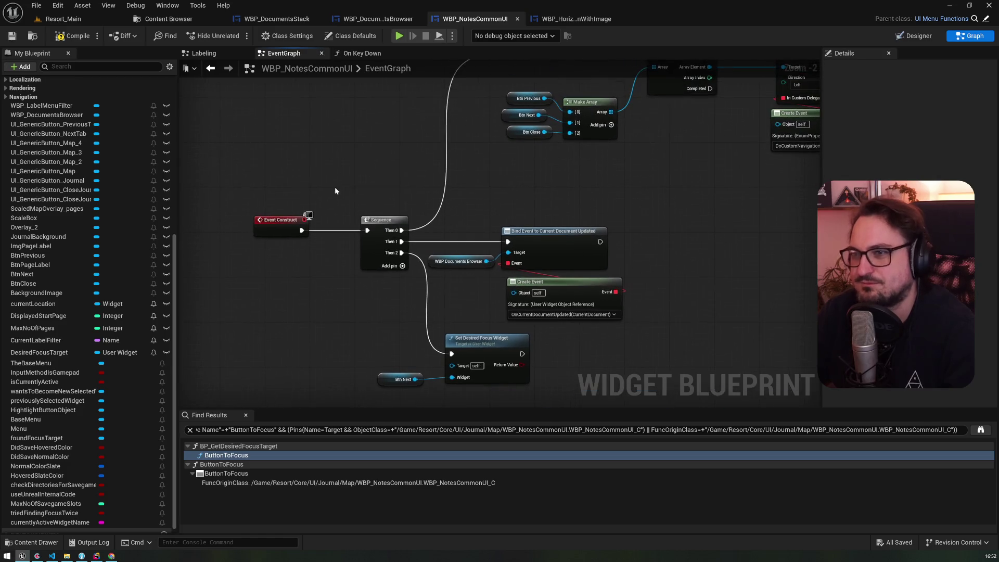
In the Labeling graph, move the transform and Label Slot nodes down and extend the teal comment around them
click(224, 52)
drag(327, 125, 363, 92)
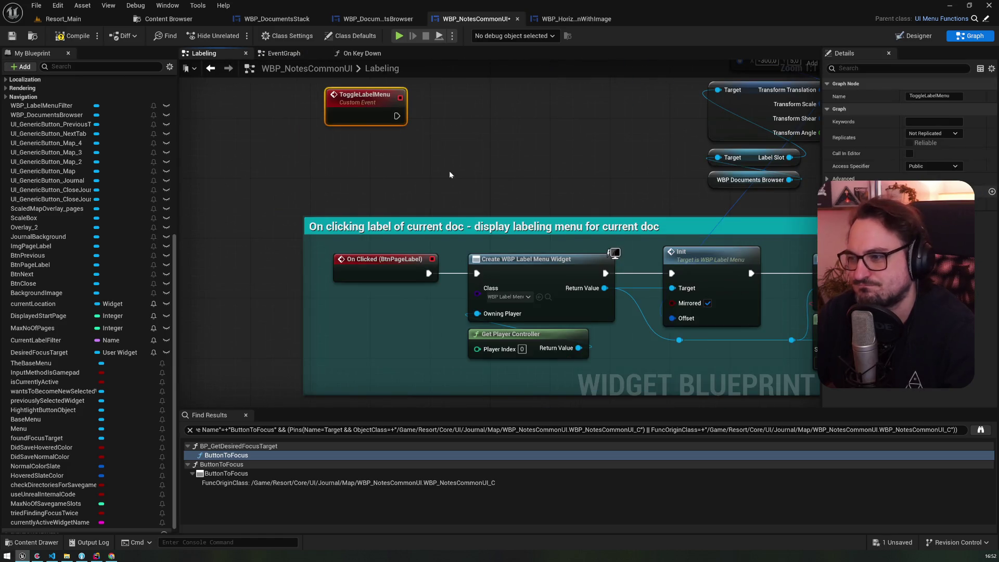
scroll(289, 186, down, 2)
scroll(289, 190, down, 1)
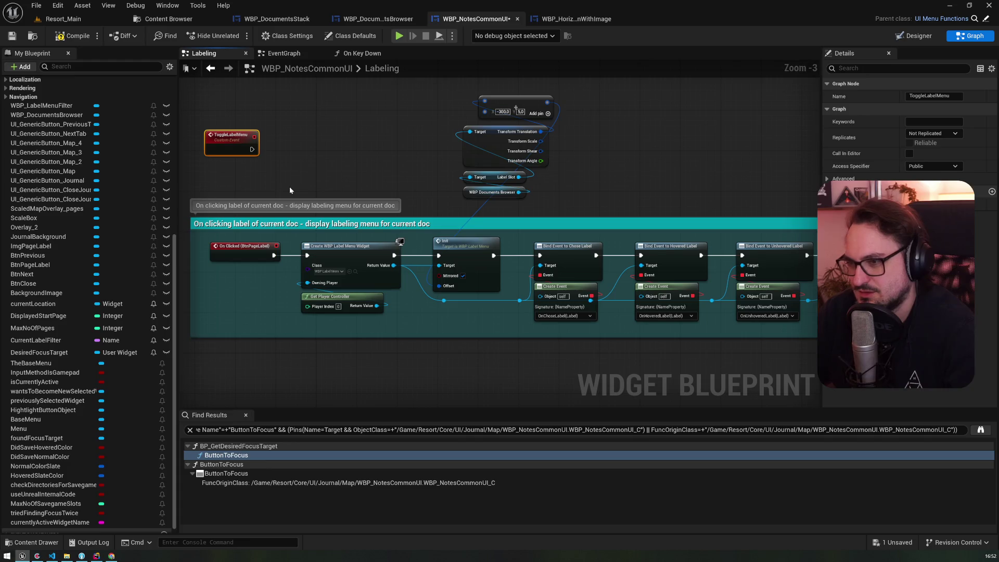
mouse_move(480, 211)
mouse_down()
mouse_move(549, 123)
mouse_move(556, 93)
mouse_move(457, 333)
mouse_move(463, 324)
mouse_up()
scroll(468, 312, down, 7)
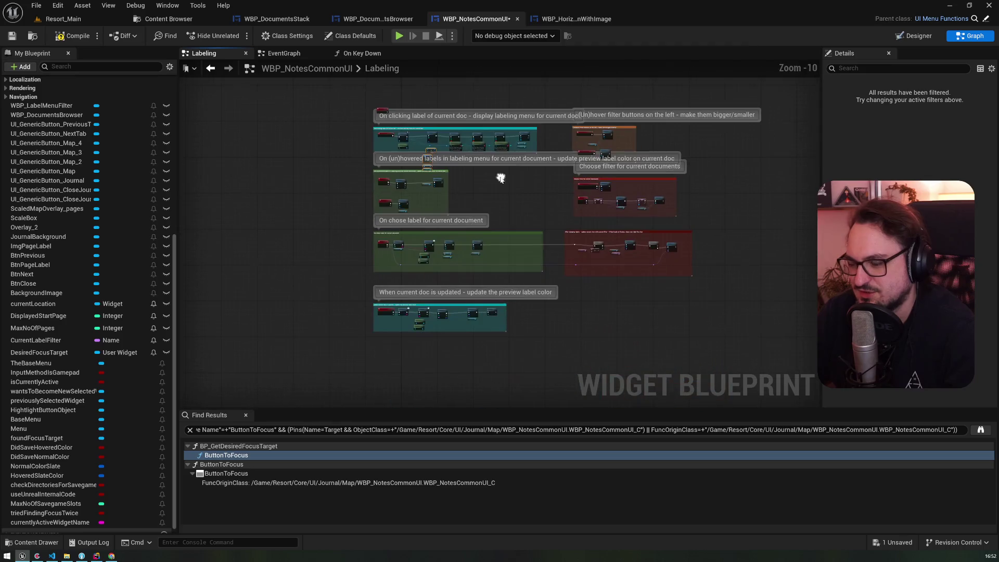
drag(728, 336, 330, 171)
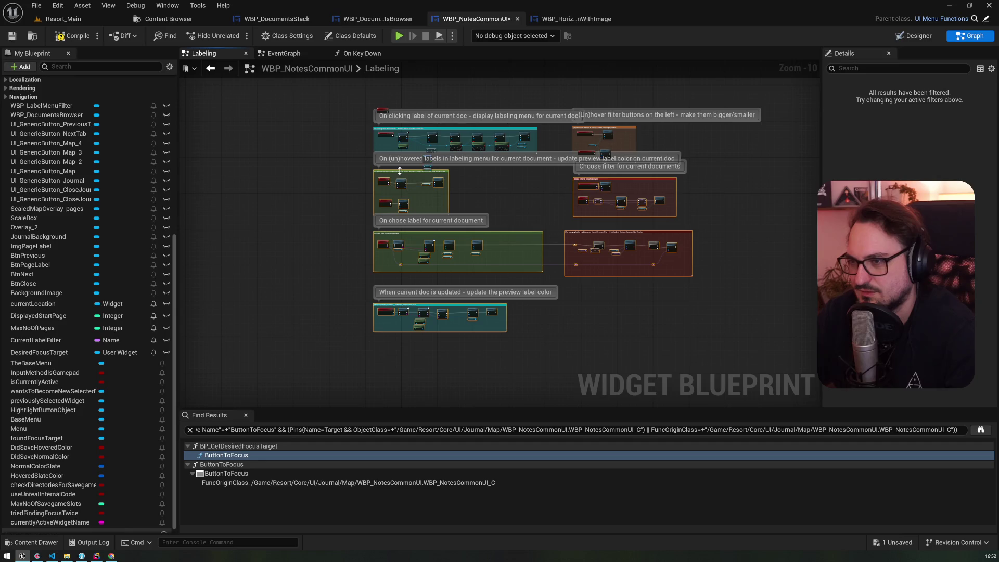
drag(399, 171, 398, 201)
scroll(469, 148, up, 5)
drag(416, 162, 417, 237)
scroll(342, 140, up, 2)
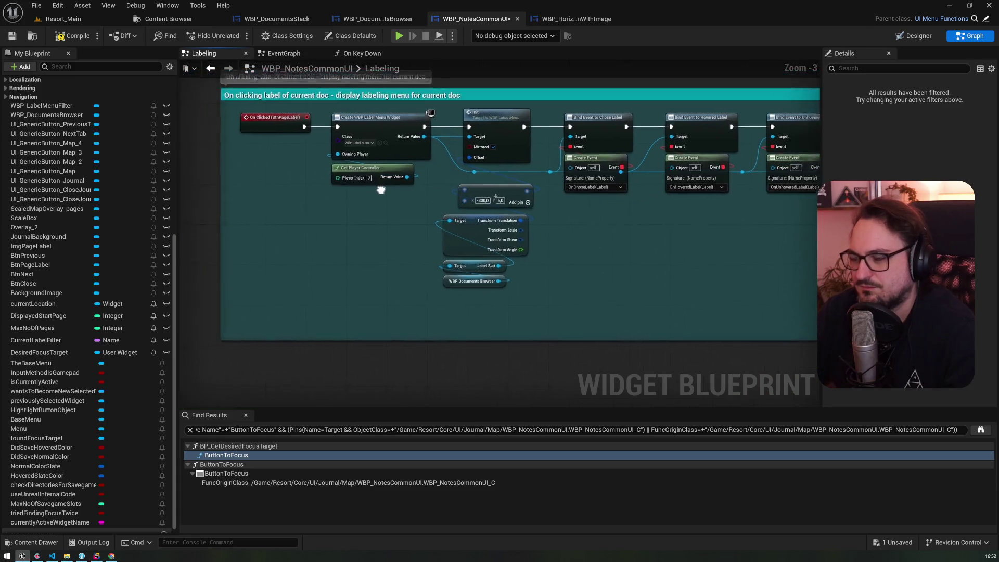
scroll(357, 173, down, 2)
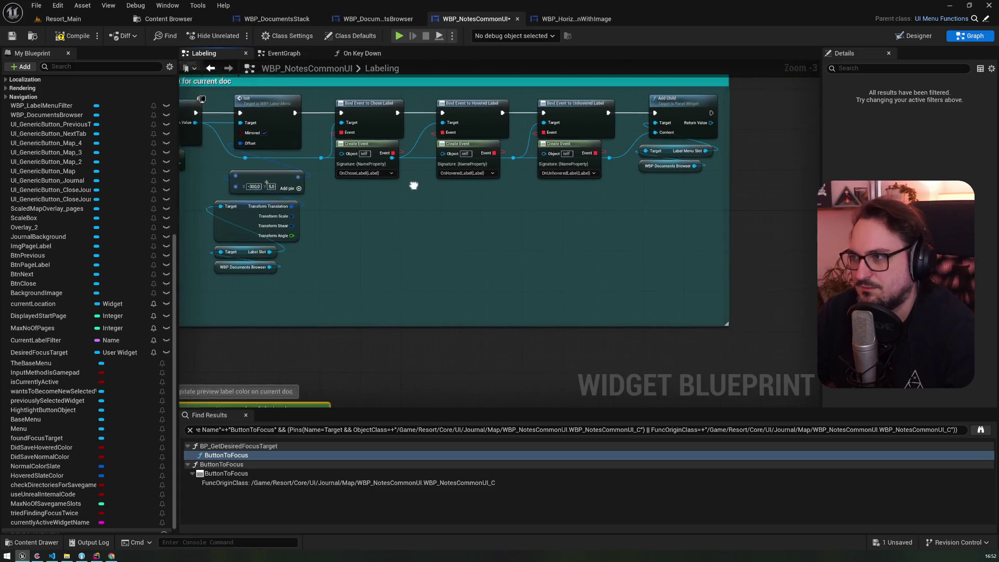
scroll(356, 197, up, 2)
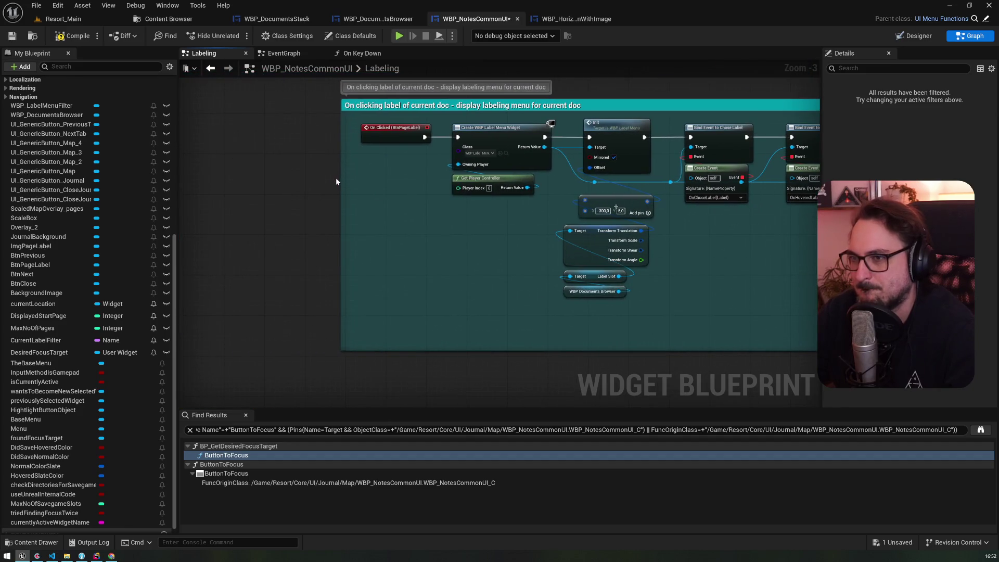
Pan through the Labeling graph to review ToggleLabelMenu, On Clicked (BtnPageLabel), Bind Event and label groups
mouse_move(339, 178)
mouse_down()
mouse_move(379, 249)
mouse_move(378, 282)
mouse_move(378, 269)
mouse_up()
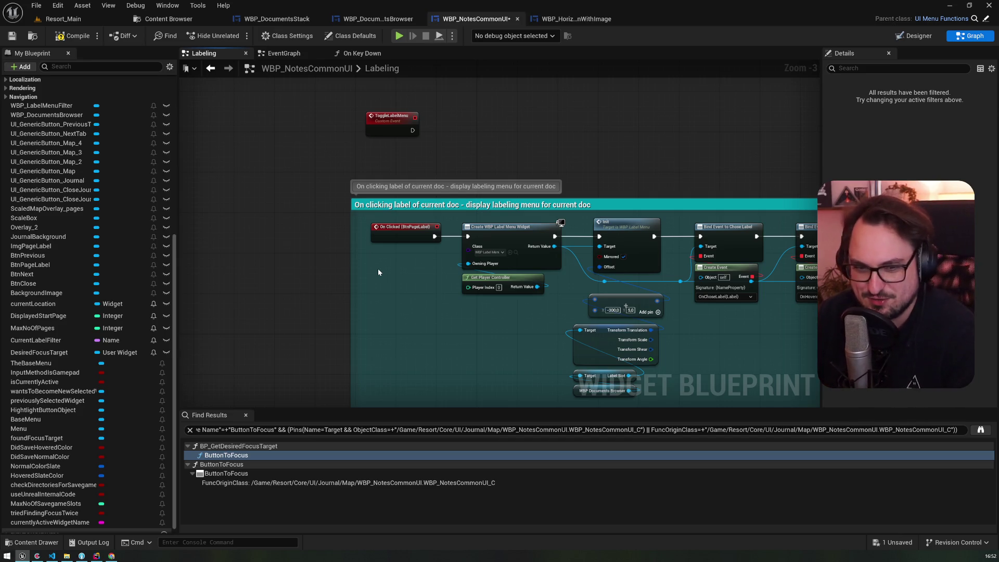
mouse_move(705, 319)
mouse_down()
mouse_move(477, 282)
mouse_move(707, 300)
mouse_up()
drag(388, 216, 388, 280)
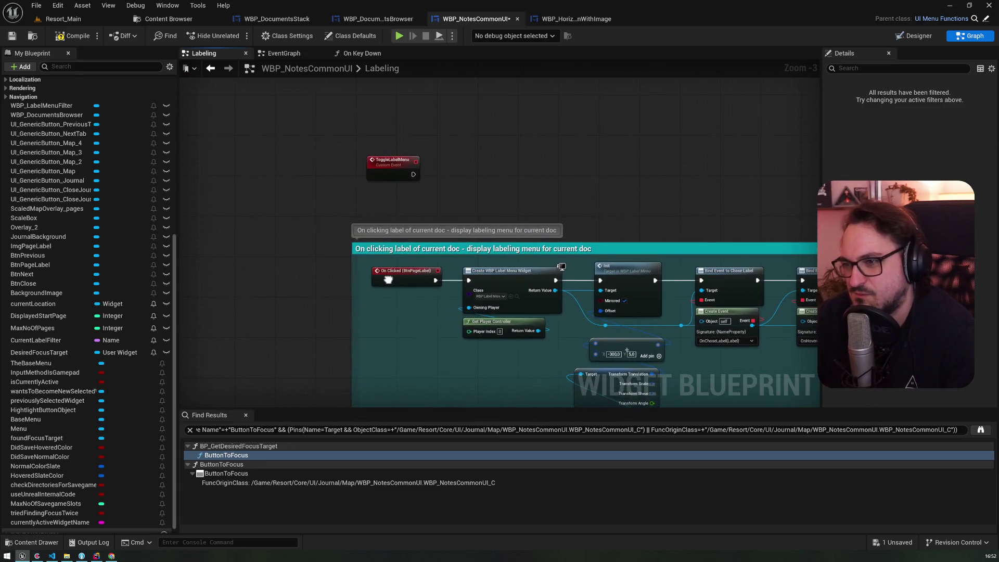
click(388, 280)
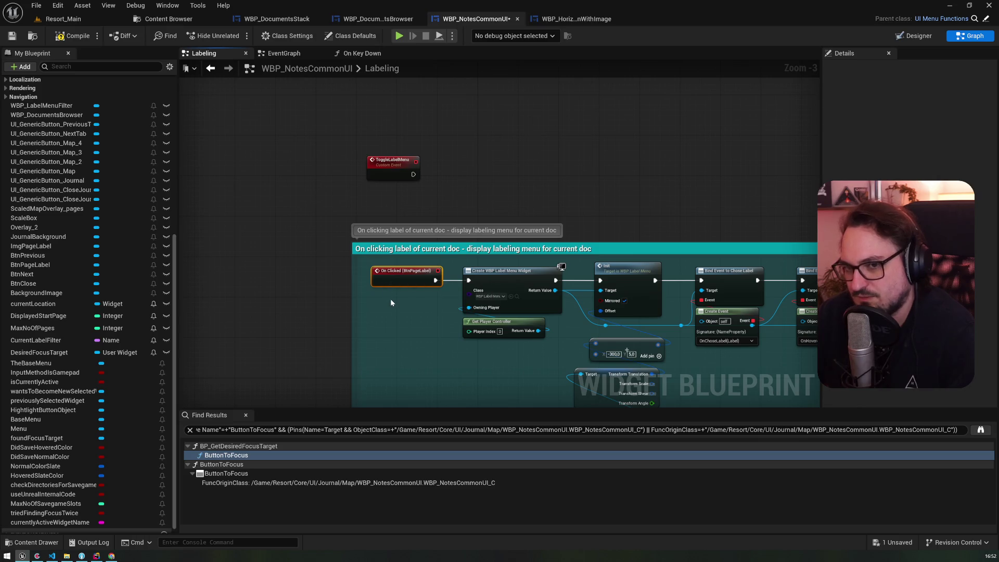
mouse_move(653, 222)
mouse_down()
mouse_move(453, 174)
mouse_move(320, 156)
mouse_up()
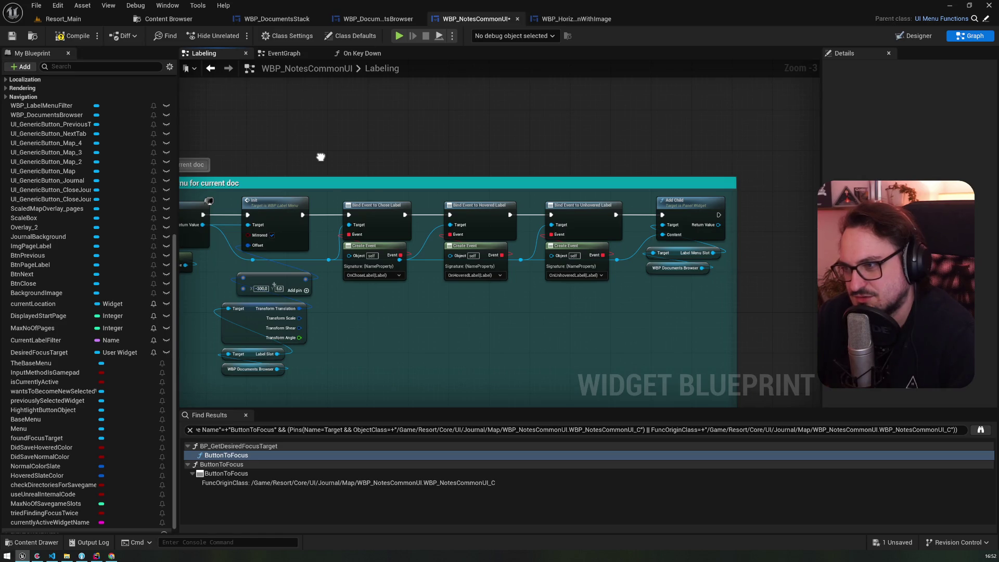
drag(320, 156, 693, 190)
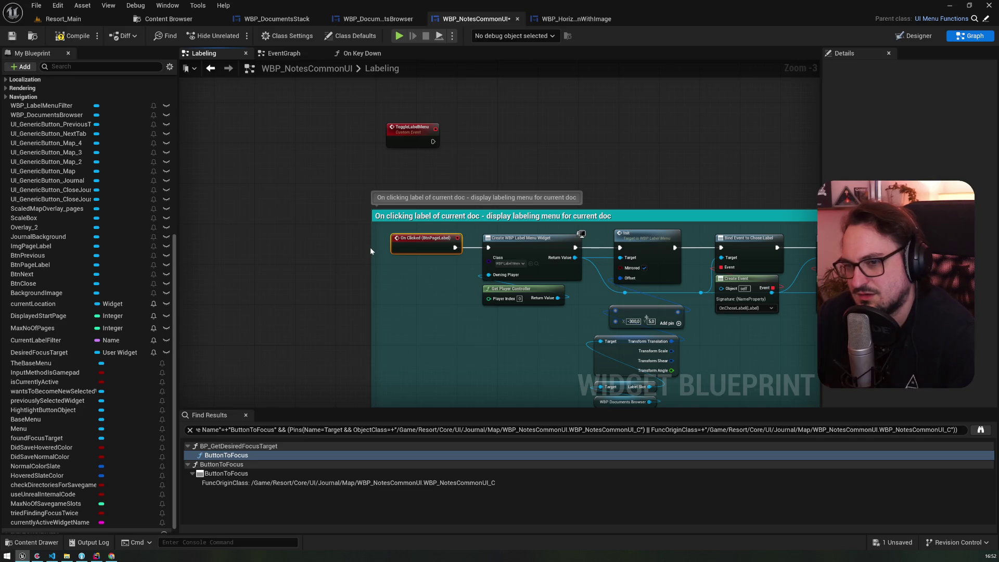
drag(551, 177, 256, 111)
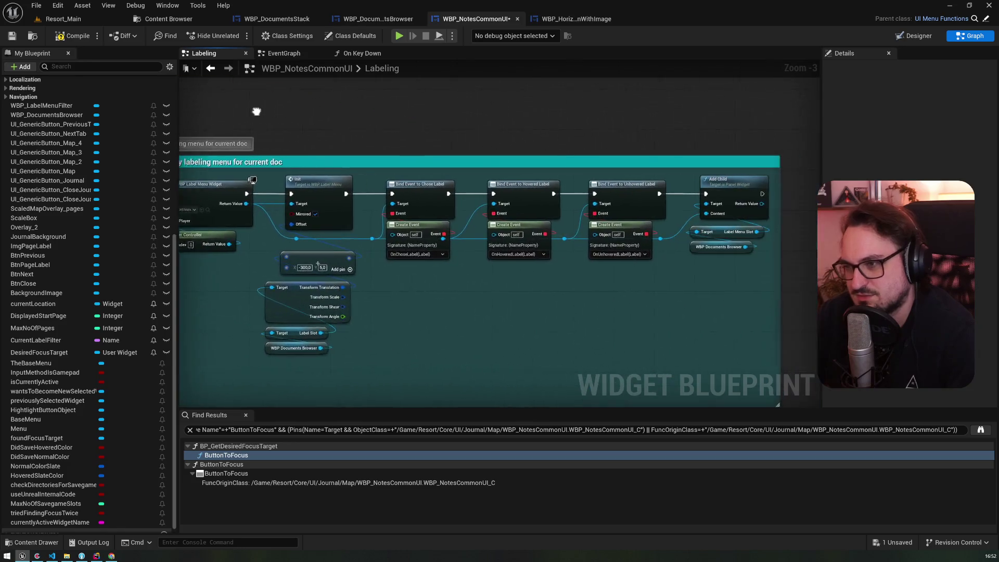
scroll(256, 111, down, 2)
scroll(522, 210, up, 2)
scroll(522, 209, down, 3)
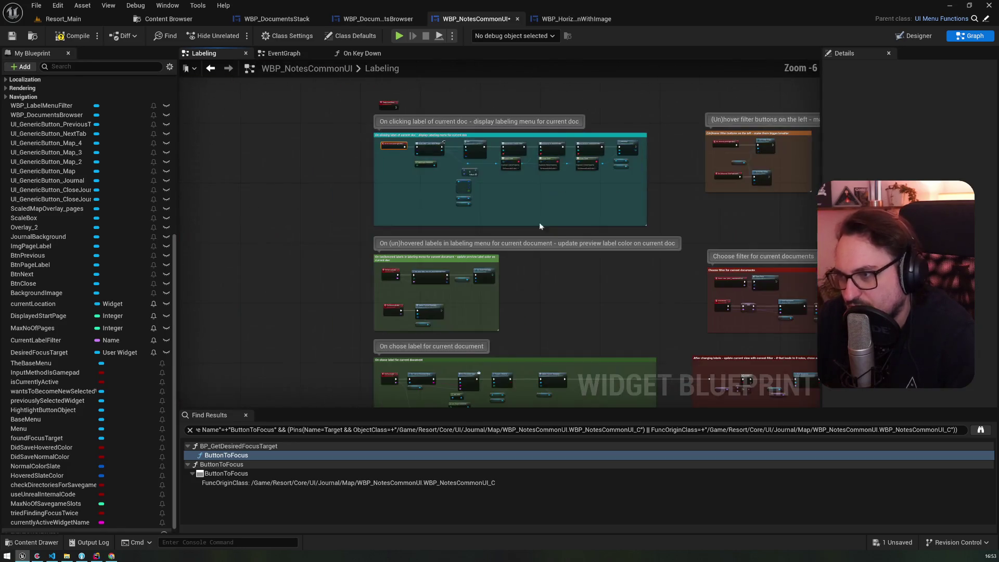
drag(523, 210, 511, 139)
scroll(412, 206, up, 4)
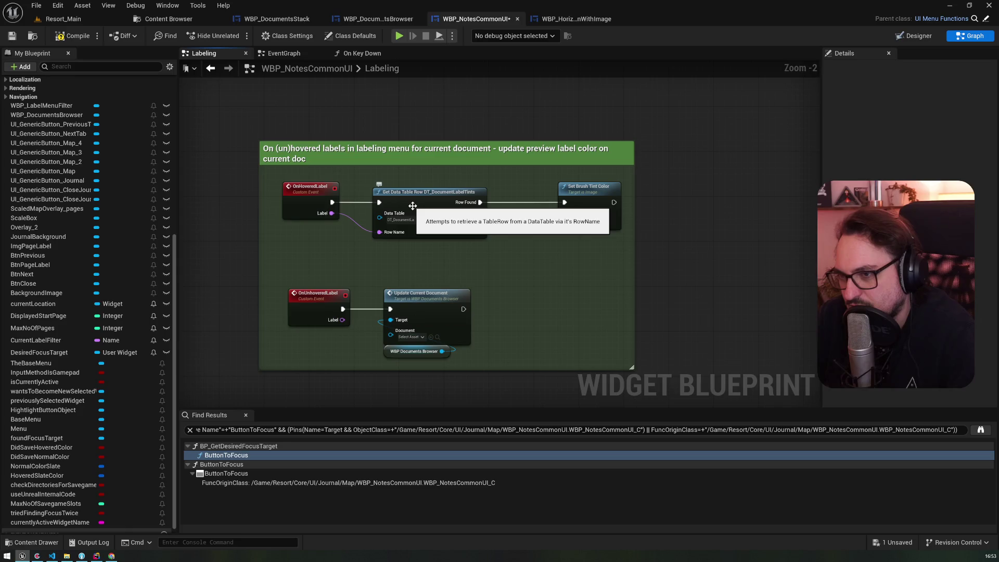
scroll(428, 253, down, 2)
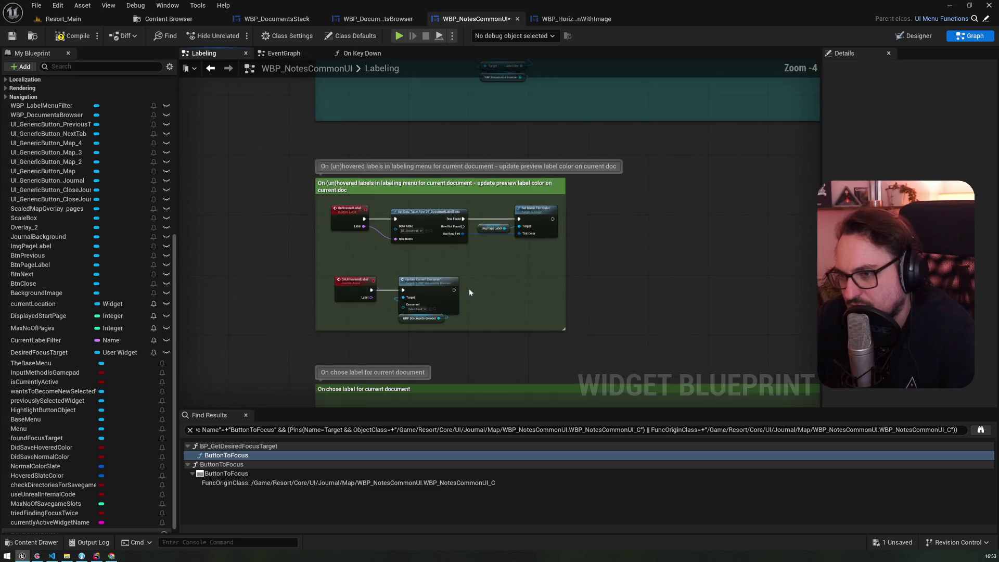
drag(428, 253, 426, 63)
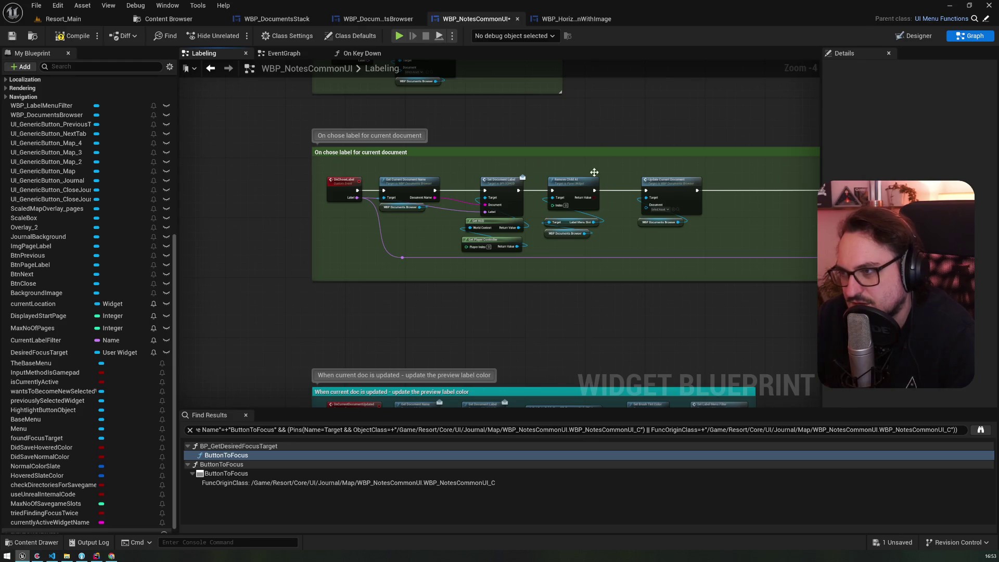
Select Remove Child At with its getters, then bring the On clicking label comment into view
mouse_move(575, 243)
mouse_down()
mouse_move(606, 127)
mouse_move(180, 145)
mouse_move(603, 164)
mouse_up()
scroll(633, 128, down, 1)
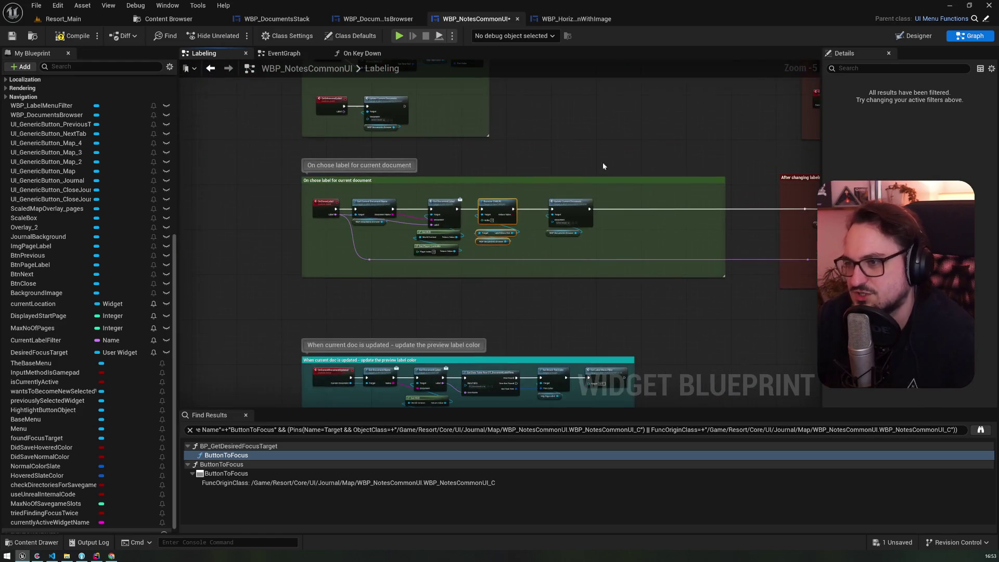
click(513, 169)
drag(511, 161, 519, 230)
scroll(457, 226, up, 4)
Add a CloseLabelMenu custom event beside Remove Child At
right_click(415, 169)
click(398, 209)
drag(390, 292, 271, 137)
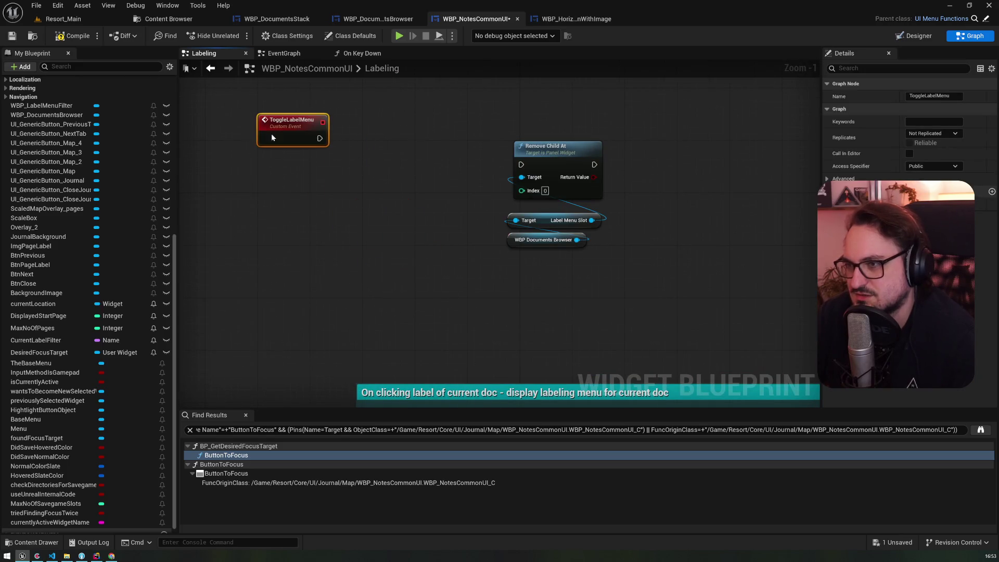
right_click(377, 186)
text(custom event)
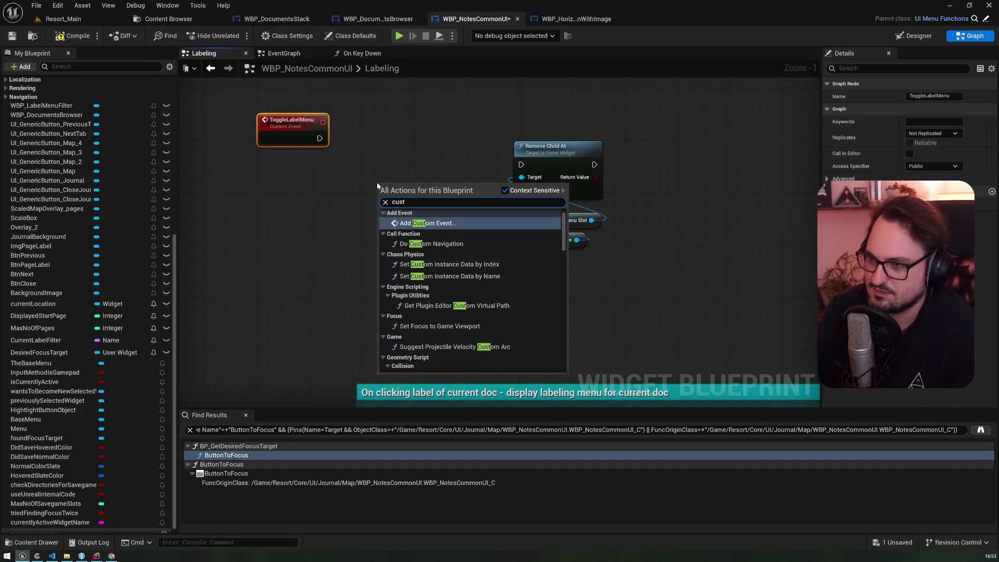
key(Return)
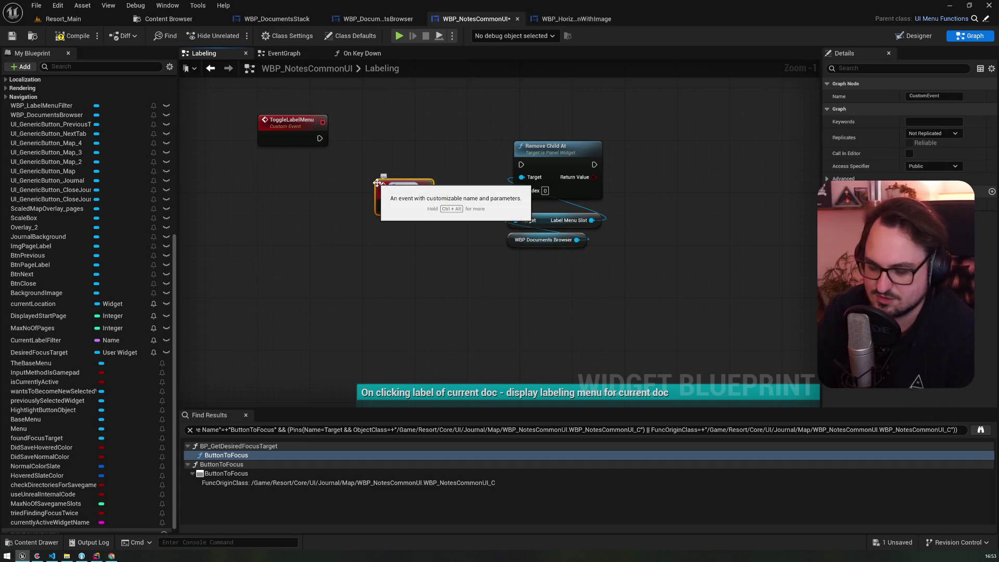
text(CloseLab)
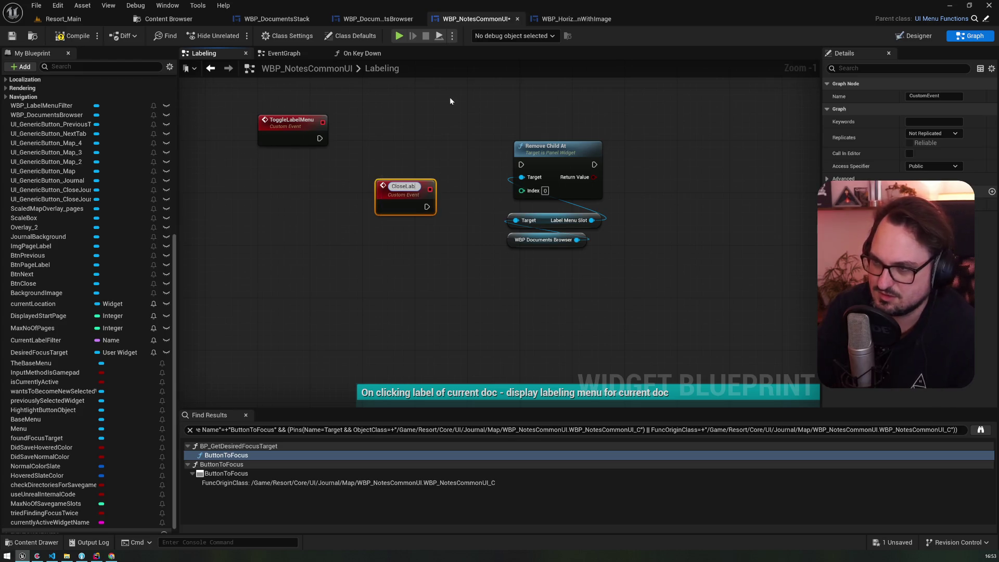
text(elMenu)
key(Return)
mouse_move(419, 196)
mouse_down()
mouse_move(432, 144)
mouse_move(480, 172)
mouse_move(520, 165)
mouse_up()
Call Close Label Menu after Set Document Label, continuing into Update Current Document
scroll(442, 171, down, 4)
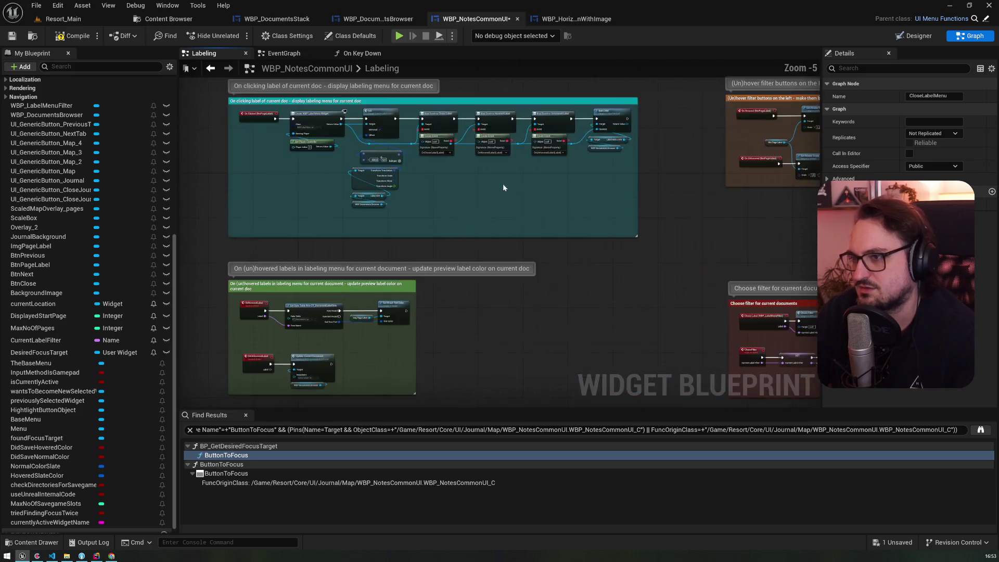
drag(443, 170, 575, 99)
scroll(341, 164, up, 3)
mouse_move(282, 158)
mouse_down()
mouse_move(323, 156)
mouse_move(329, 139)
mouse_up()
text(close label)
key(Return)
drag(403, 157, 474, 158)
Add an OpenLabelMenu custom event that creates the label menu widget
scroll(339, 122, down, 3)
scroll(382, 224, up, 5)
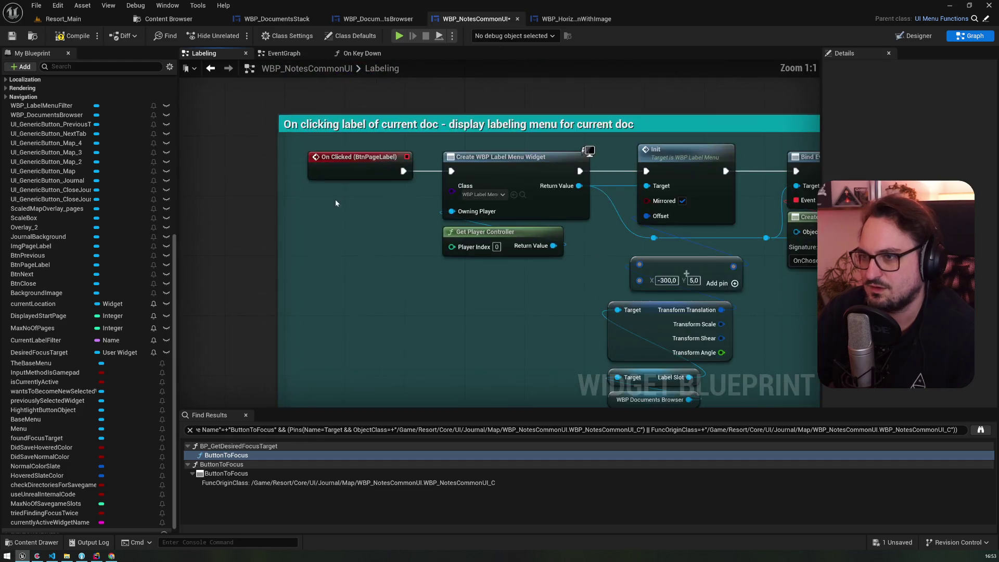
drag(337, 200, 378, 321)
right_click(354, 326)
text(custom)
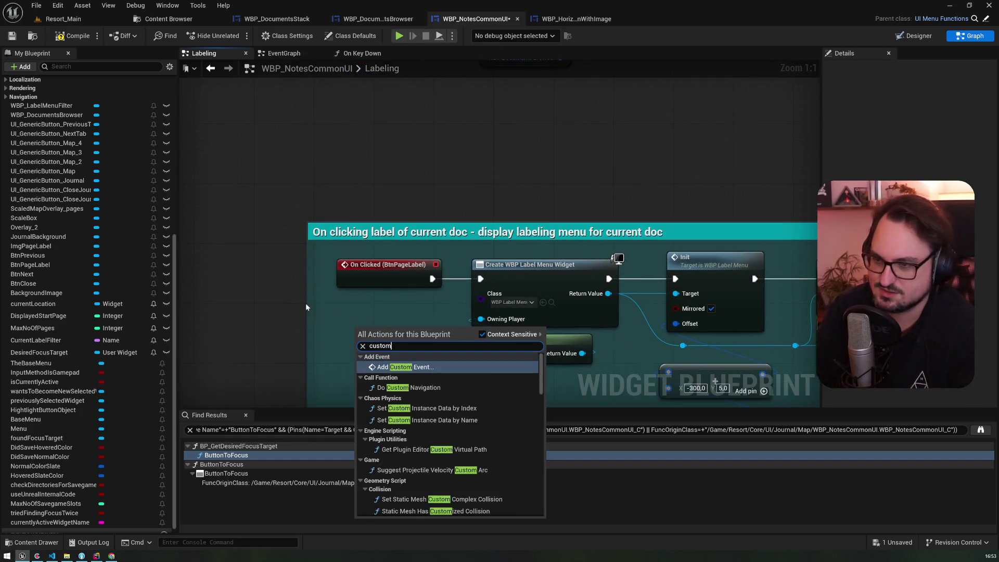
key(Return)
text(OpenLabelMenu)
key(Return)
drag(418, 354, 481, 278)
Call Open Label Menu from On Clicked (BtnPageLabel) and move both nodes above the comment
click(395, 272)
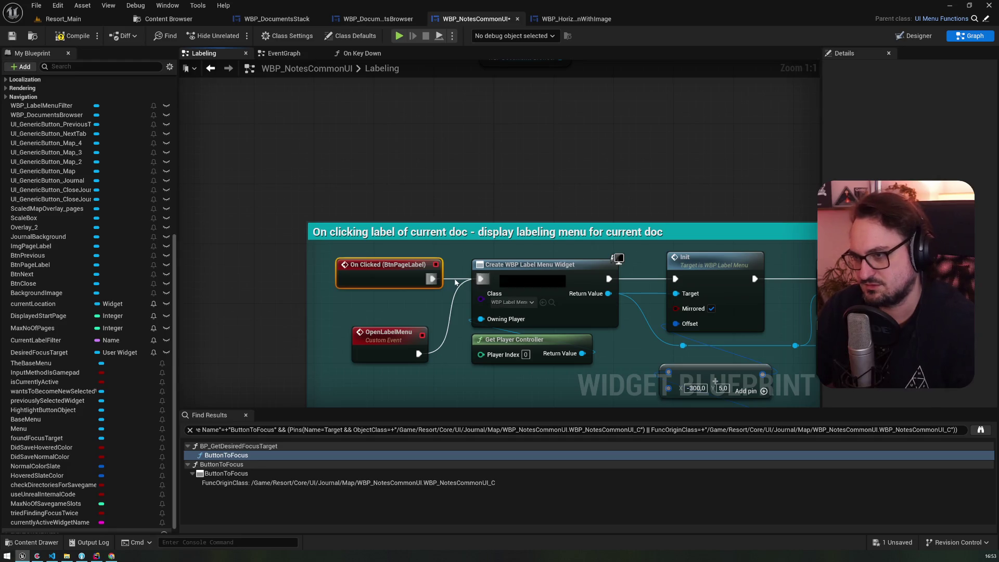
mouse_move(395, 270)
mouse_down()
mouse_move(277, 150)
mouse_move(347, 162)
mouse_up()
text(openlabel)
key(Return)
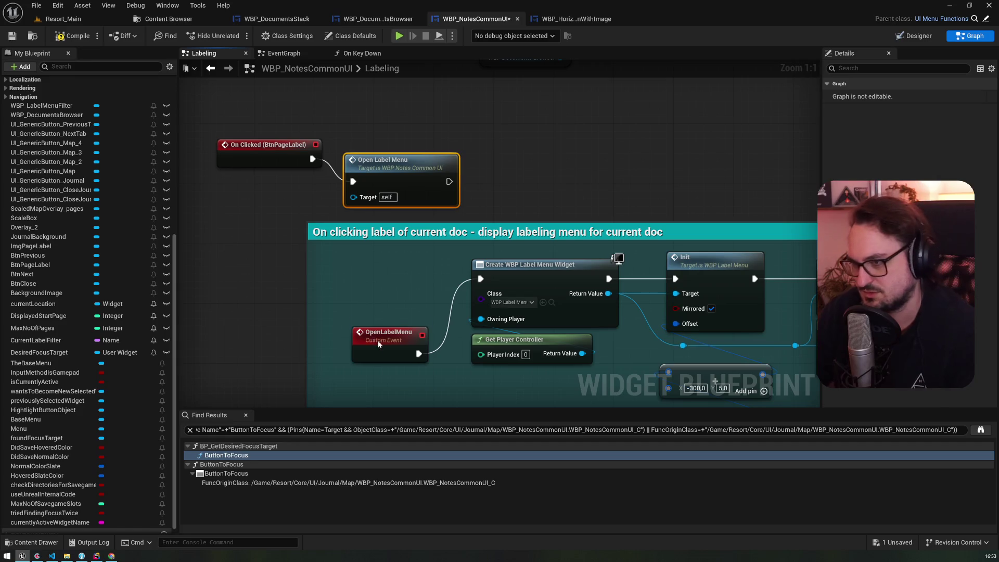
drag(378, 346, 364, 272)
mouse_move(402, 124)
mouse_down()
mouse_move(448, 269)
mouse_move(255, 312)
mouse_up()
drag(448, 286, 290, 144)
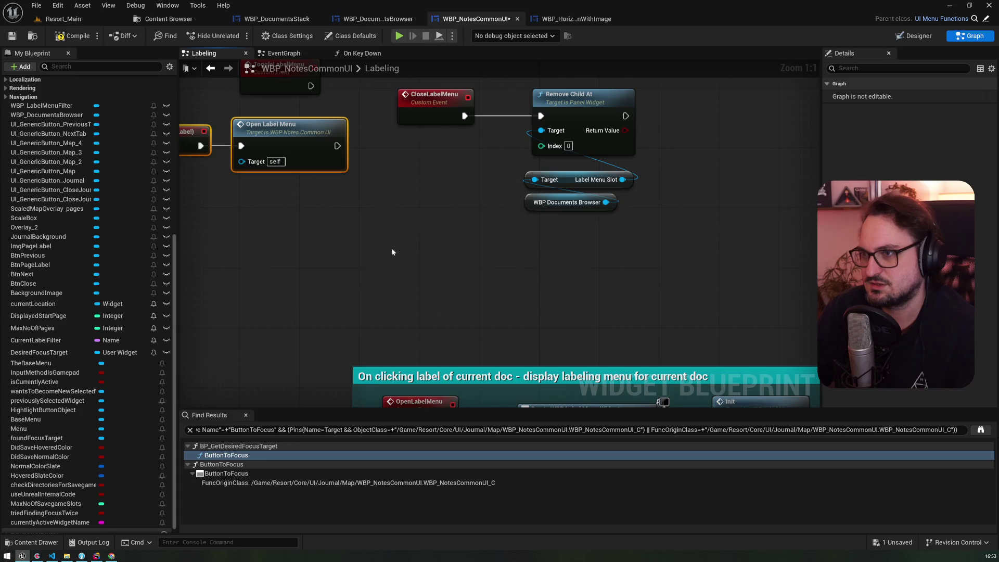
scroll(389, 255, down, 6)
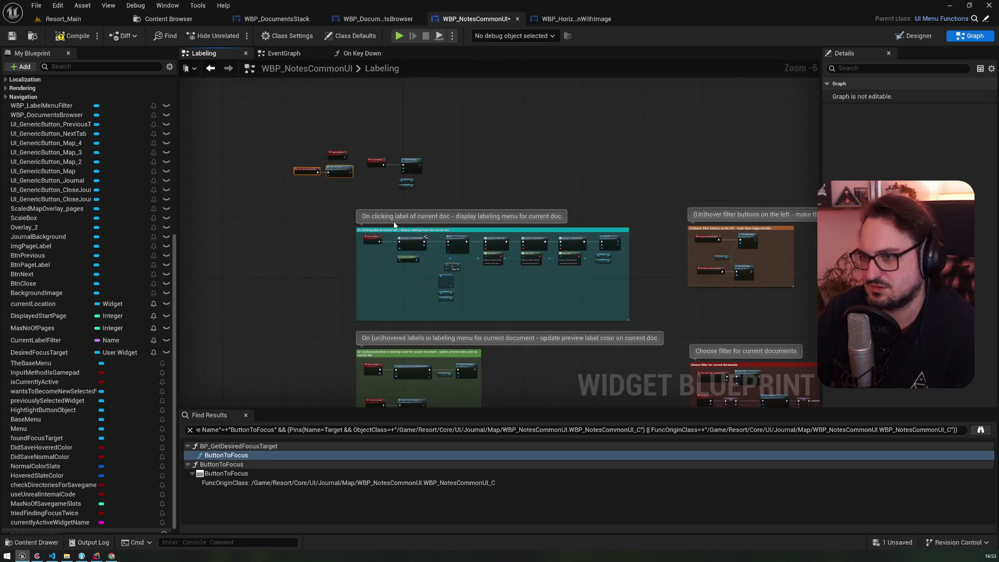
Enlarge the teal comment box upward and move its nodes up
drag(393, 227, 393, 190)
mouse_move(443, 147)
mouse_down()
mouse_move(382, 182)
mouse_move(377, 166)
mouse_move(377, 285)
mouse_move(375, 277)
mouse_up()
mouse_move(437, 315)
mouse_down()
mouse_move(587, 234)
mouse_move(627, 228)
mouse_move(607, 225)
mouse_move(612, 216)
mouse_up()
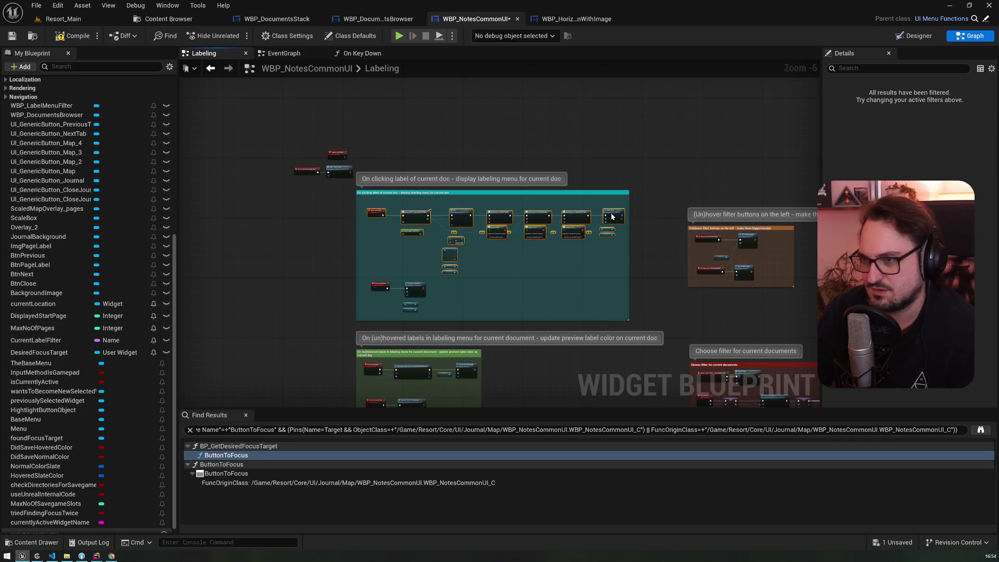
scroll(384, 186, up, 3)
Rename the comment box to 'Display/hide label menu'
click(382, 145)
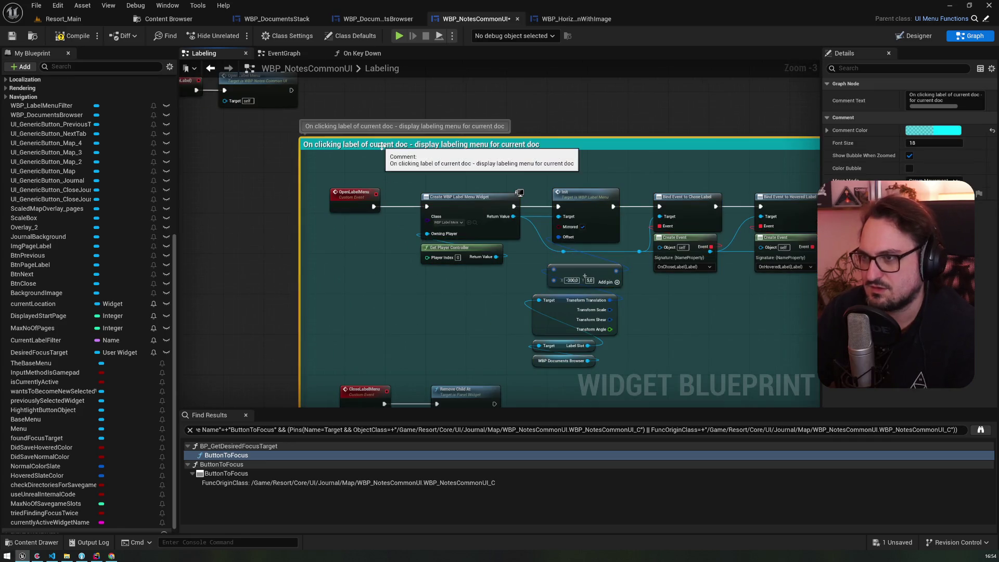
click(381, 145)
text(Display/hide l)
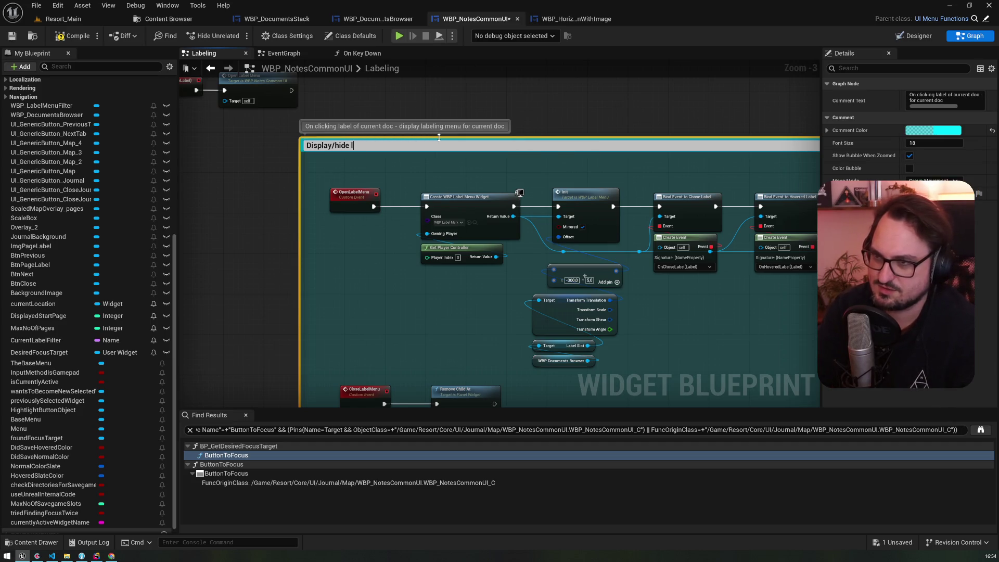
key(Return)
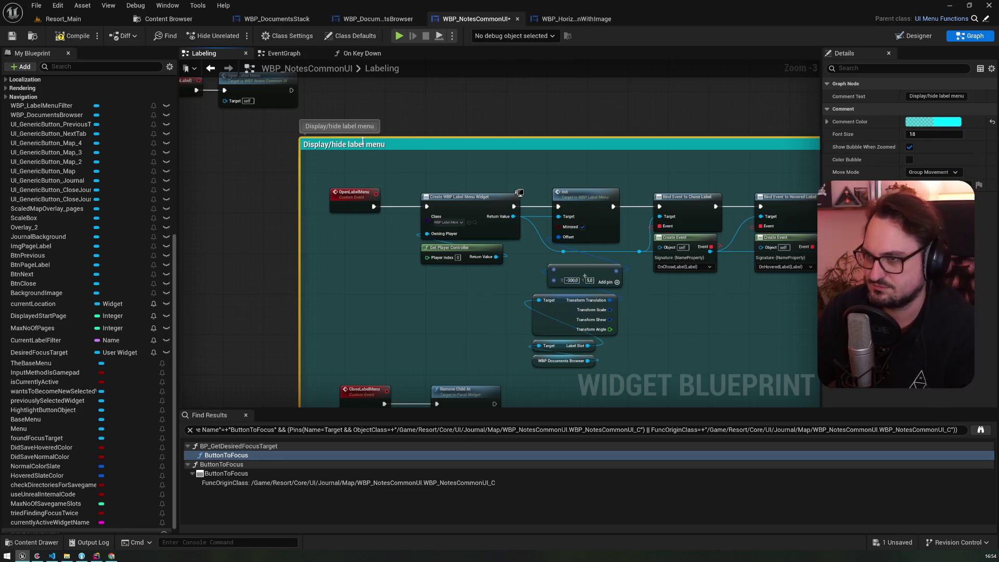
click(395, 120)
scroll(366, 304, down, 3)
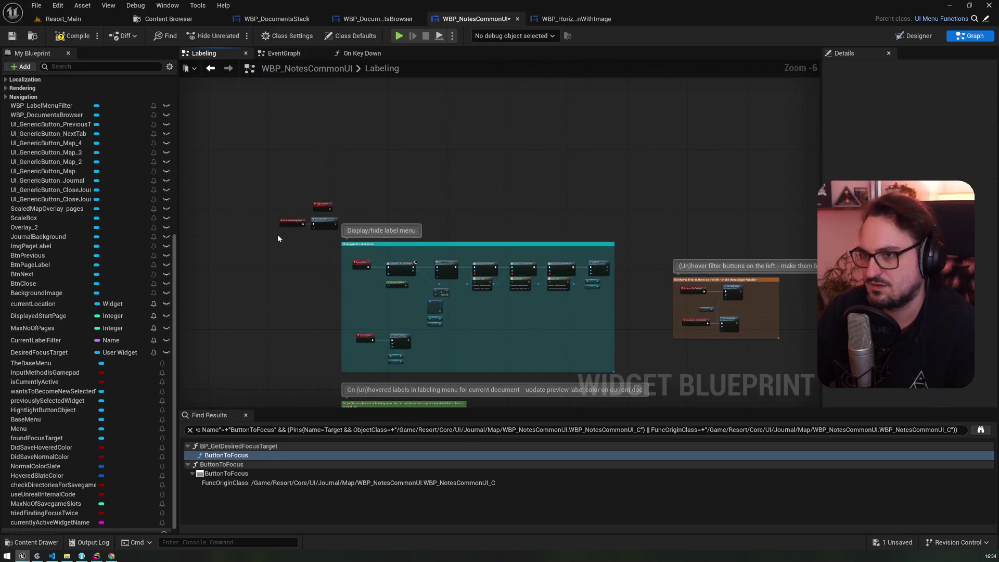
Position the ToggleLabelMenu event up-left above the Display/hide label menu box
drag(319, 221, 383, 200)
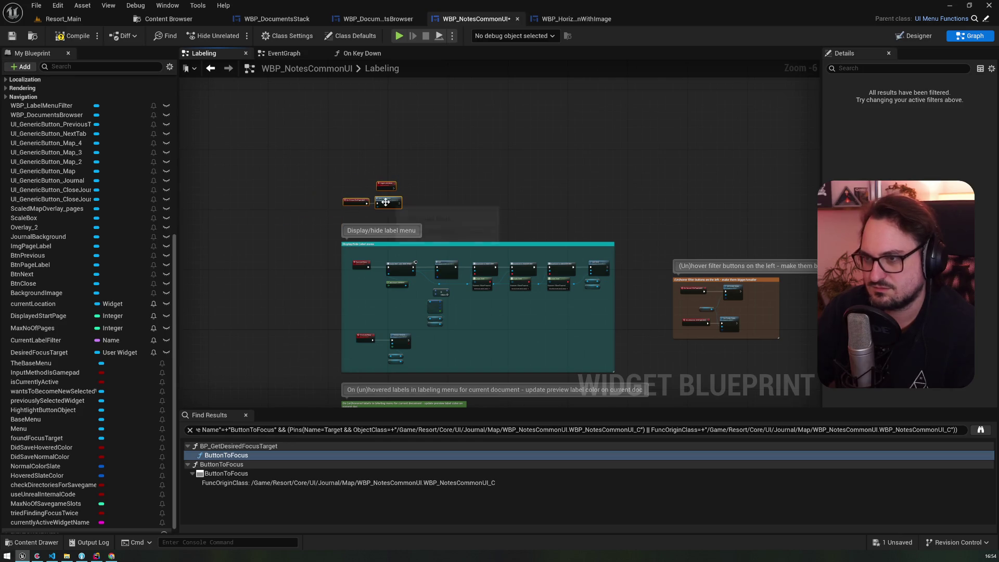
scroll(384, 200, up, 4)
drag(391, 150, 296, 116)
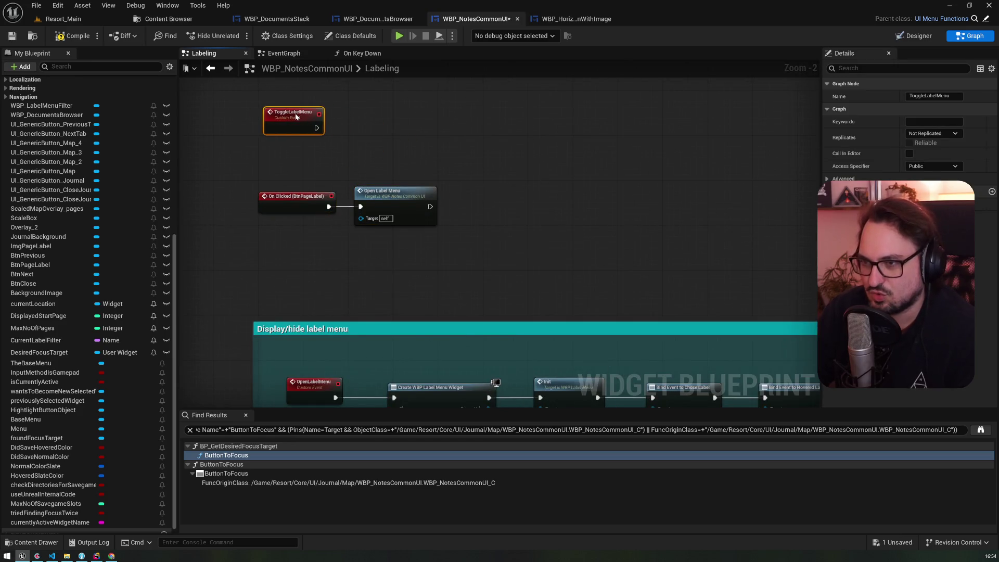
mouse_move(357, 260)
mouse_down()
mouse_move(365, 190)
mouse_move(338, 336)
mouse_move(391, 155)
mouse_up()
mouse_move(353, 253)
mouse_down()
mouse_move(390, 156)
mouse_move(372, 138)
mouse_up()
scroll(173, 322, down, 1)
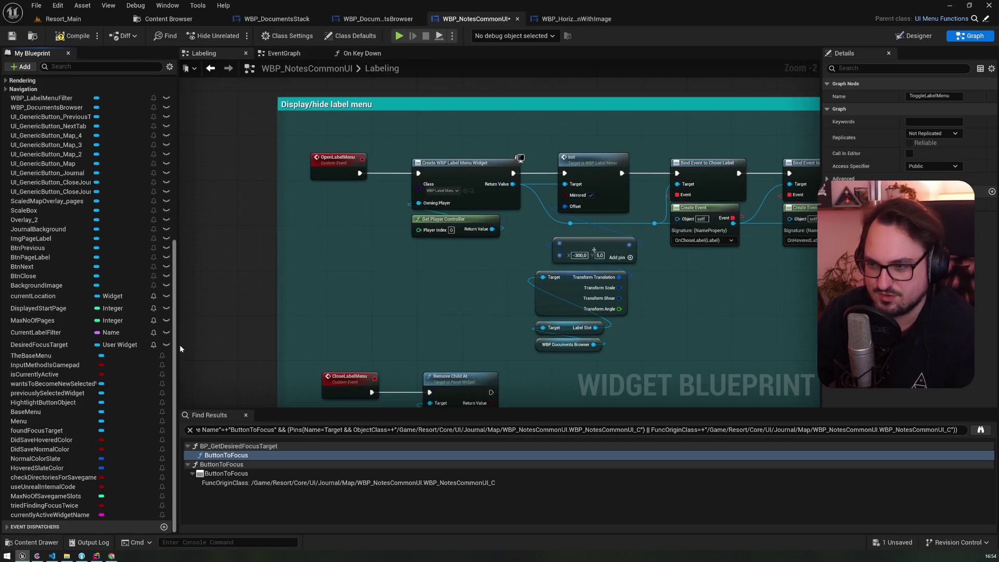
drag(416, 296, 343, 142)
click(373, 281)
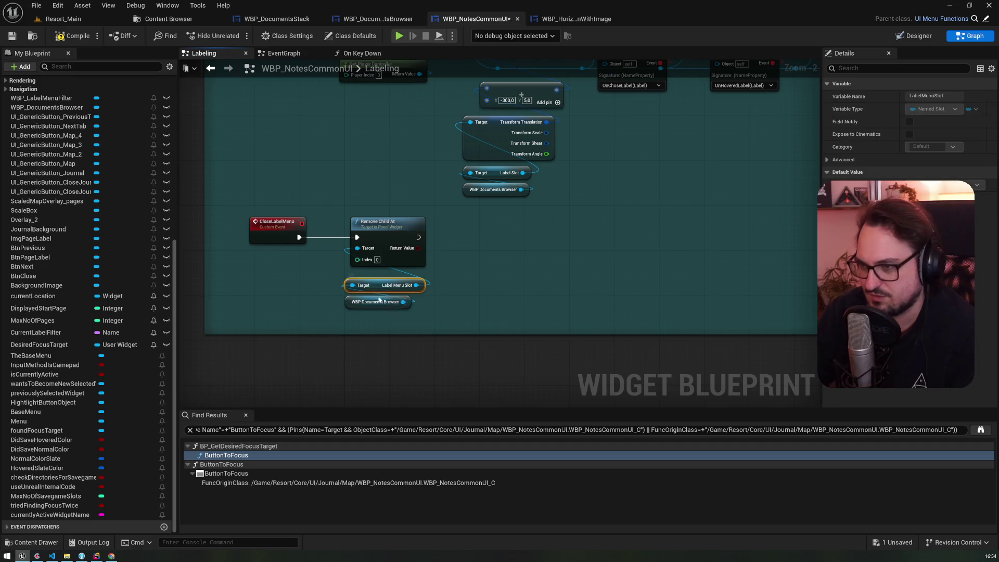
mouse_move(729, 130)
mouse_down()
mouse_move(203, 288)
mouse_move(713, 131)
mouse_up()
mouse_move(327, 139)
mouse_down()
mouse_move(290, 178)
mouse_move(400, 229)
mouse_up()
click(385, 219)
scroll(376, 226, up, 1)
Paste a Label Menu Slot getter and try a Has Child check on it, then delete it
key(ctrl+v)
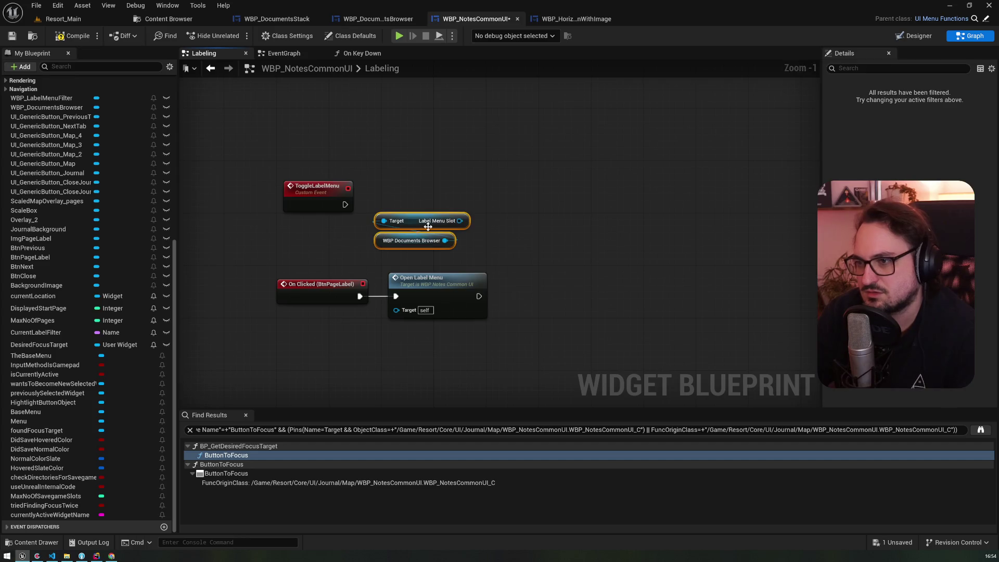
drag(460, 220, 476, 155)
text(has child)
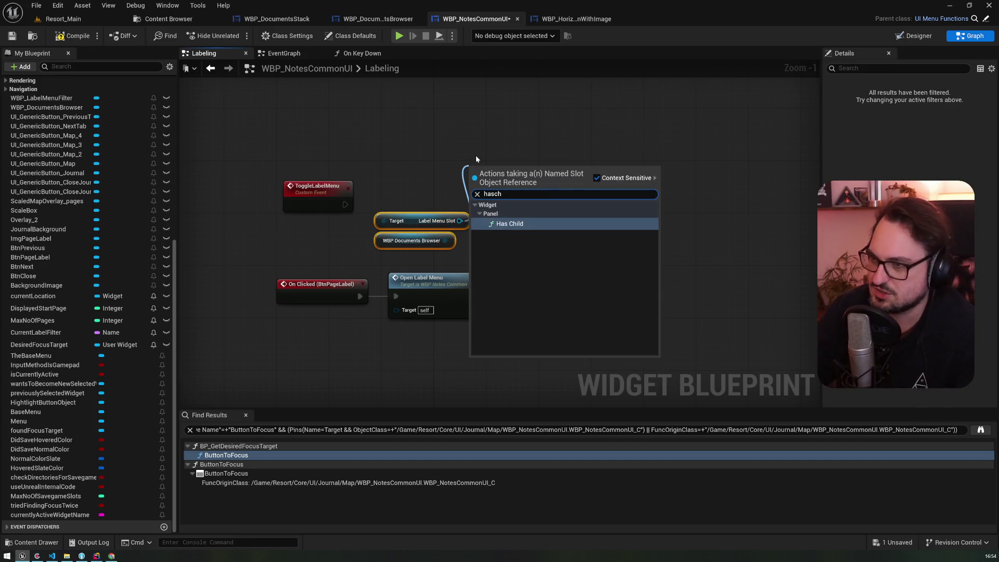
key(Return)
drag(528, 178, 548, 190)
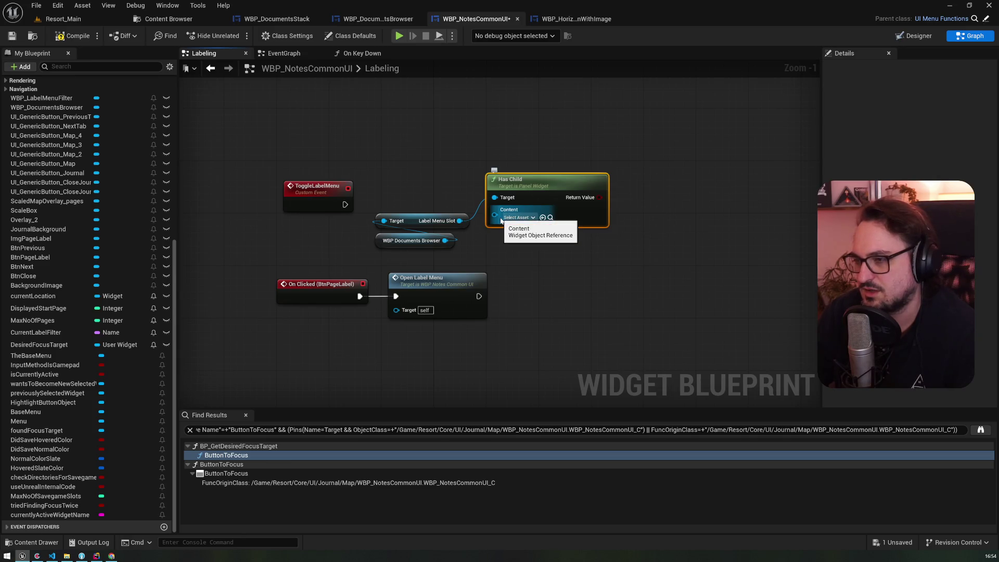
mouse_move(544, 259)
mouse_down()
mouse_move(375, 138)
mouse_move(356, 81)
mouse_move(442, 160)
mouse_up()
click(441, 144)
click(611, 182)
mouse_move(611, 182)
mouse_down()
mouse_move(342, 144)
mouse_move(200, 152)
mouse_move(229, 190)
mouse_move(374, 270)
mouse_move(560, 313)
mouse_move(618, 382)
mouse_up()
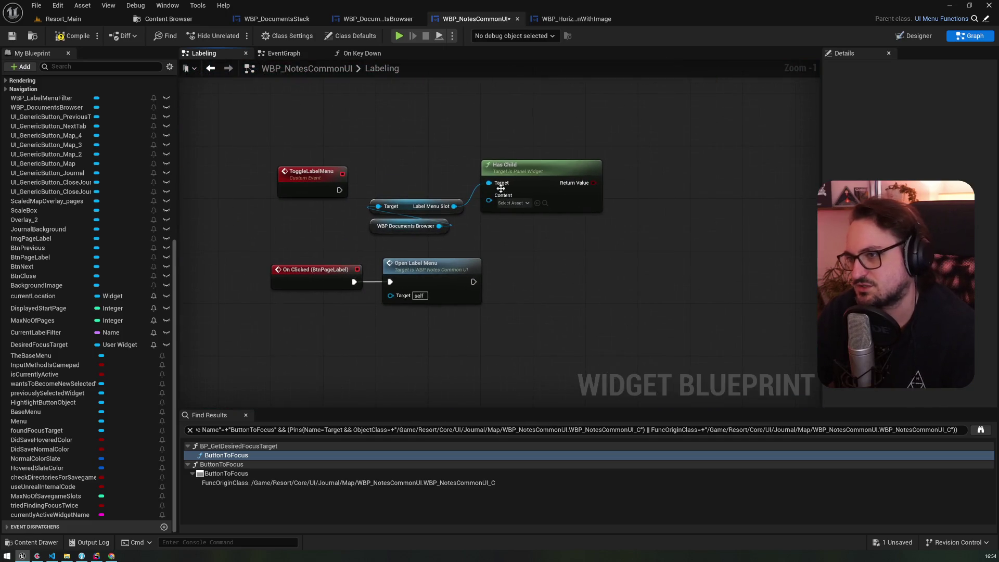
drag(452, 209, 453, 129)
text(child)
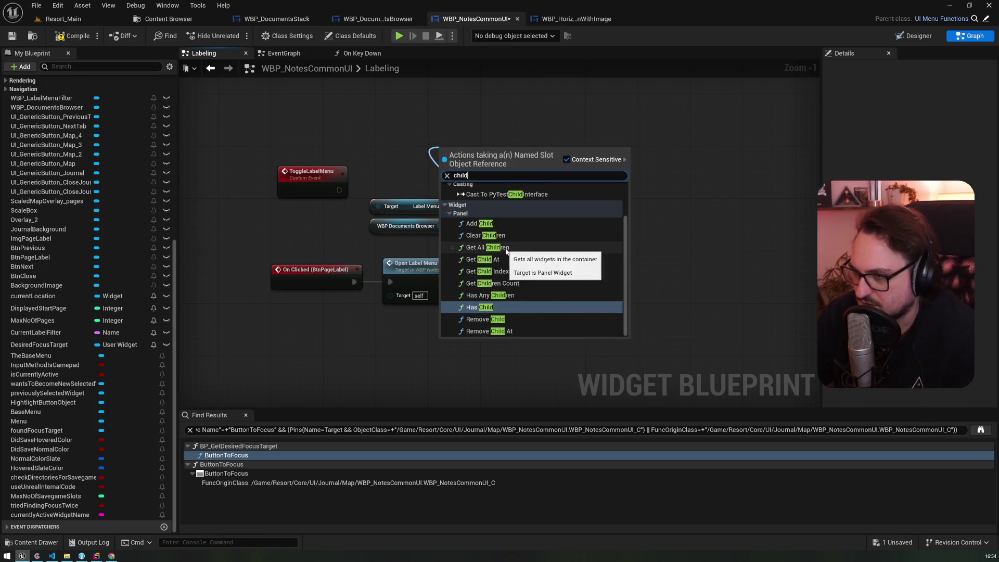
click(479, 307)
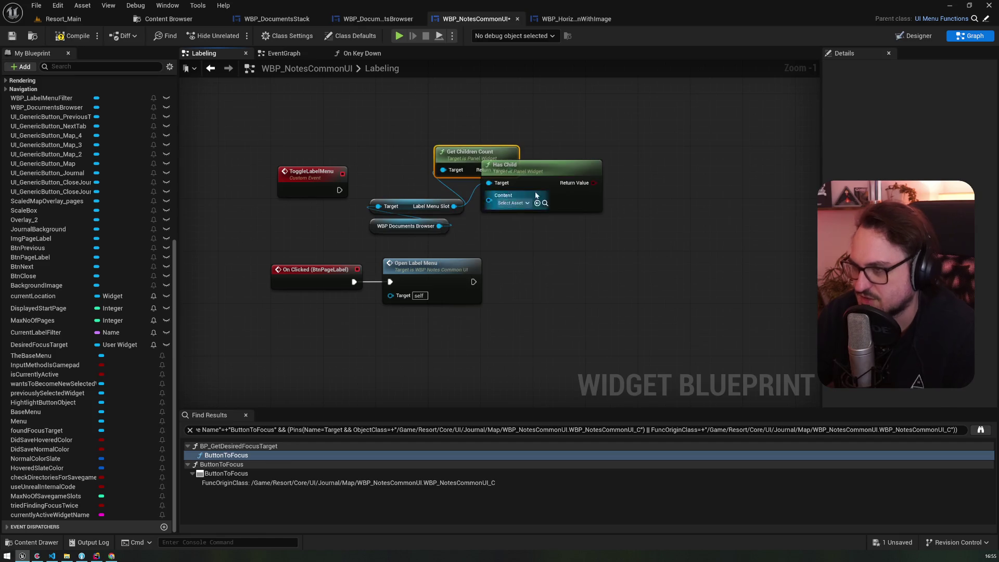
key(Delete)
Swap Get Children Count for Has Any Children on Label Menu Slot, branching ToggleLabelMenu on it
drag(470, 152, 424, 172)
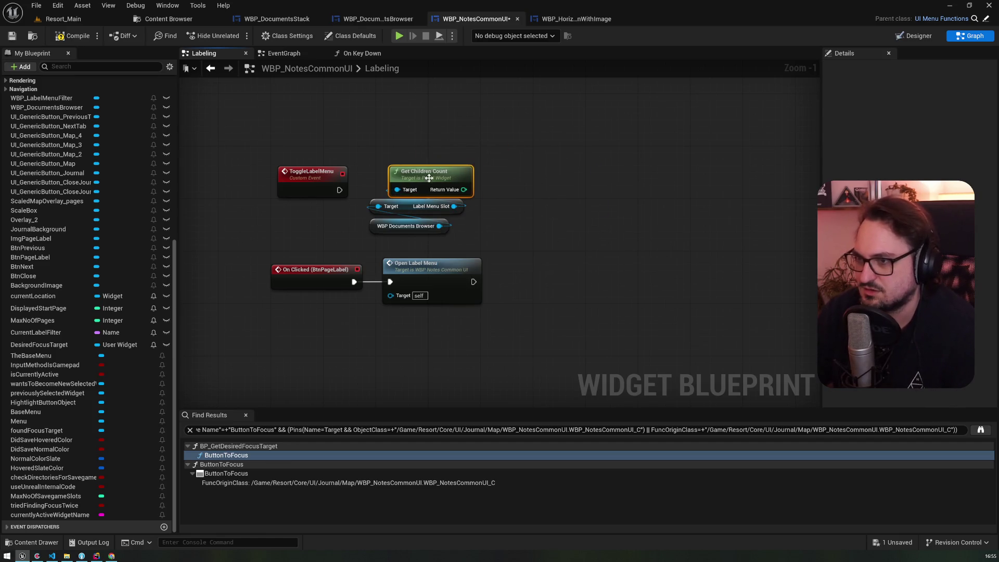
drag(455, 207, 496, 214)
text(childr)
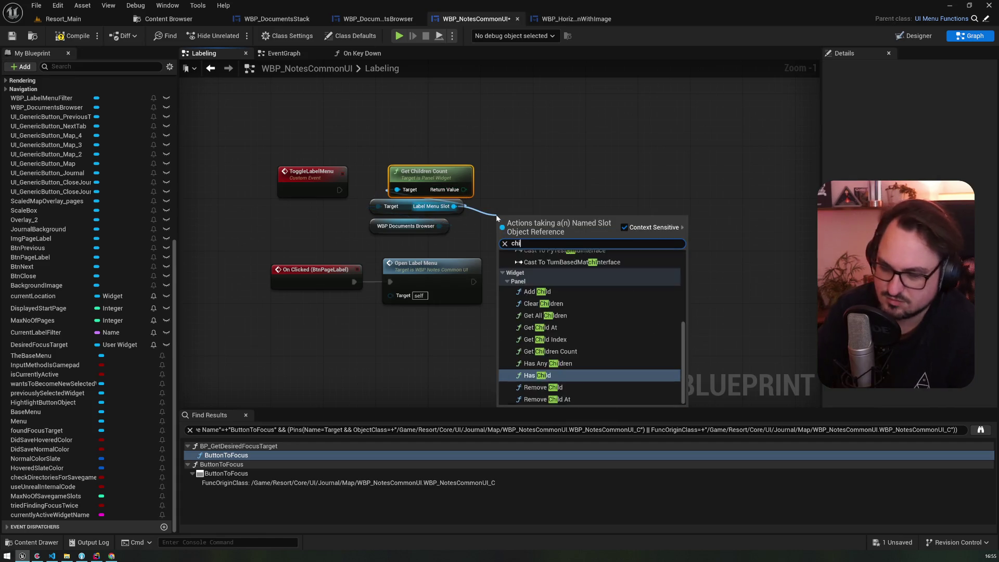
click(552, 309)
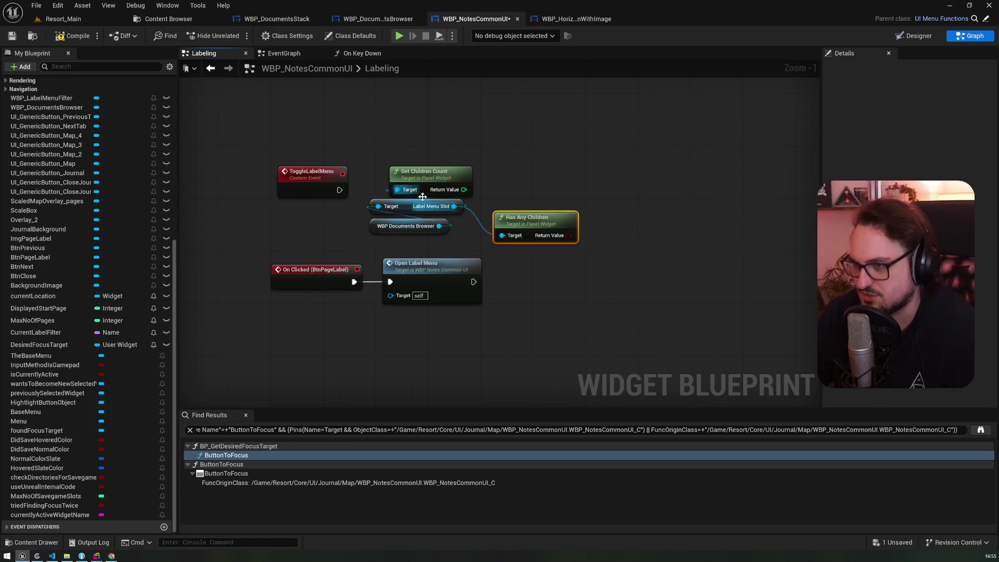
click(440, 179)
key(Delete)
mouse_move(532, 227)
mouse_down()
mouse_move(448, 172)
mouse_move(420, 181)
mouse_up()
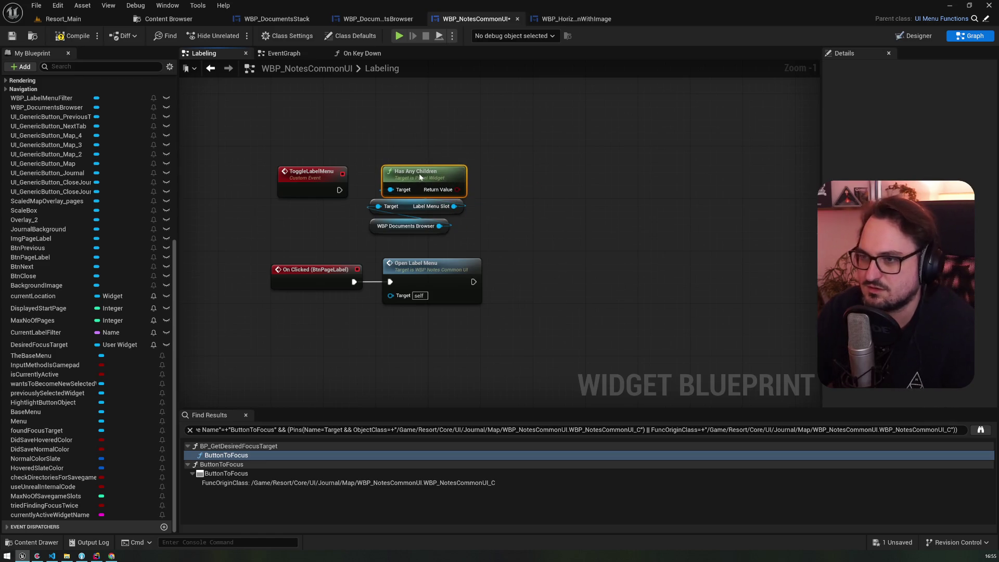
click(521, 163)
mouse_move(529, 189)
mouse_down()
mouse_move(469, 219)
mouse_move(360, 224)
mouse_move(316, 164)
mouse_up()
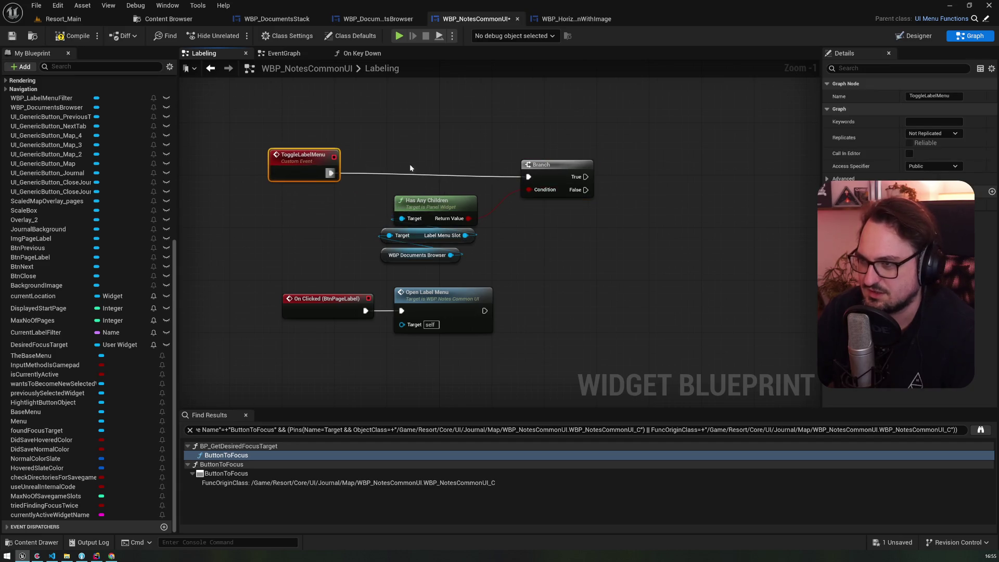
Arrange the Branch node next to the Label Menu Slot Has Any Children group
drag(556, 170, 553, 166)
mouse_move(468, 270)
mouse_down()
mouse_move(383, 208)
mouse_move(398, 194)
mouse_move(373, 201)
mouse_up()
drag(556, 172, 496, 173)
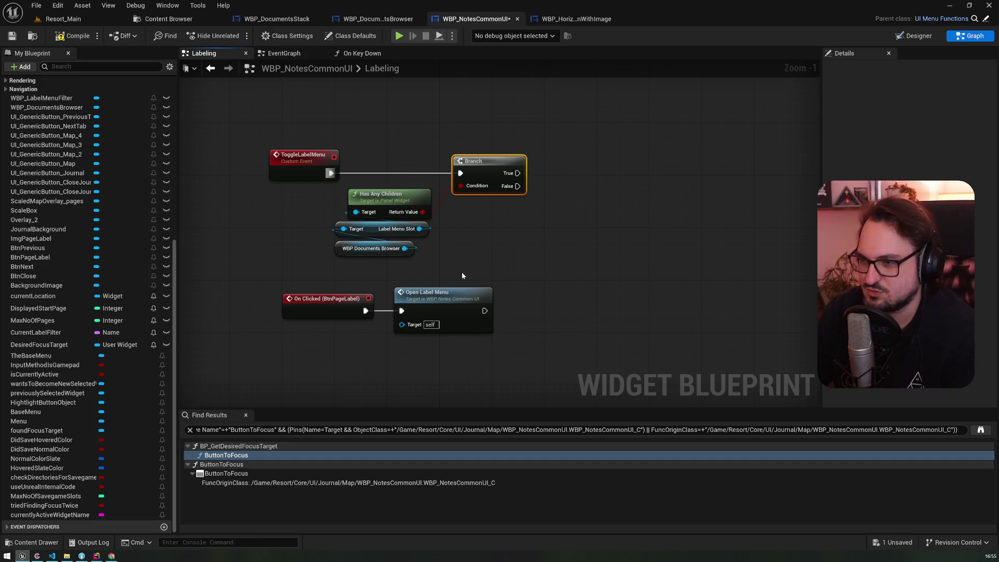
drag(460, 266, 440, 283)
Duplicate the Open Label Menu node and wire the copy to the Branch False output
click(442, 305)
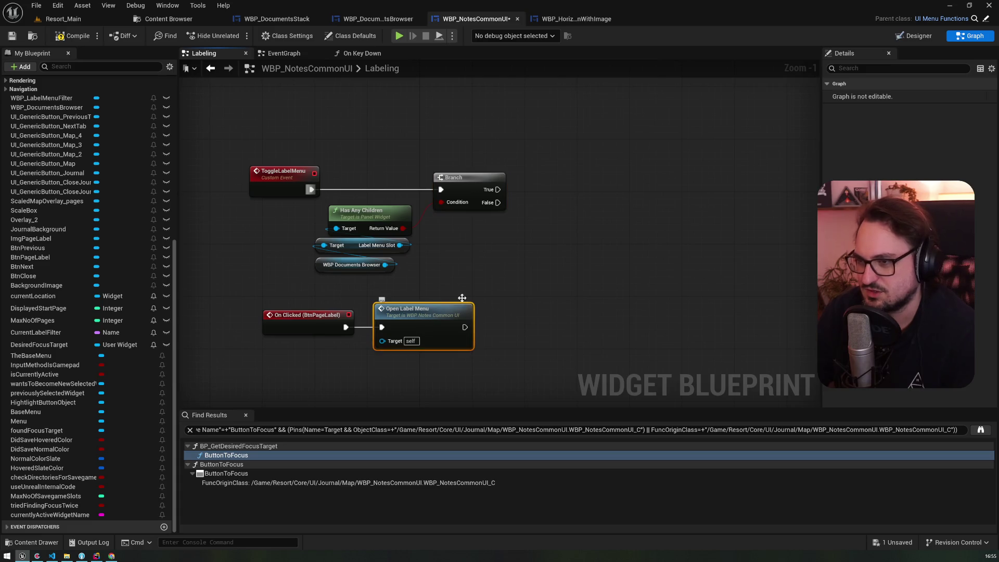
key(ctrl+c)
key(ctrl+v)
mouse_move(498, 203)
mouse_down()
mouse_move(542, 210)
mouse_move(543, 125)
mouse_up()
Add Close Label Menu on Branch True, compile the blueprint, and return to Resort_Main
text(clos)
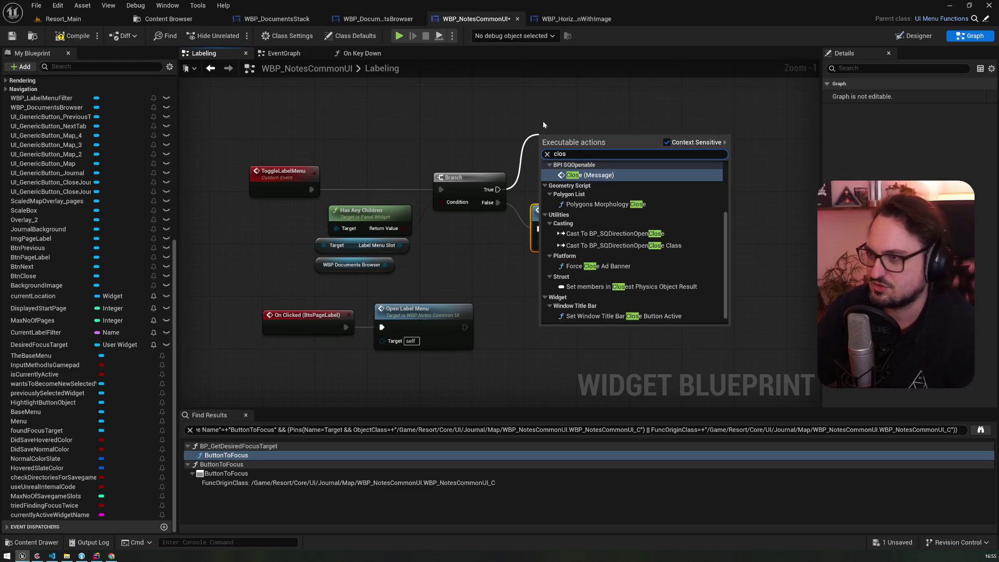
text(e label)
key(Return)
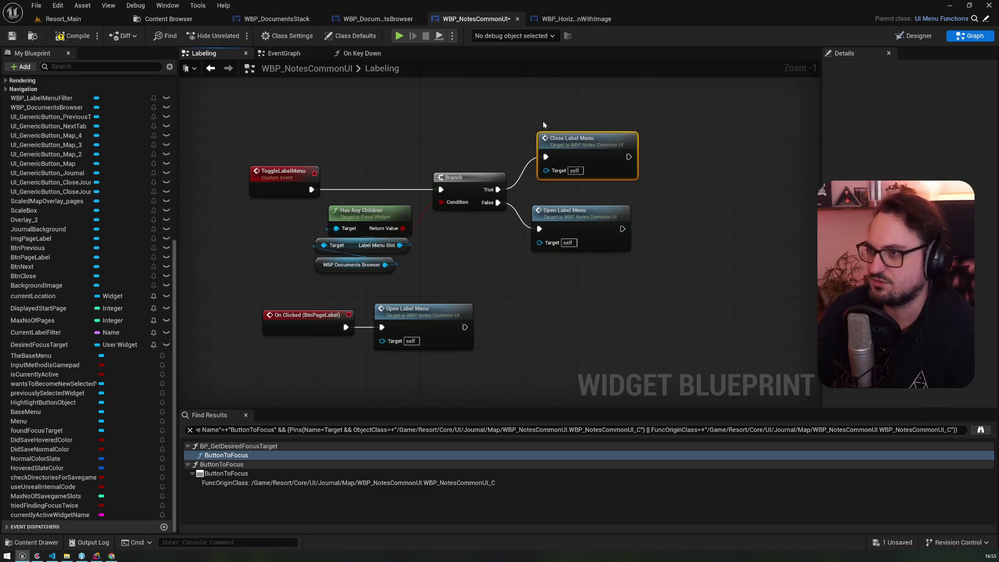
drag(568, 153, 561, 149)
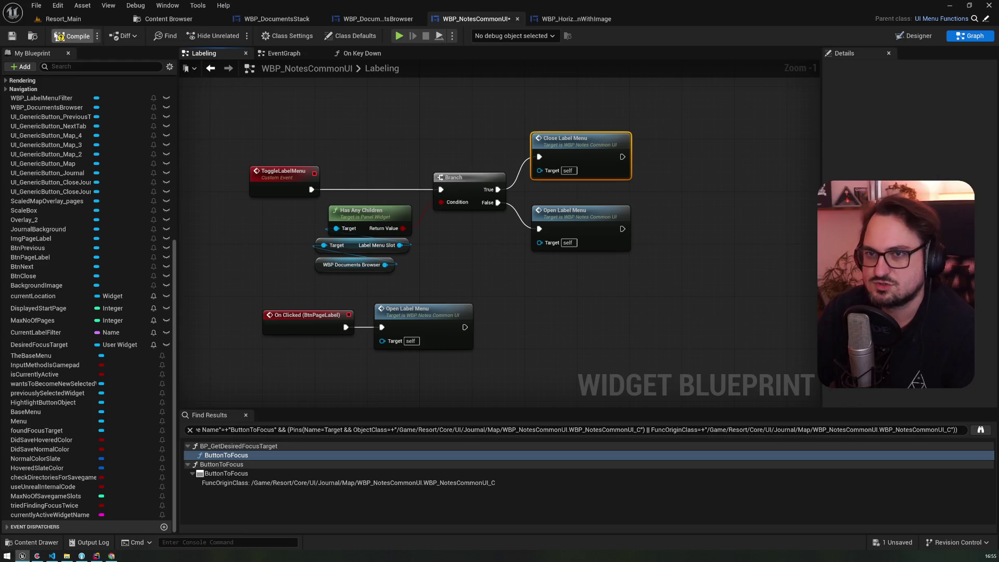
click(13, 37)
click(62, 19)
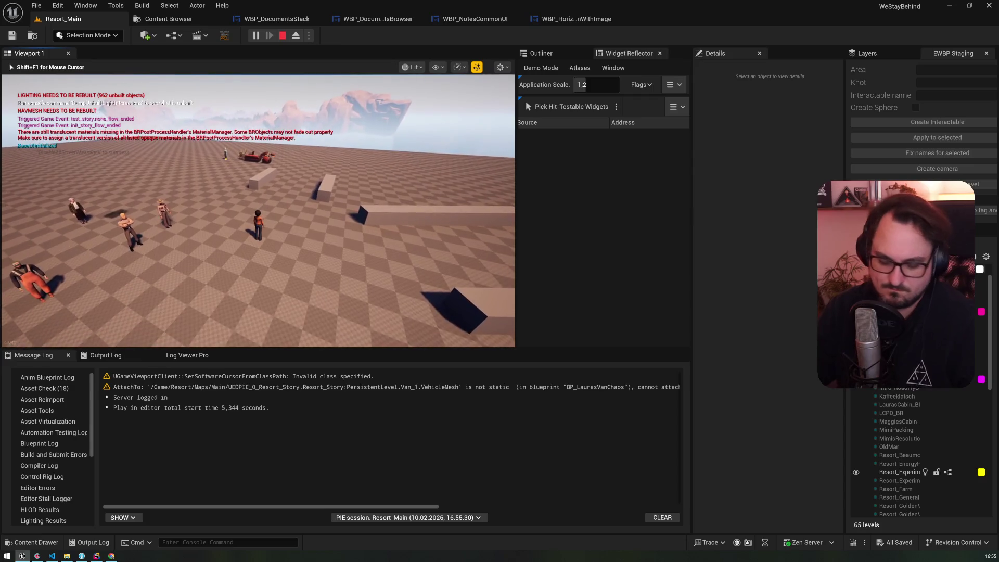
Turn the in-game journal to the handwritten letter page
key(Right)
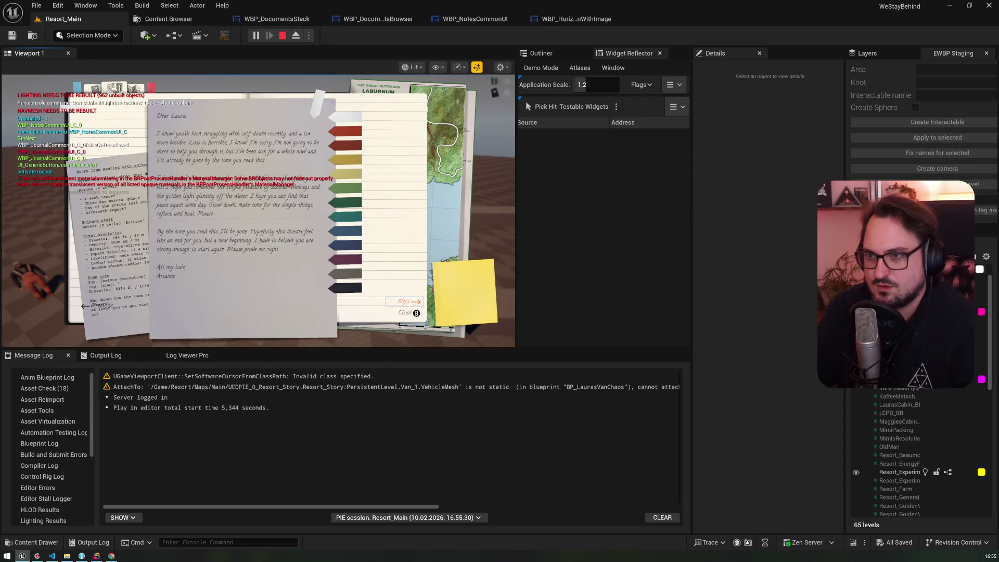
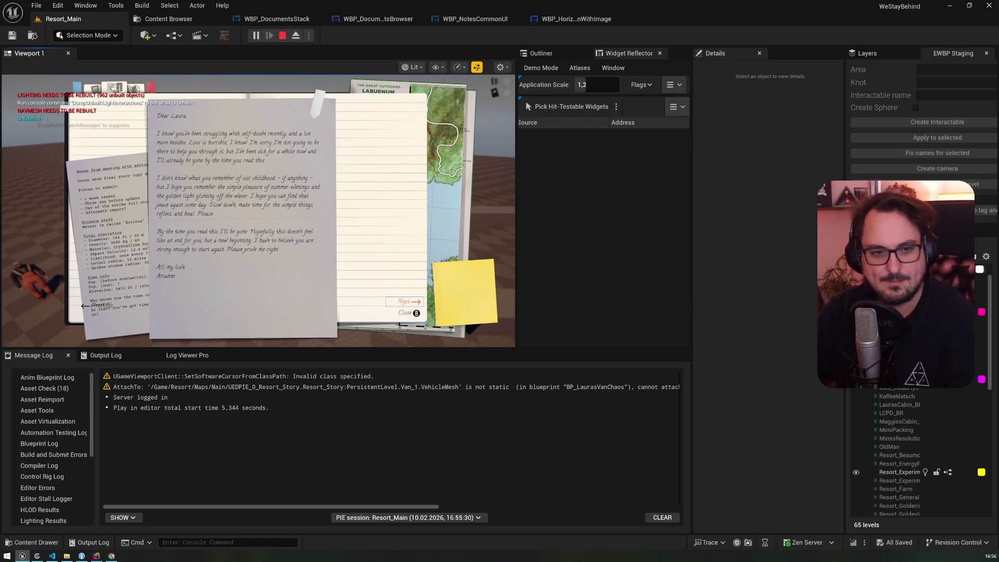
End the play session with Esc, return to WBP_NotesCommonUI, and open its On Key Down function
key(Escape)
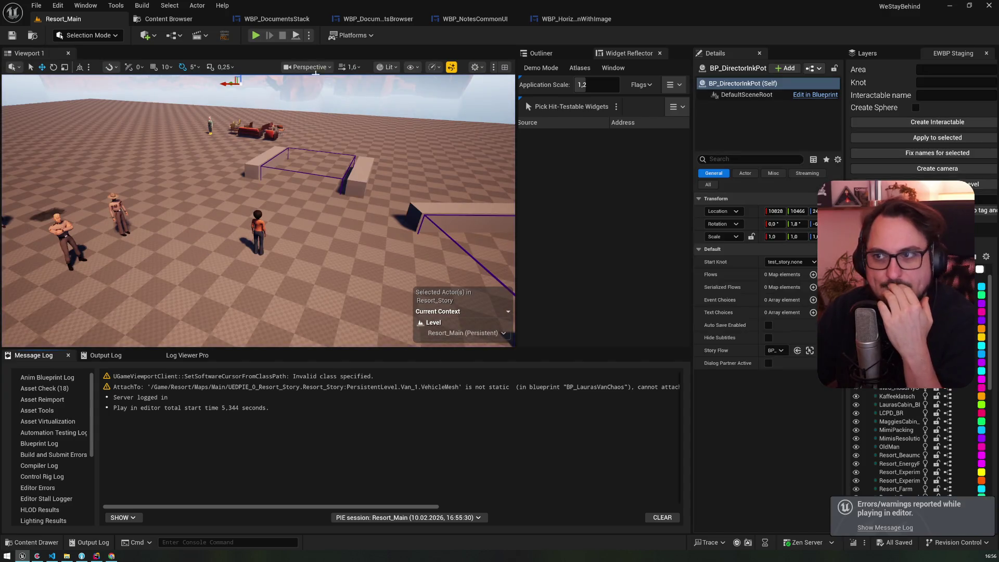
click(475, 18)
click(277, 19)
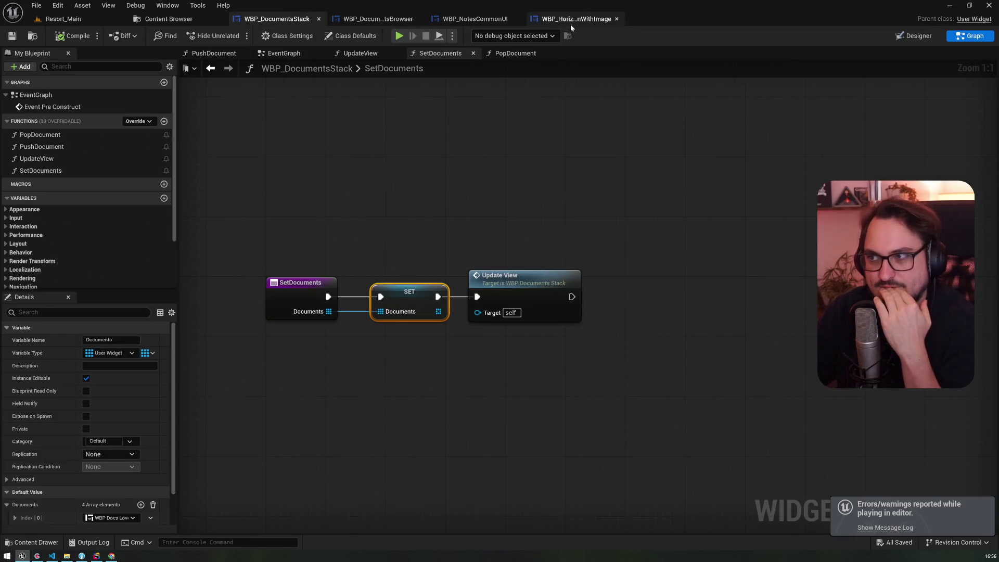
click(570, 20)
click(475, 19)
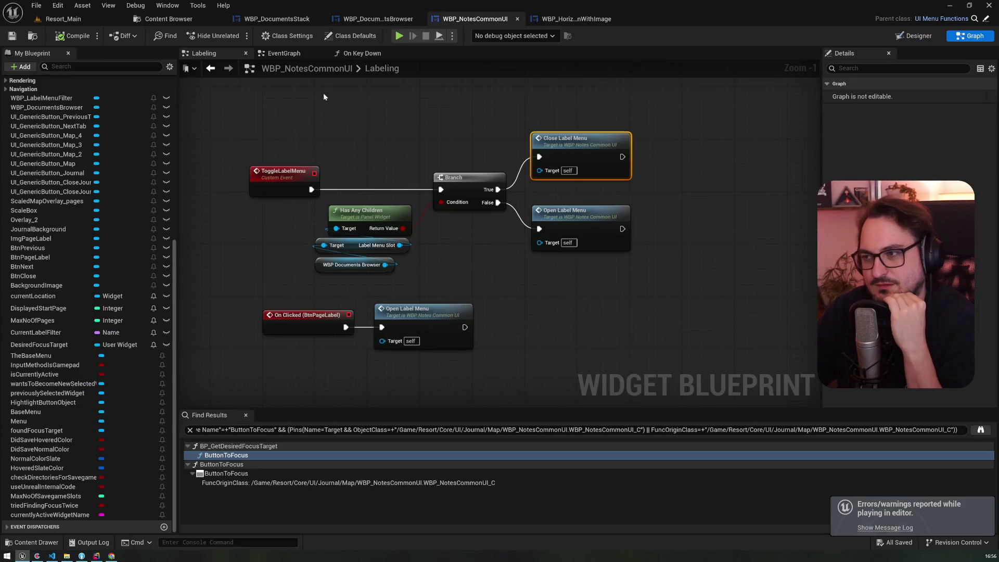
scroll(158, 218, up, 5)
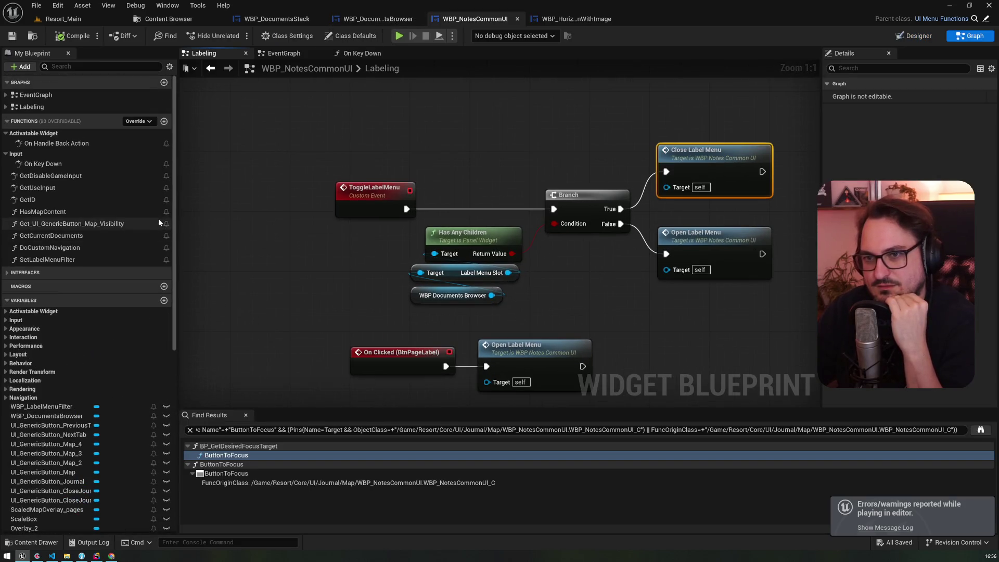
double_click(63, 163)
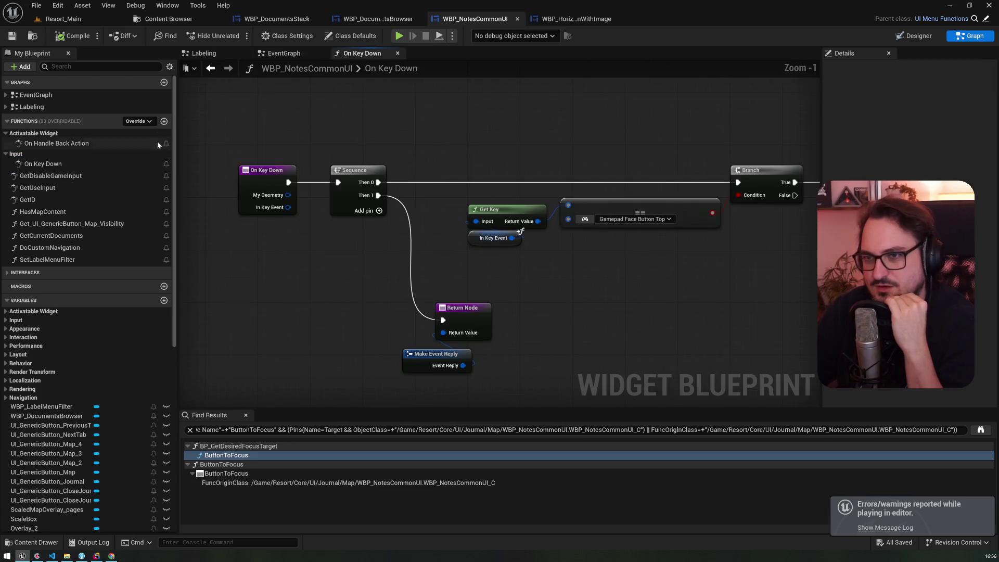
Add an On Key Up override function to WBP_NotesCommonUI
click(139, 122)
text(onkey)
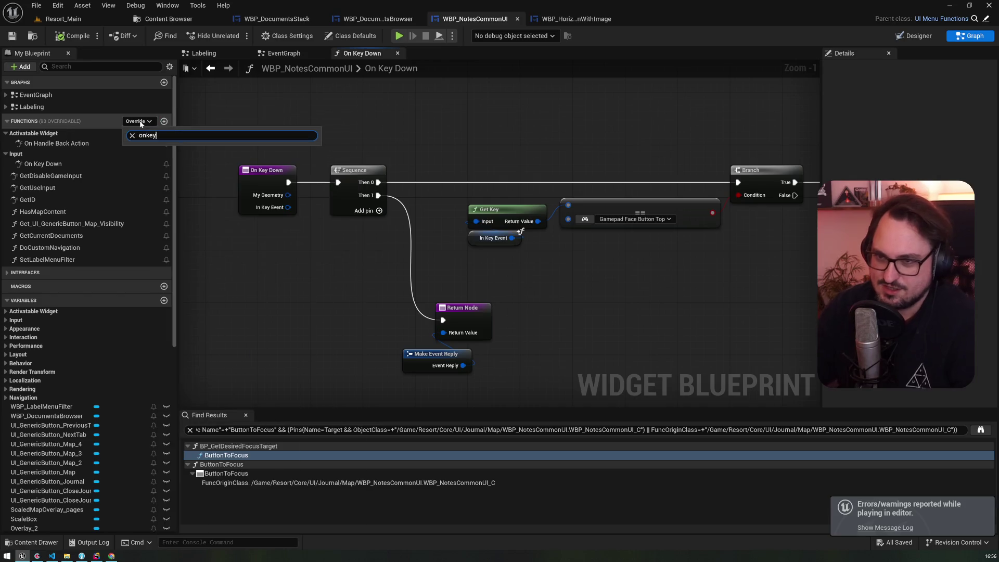
text(key)
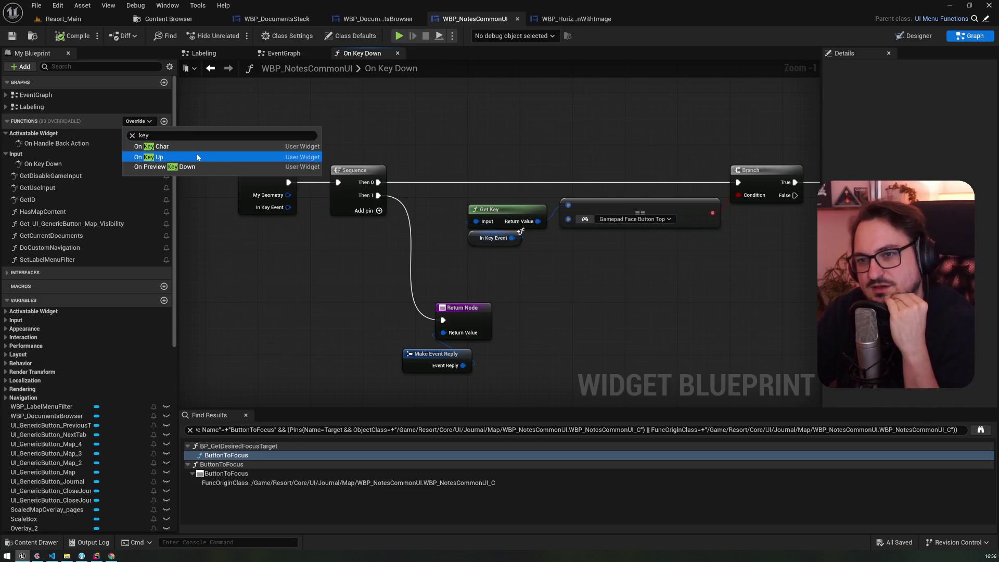
click(197, 156)
Return to the On Key Down graph, look it over, and create a new variable
double_click(54, 165)
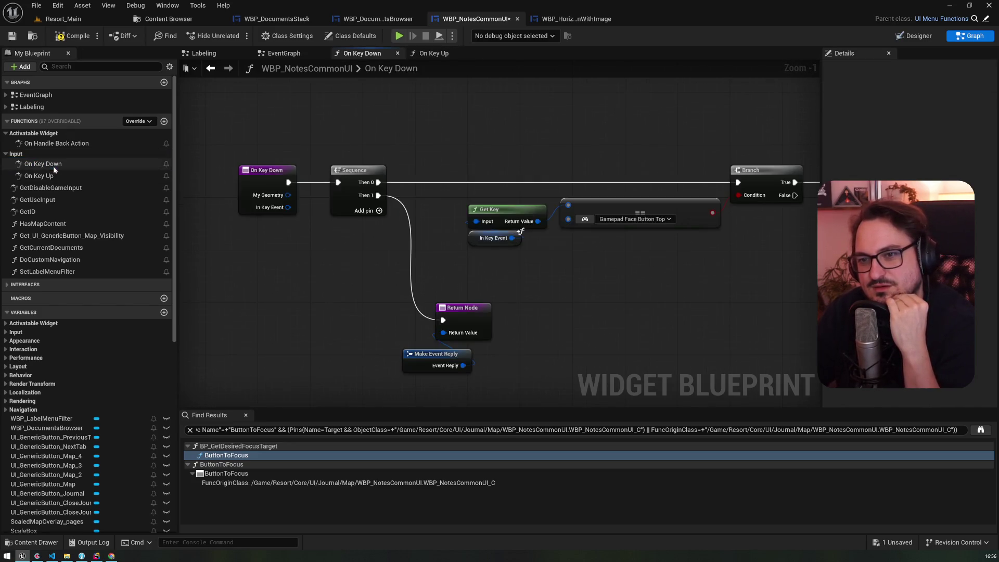
scroll(422, 266, down, 1)
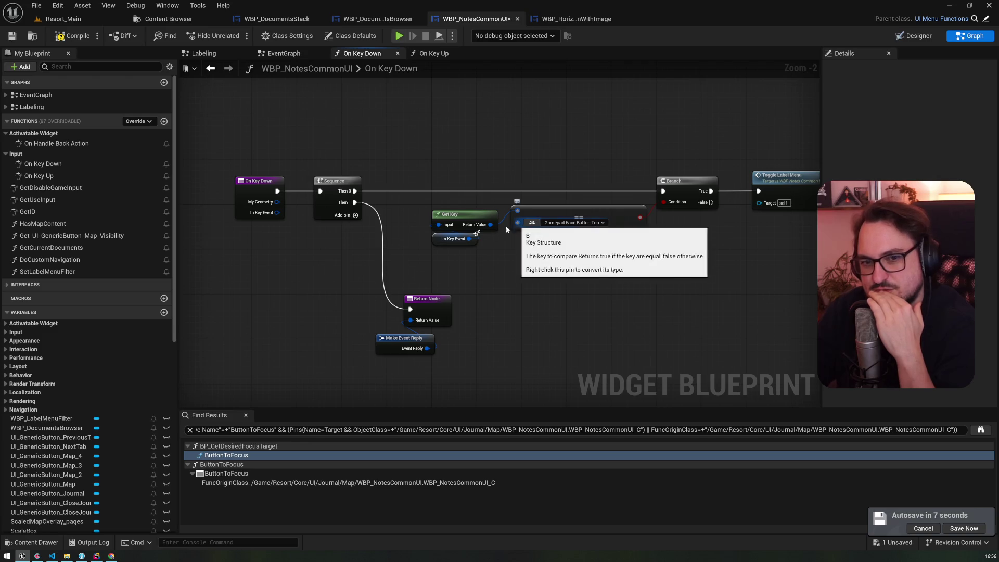
scroll(156, 335, down, 10)
scroll(156, 335, up, 5)
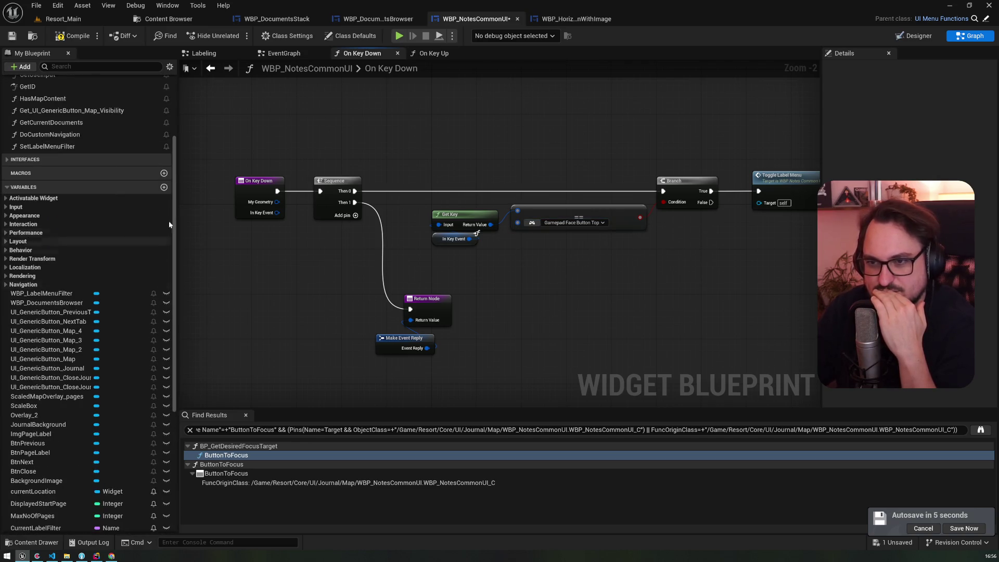
click(166, 213)
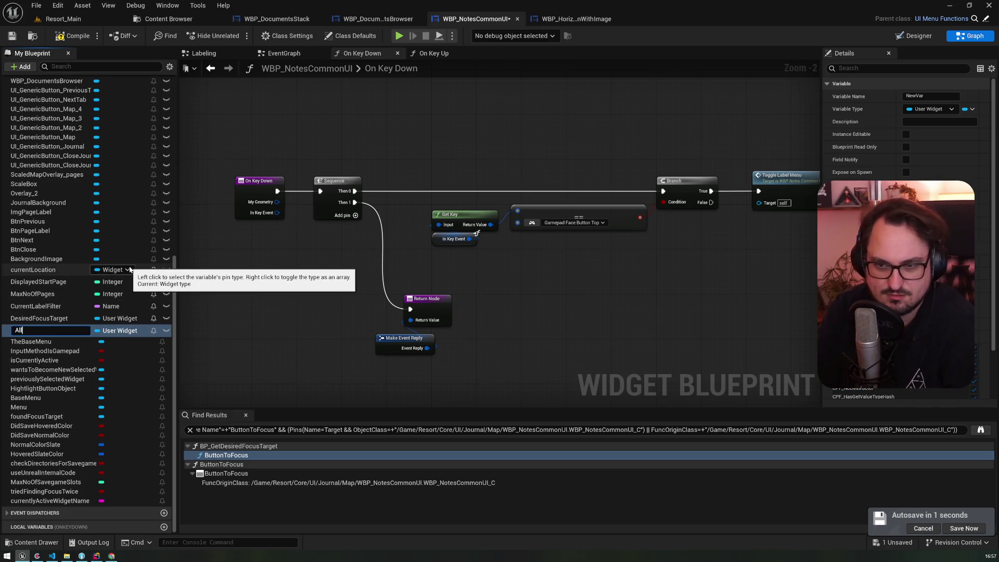
Name the new variable AllowedInput and make it an array of Value or BBKey Struct
text(owe)
text(AllowedInput)
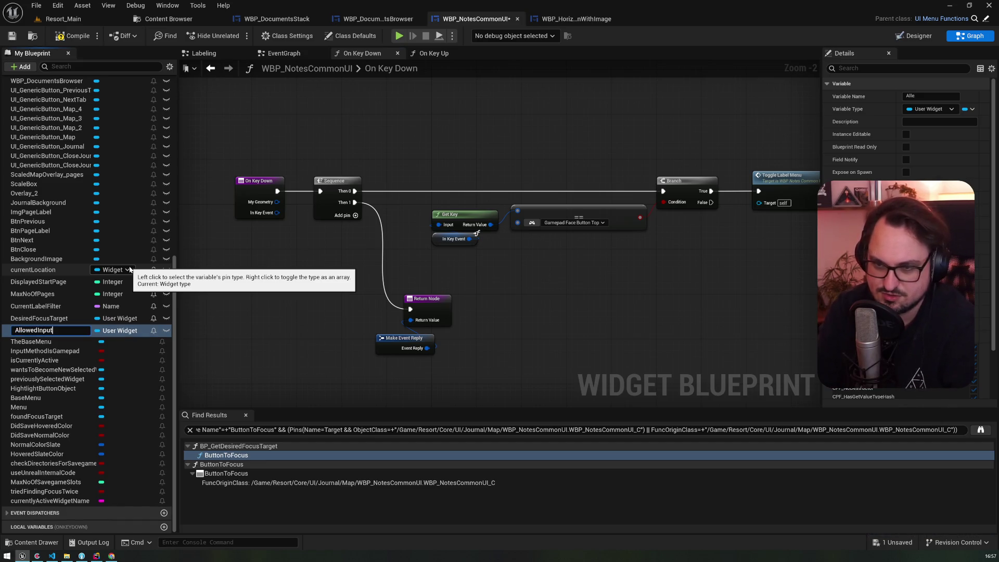
key(Return)
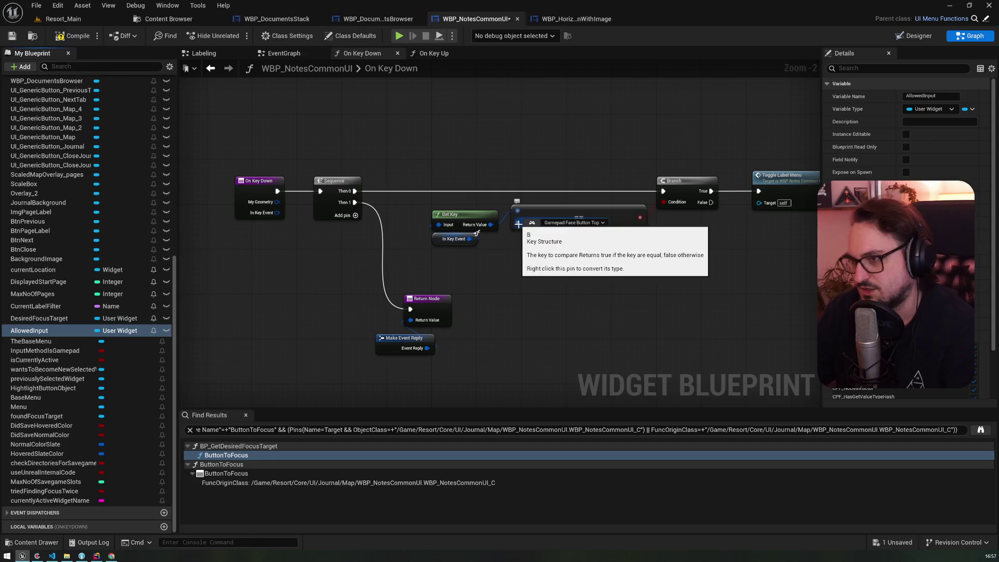
click(119, 331)
text(keystru)
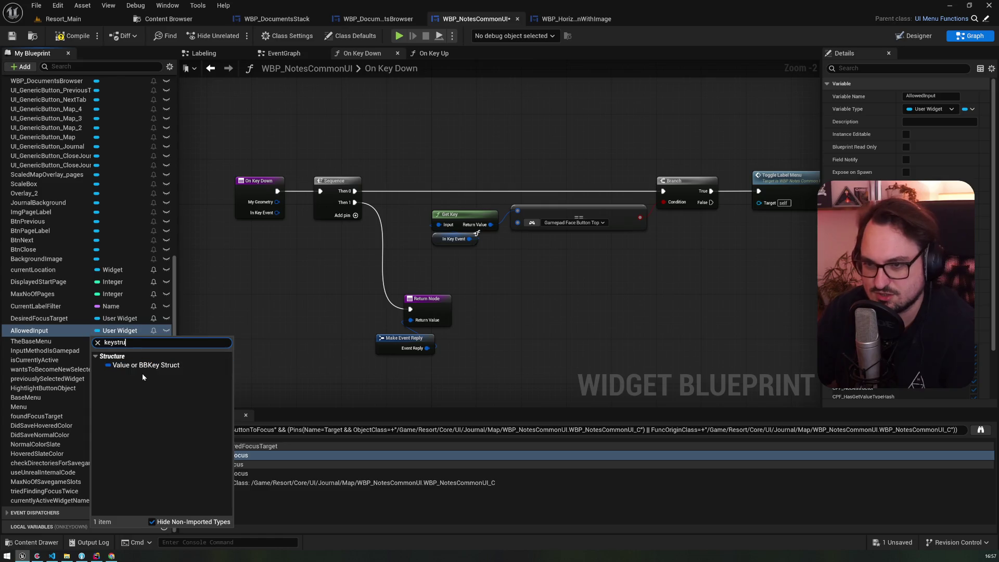
click(147, 366)
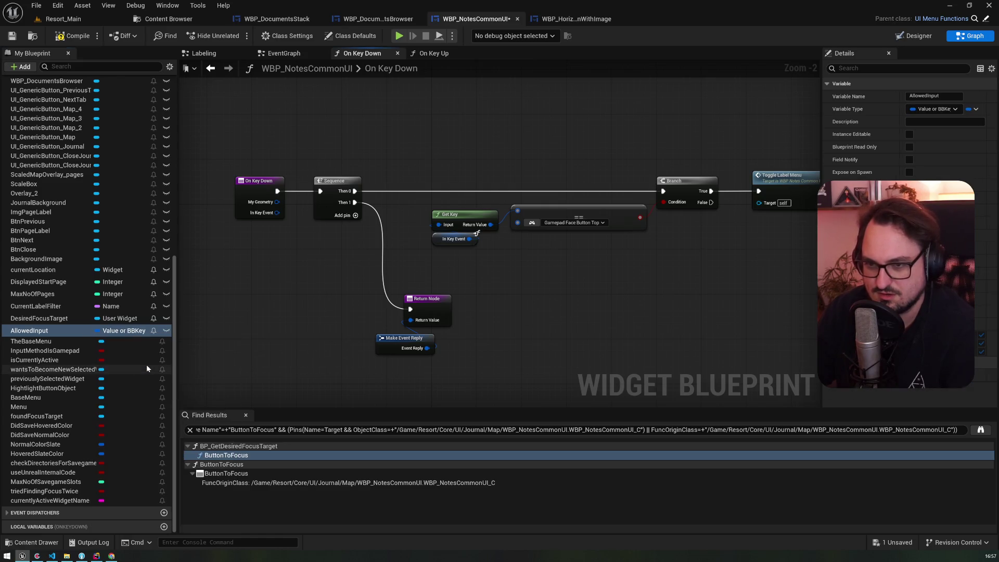
click(973, 112)
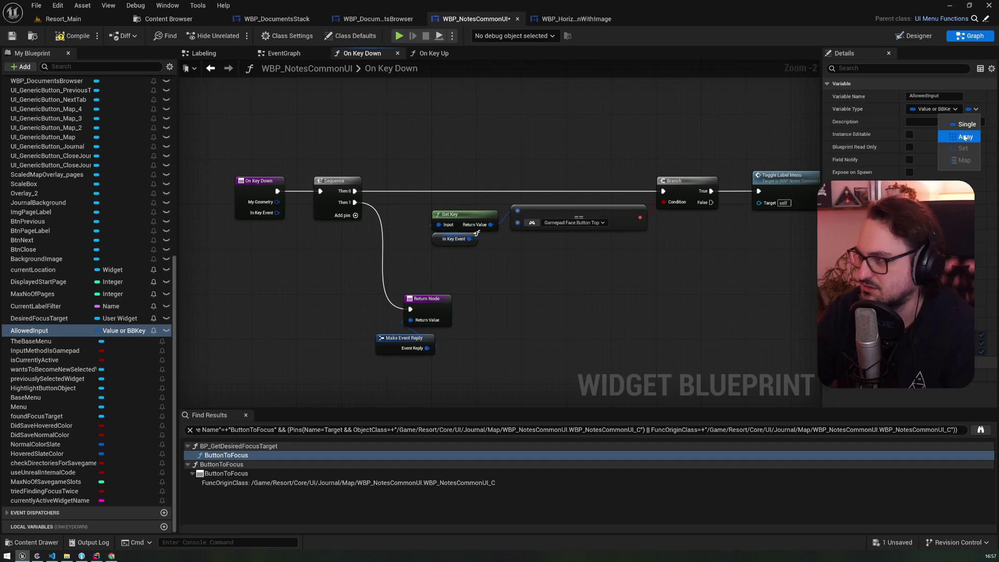
click(965, 137)
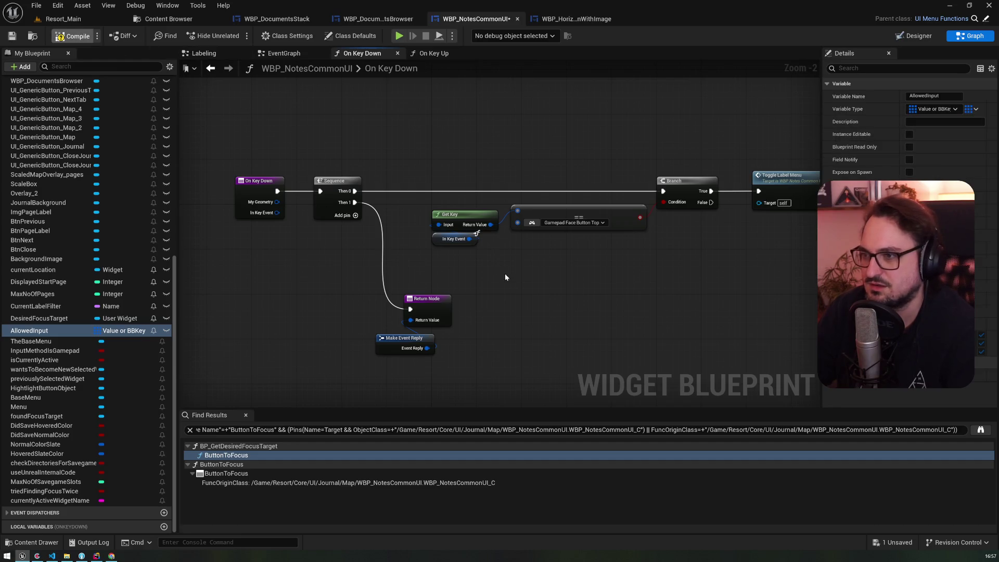
mouse_move(525, 271)
mouse_down()
mouse_move(474, 262)
mouse_move(568, 280)
mouse_up()
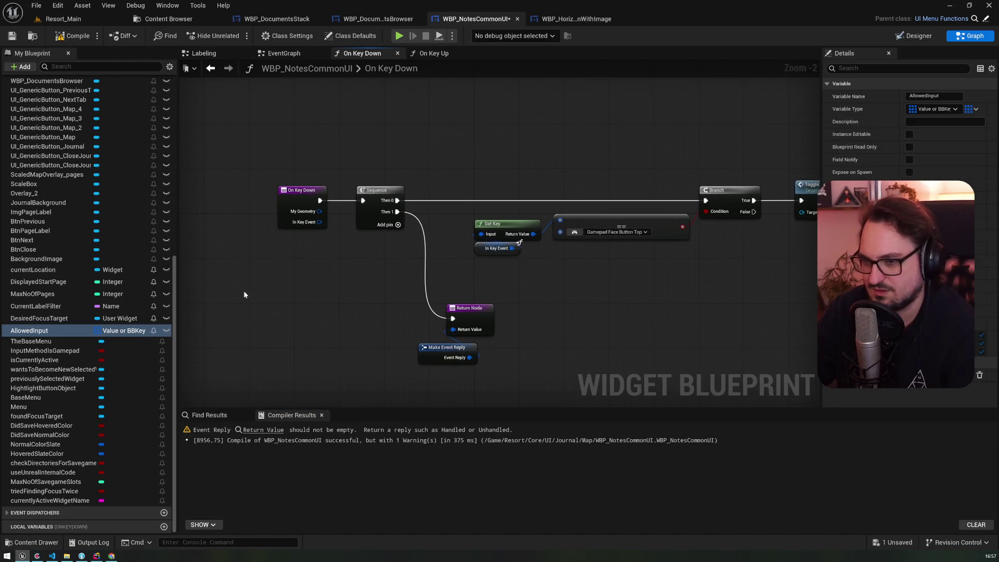
Duplicate the Get Key node, place an Allowed Input getter, and add a Contains check fed by the key
click(514, 225)
key(ctrl+c)
key(ctrl+v)
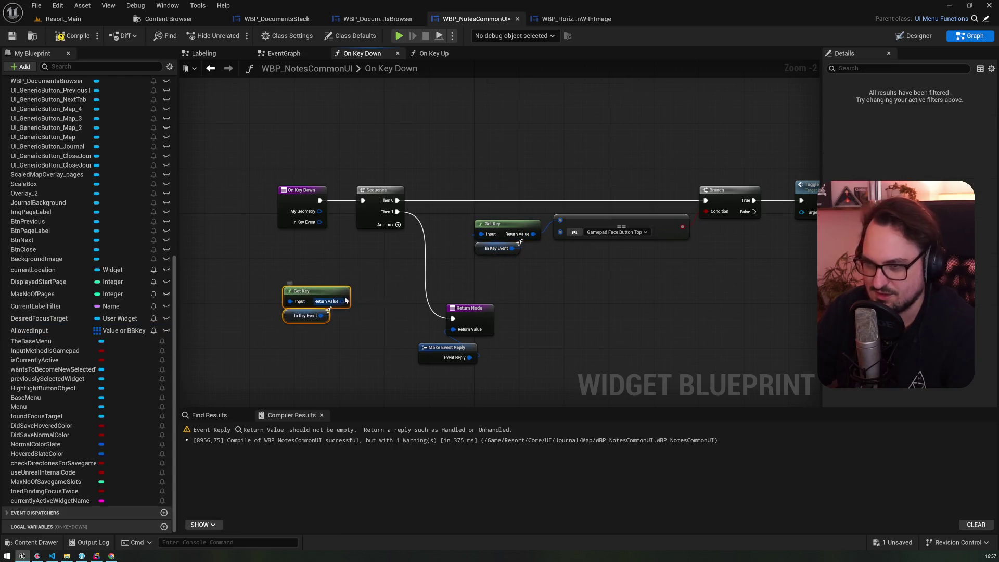
drag(342, 301, 353, 270)
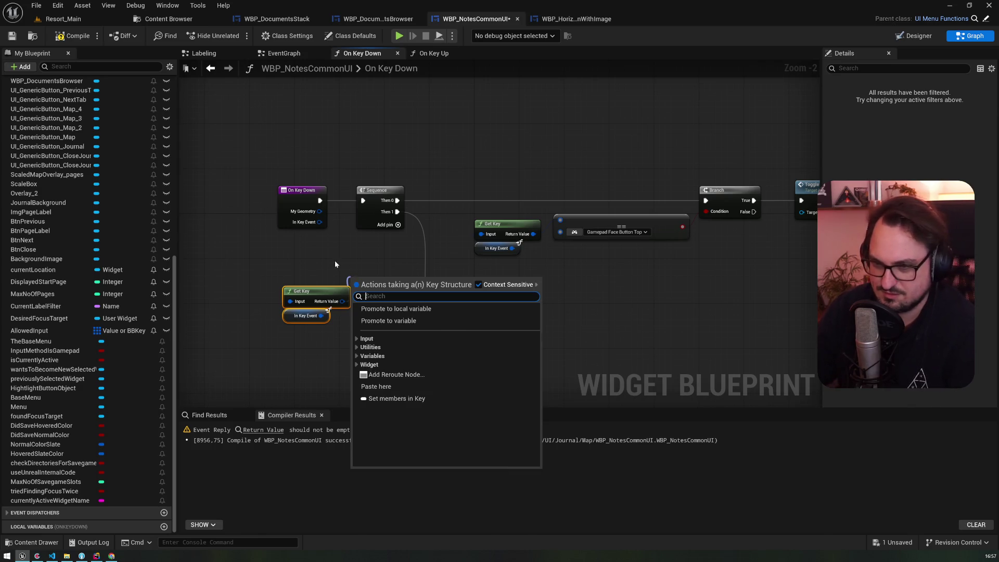
click(335, 260)
drag(29, 331, 332, 338)
key(Escape)
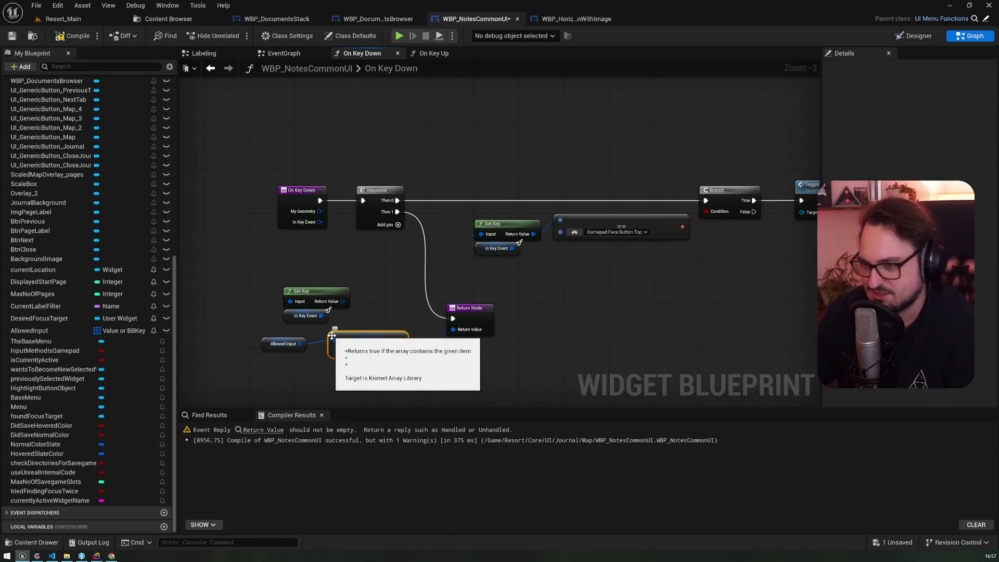
text(contains)
key(Return)
drag(341, 301, 337, 352)
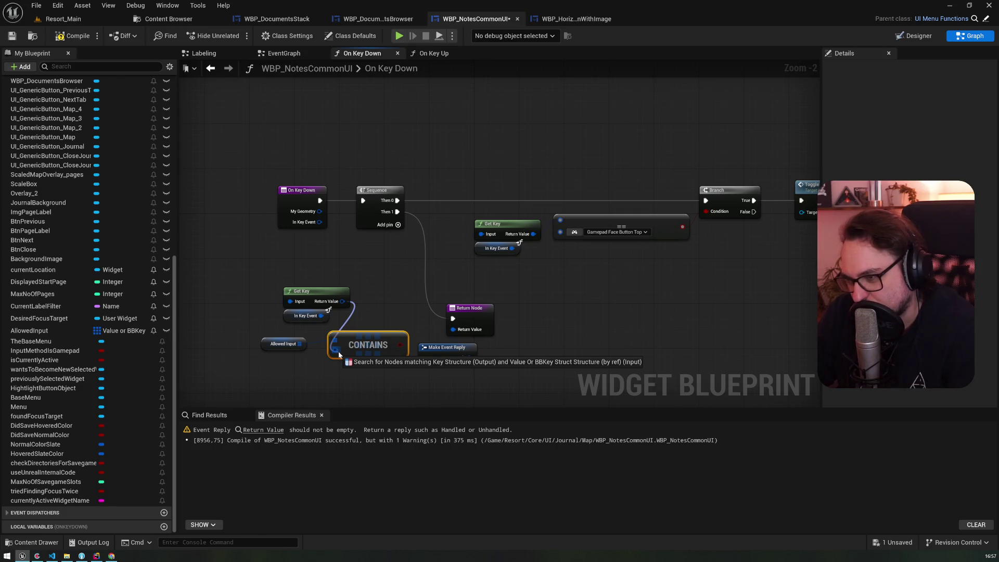
Promote the Get Key return value to a new Key variable and delete the old AllowedInput variable
mouse_move(340, 353)
mouse_down()
mouse_move(339, 272)
mouse_move(363, 258)
mouse_up()
key(Escape)
text(romote)
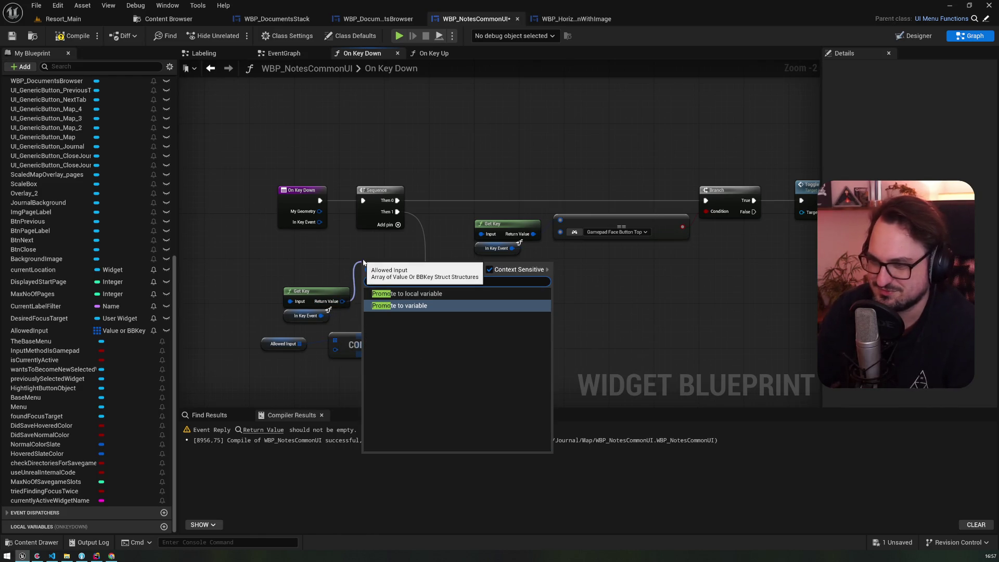
key(Return)
text(ll)
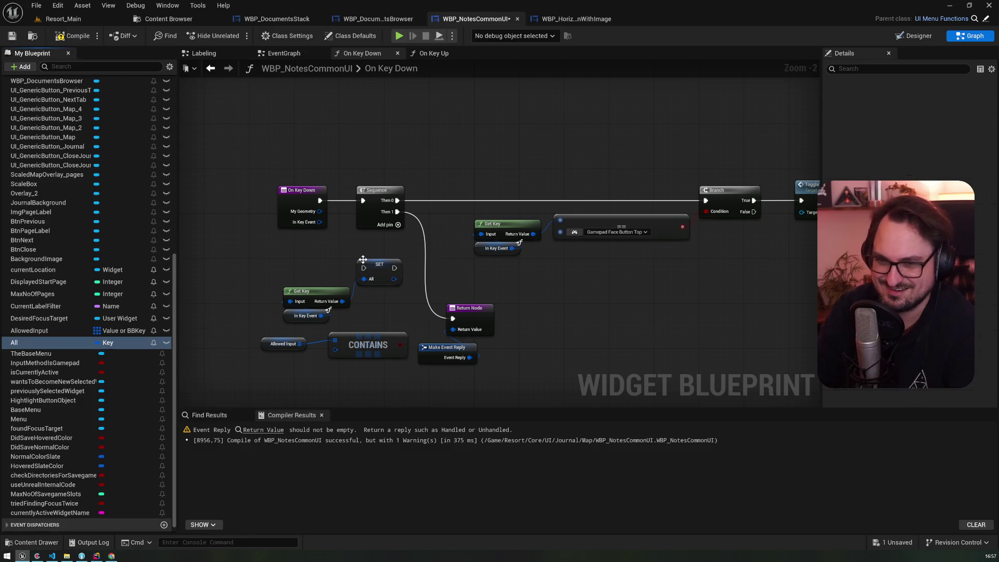
key(Return)
key(Up)
key(Delete)
key(Return)
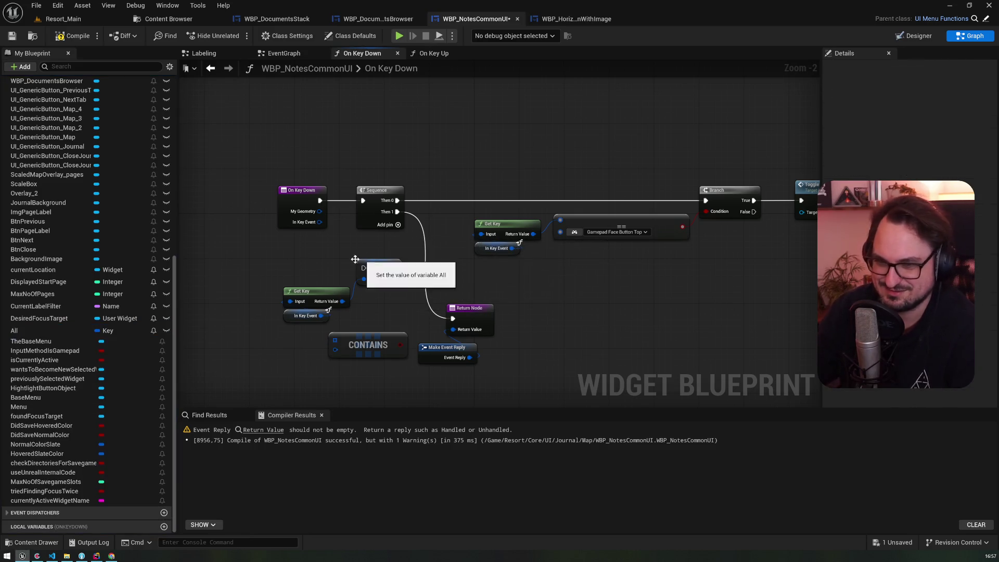
Rename the promoted variable AllowedInput, make it a Key array, and place its getter in the graph
key(F2)
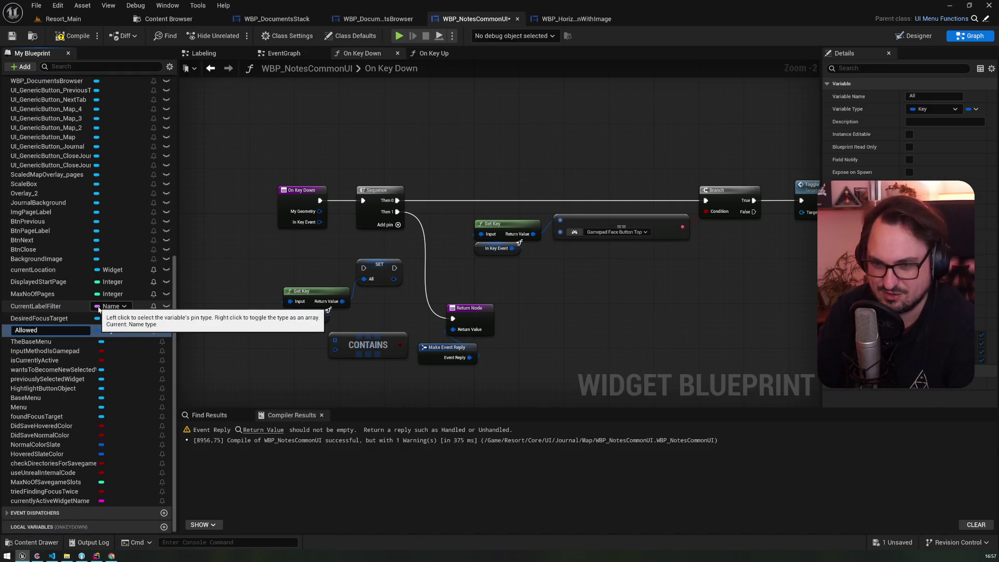
text(Input)
key(Return)
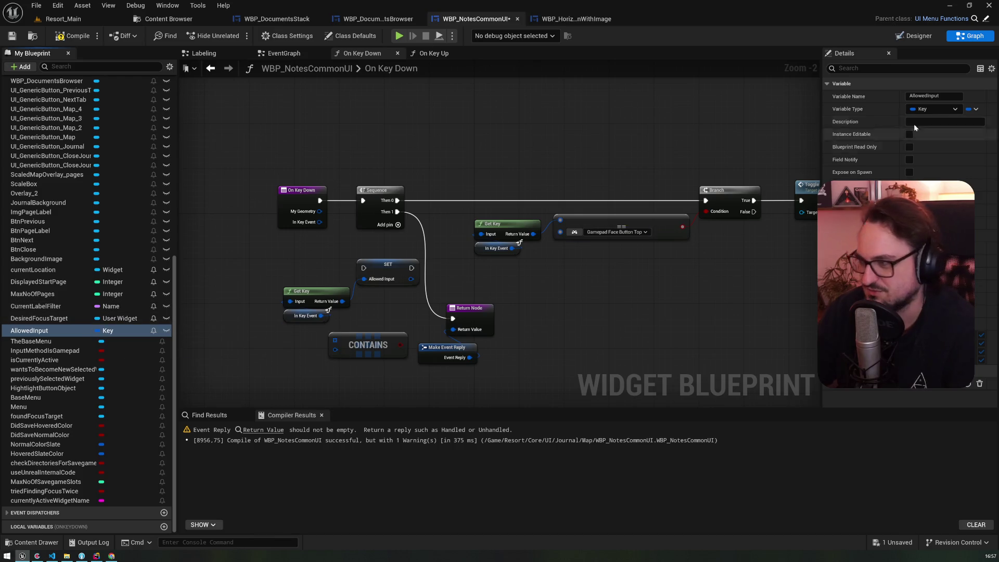
click(971, 110)
click(966, 139)
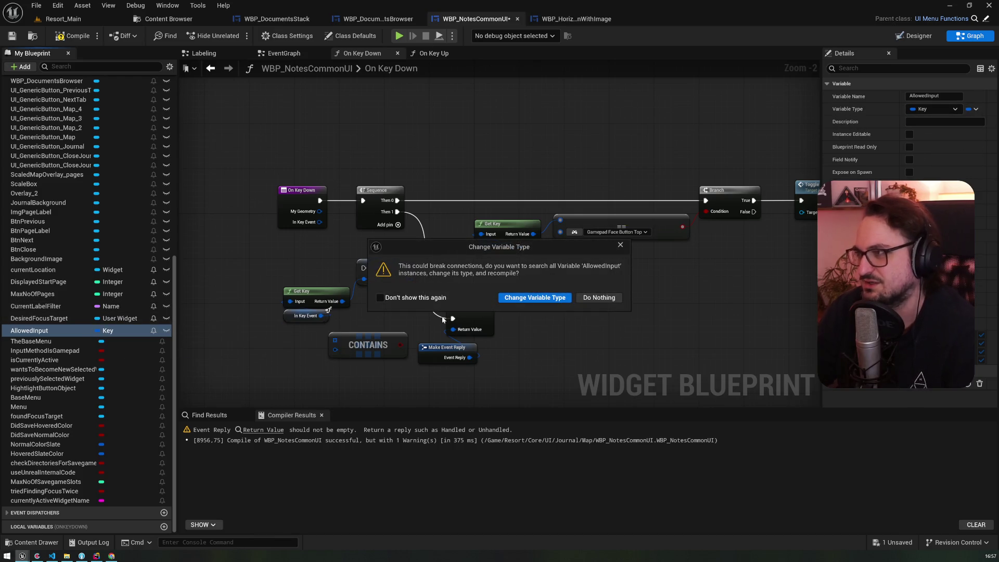
click(558, 301)
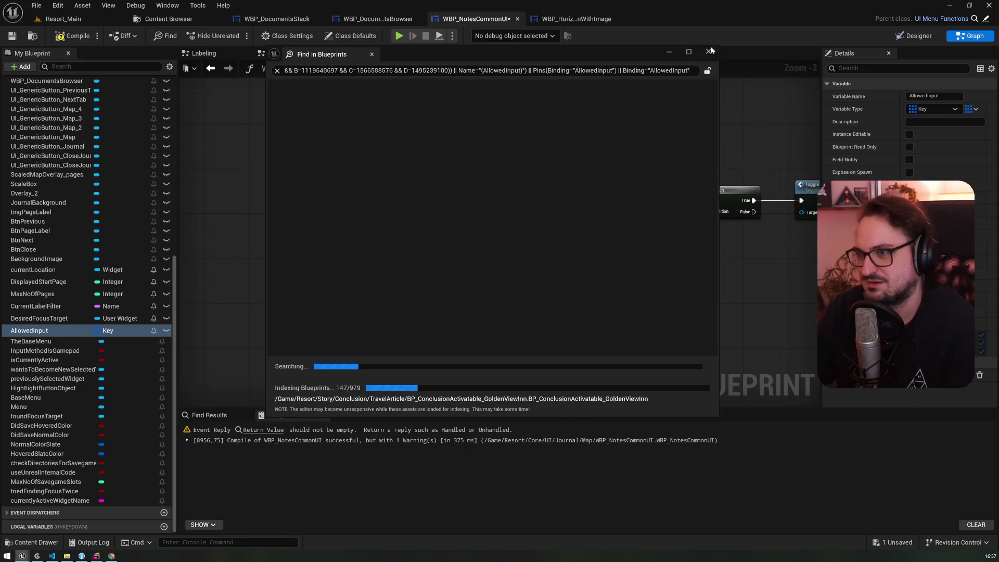
drag(31, 330, 261, 335)
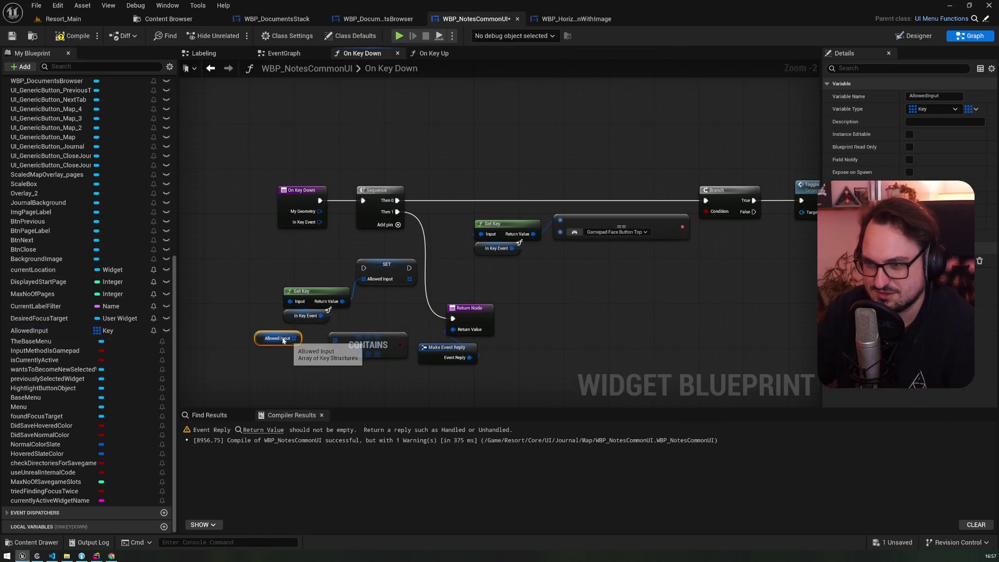
click(385, 281)
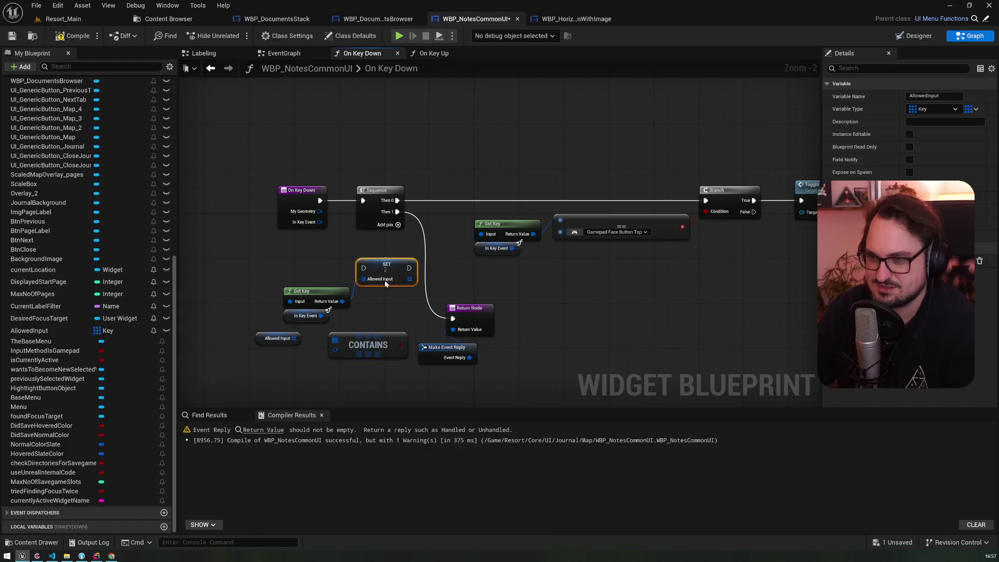
Delete the SET node and wire the Allowed Input getter into a single Contains node
key(Delete)
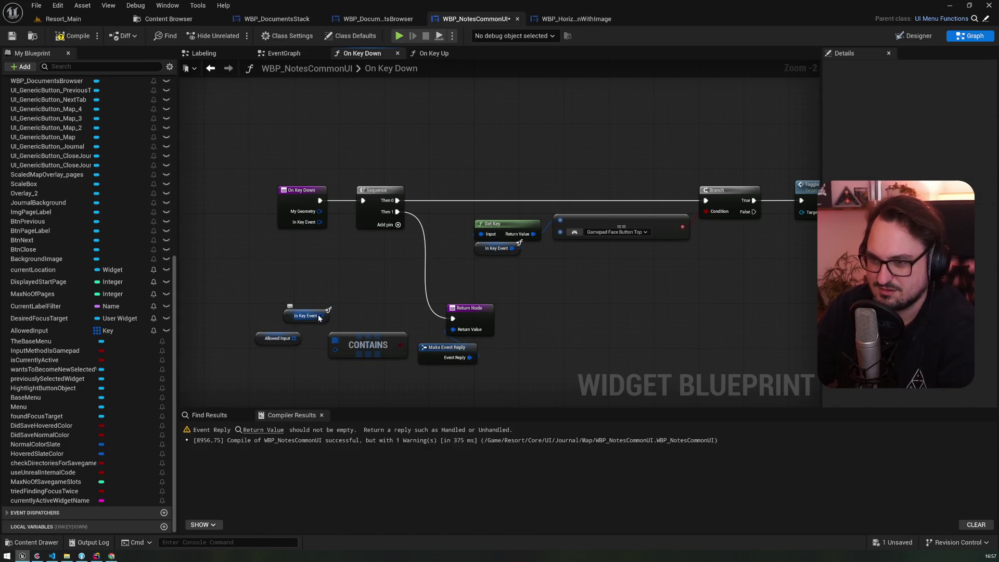
drag(290, 316, 261, 367)
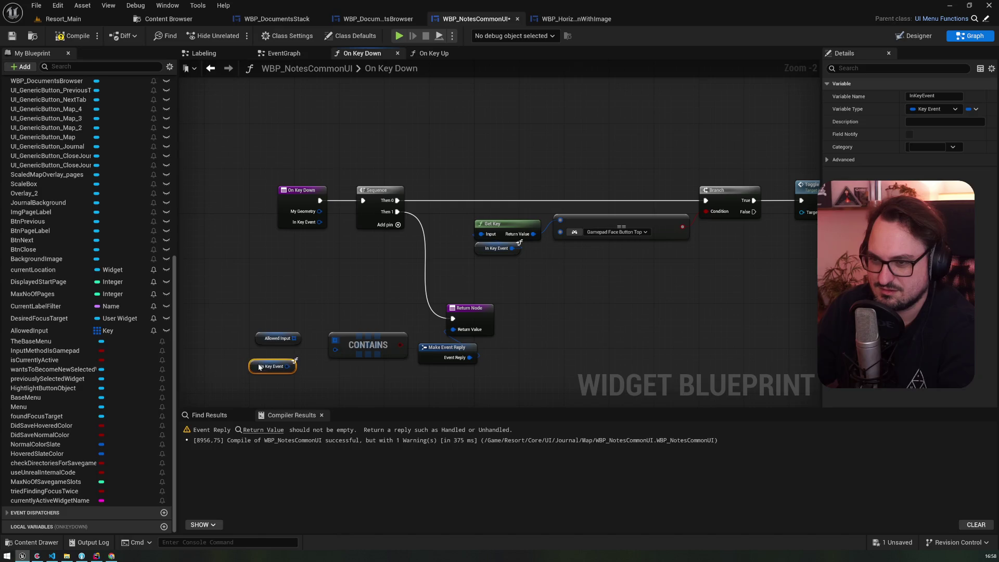
drag(294, 338, 335, 340)
right_click(301, 301)
text(contains)
key(Return)
click(338, 357)
key(Delete)
mouse_move(307, 315)
mouse_down()
mouse_move(291, 338)
mouse_move(267, 341)
mouse_move(244, 299)
mouse_up()
click(267, 341)
Feed a Get Key from In Key Event into the Contains item input and arrange the nodes
click(513, 220)
key(ctrl+c)
key(ctrl+v)
drag(365, 368, 307, 316)
drag(332, 362, 241, 329)
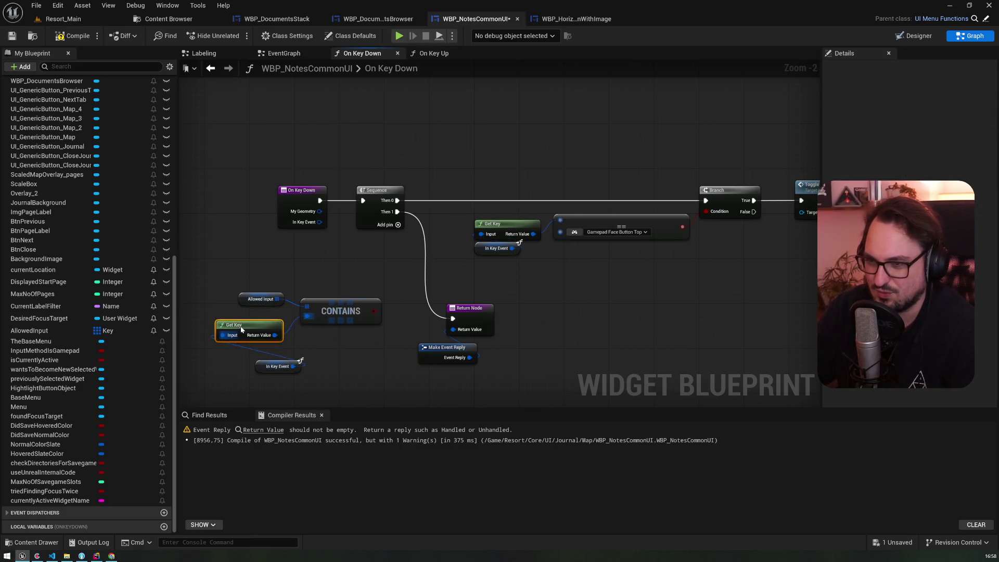
drag(279, 366, 245, 350)
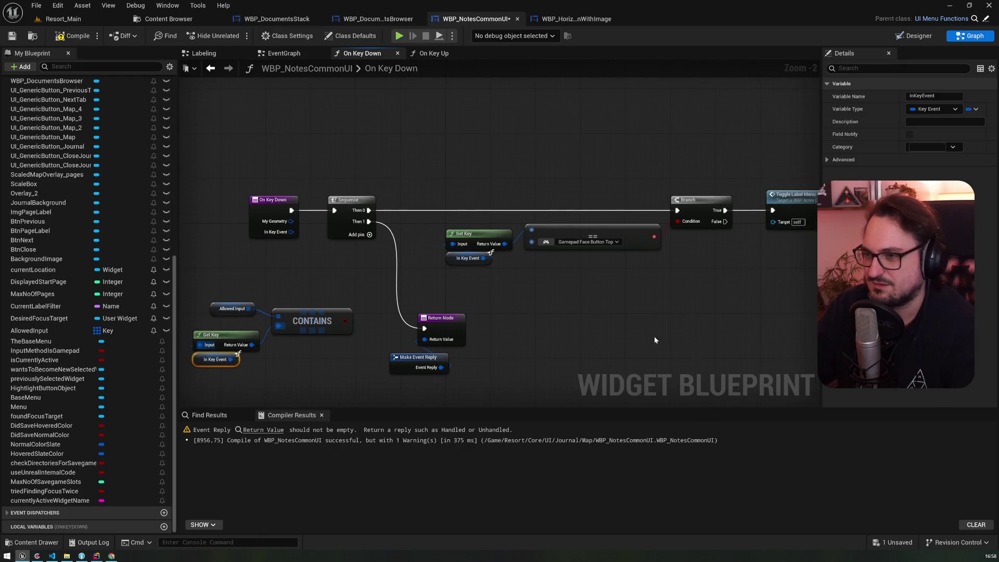
scroll(669, 350, down, 2)
Insert a Branch after On Key Down using the Contains result, with True continuing into the Sequence
mouse_move(767, 345)
mouse_down()
mouse_move(535, 226)
mouse_move(422, 218)
mouse_move(471, 244)
mouse_up()
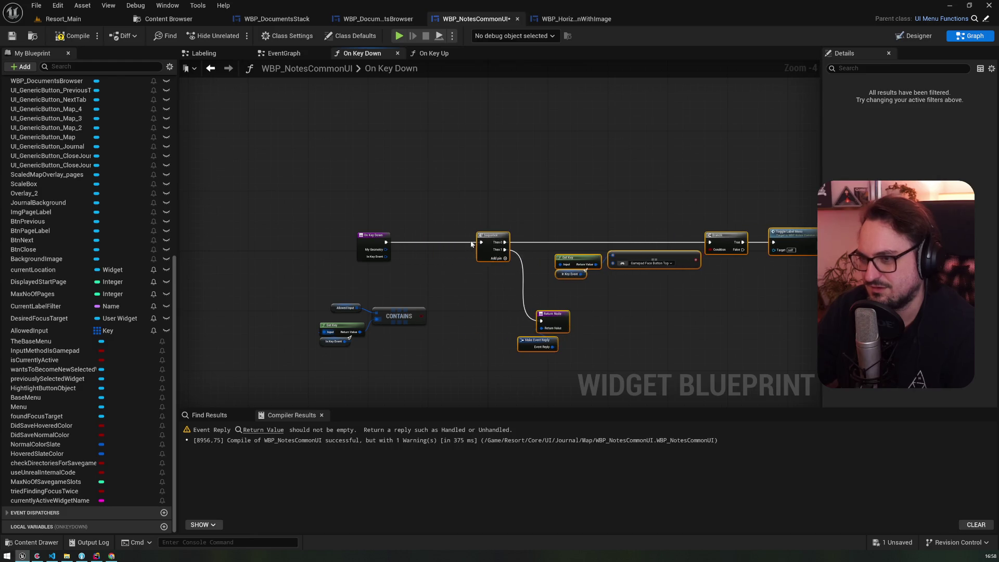
click(400, 244)
scroll(402, 241, up, 4)
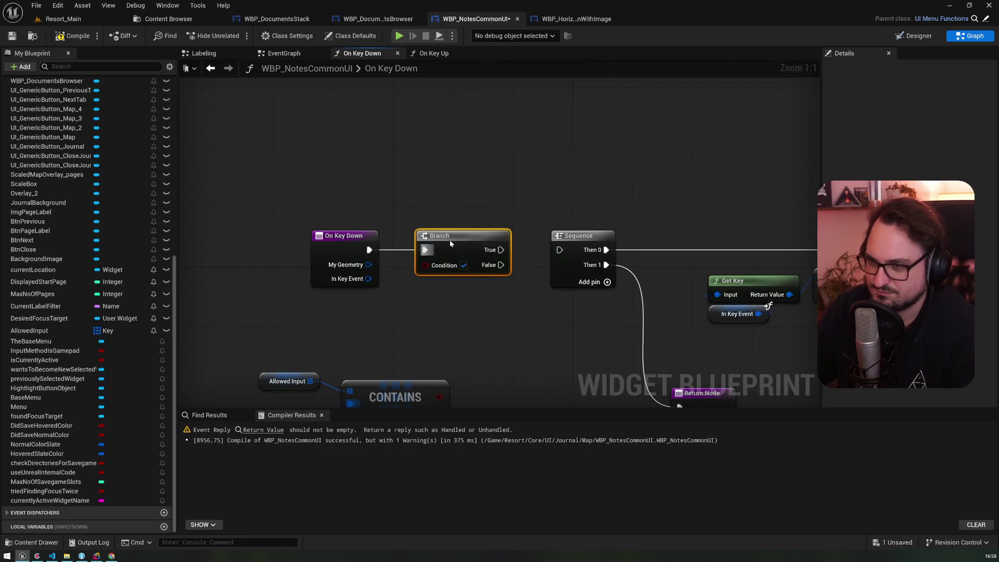
drag(450, 323, 448, 193)
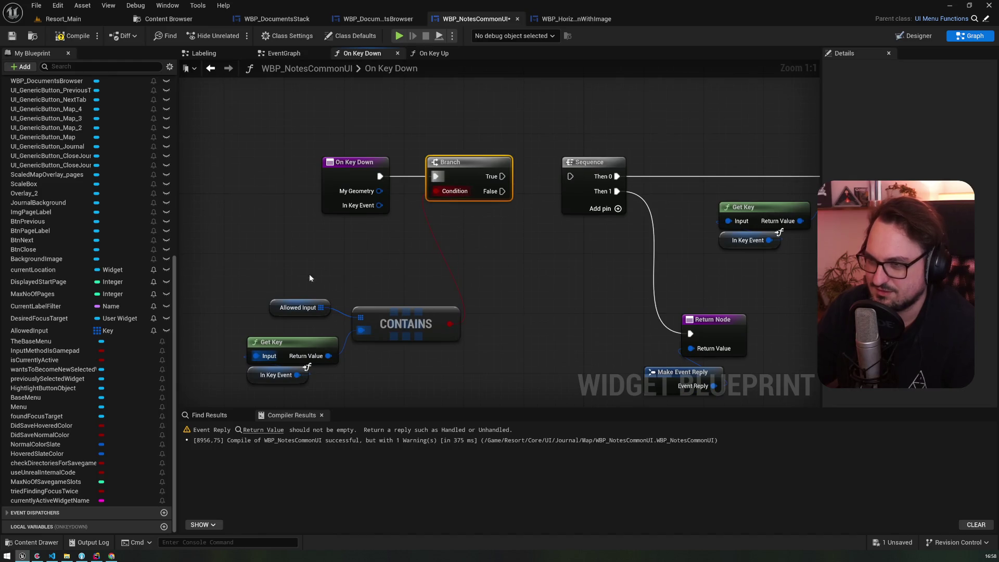
drag(317, 282, 399, 376)
drag(414, 293, 421, 232)
drag(349, 134, 211, 132)
mouse_move(501, 143)
mouse_down()
mouse_move(419, 141)
mouse_move(489, 141)
mouse_up()
drag(365, 305, 504, 321)
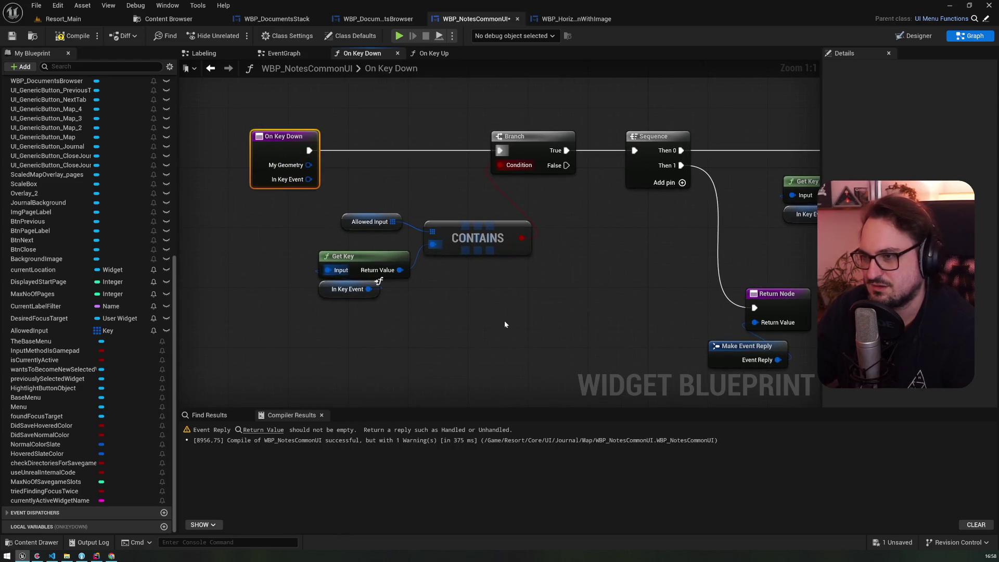
click(370, 221)
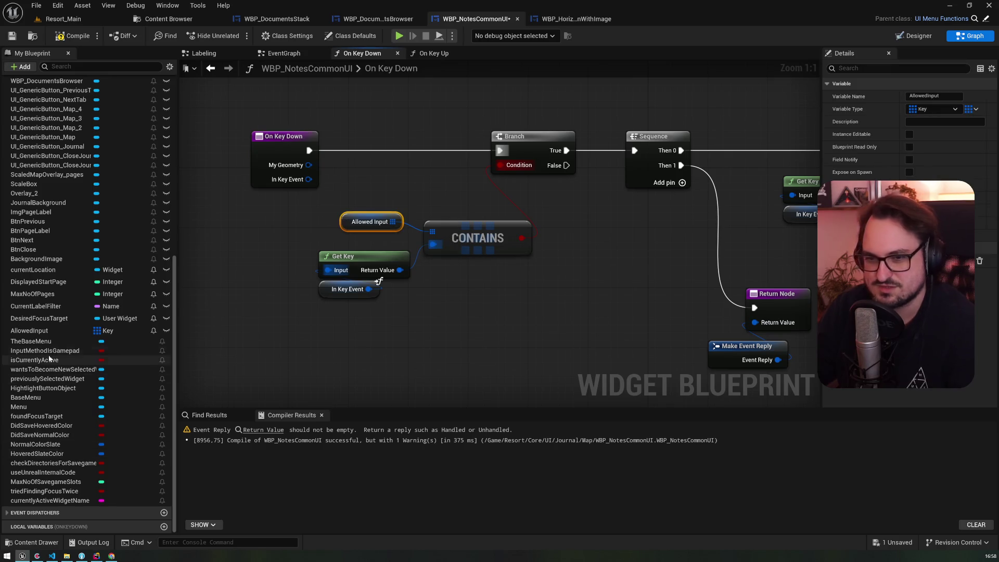
Rename the AllowedInput variable to BlockedInput
click(47, 331)
key(F2)
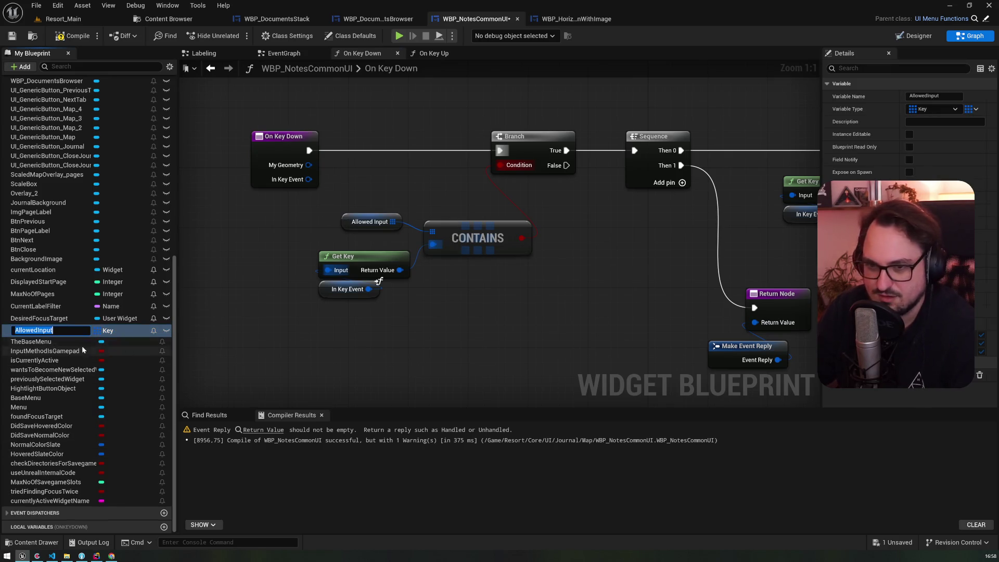
text(BlockedInput)
key(Return)
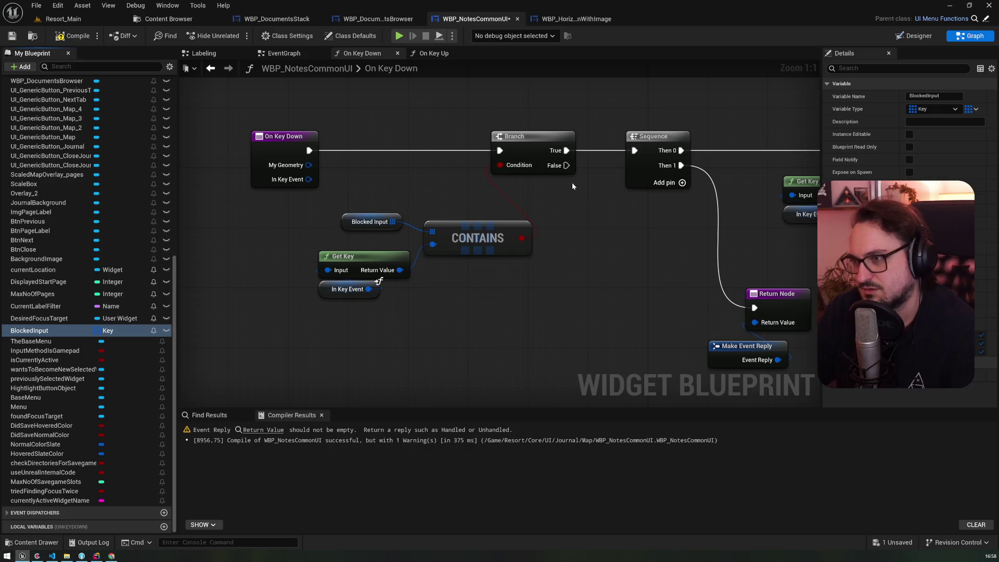
Move the Sequence onto the Branch False output and re-add a Contains Item node from Blocked Input
drag(567, 165, 636, 152)
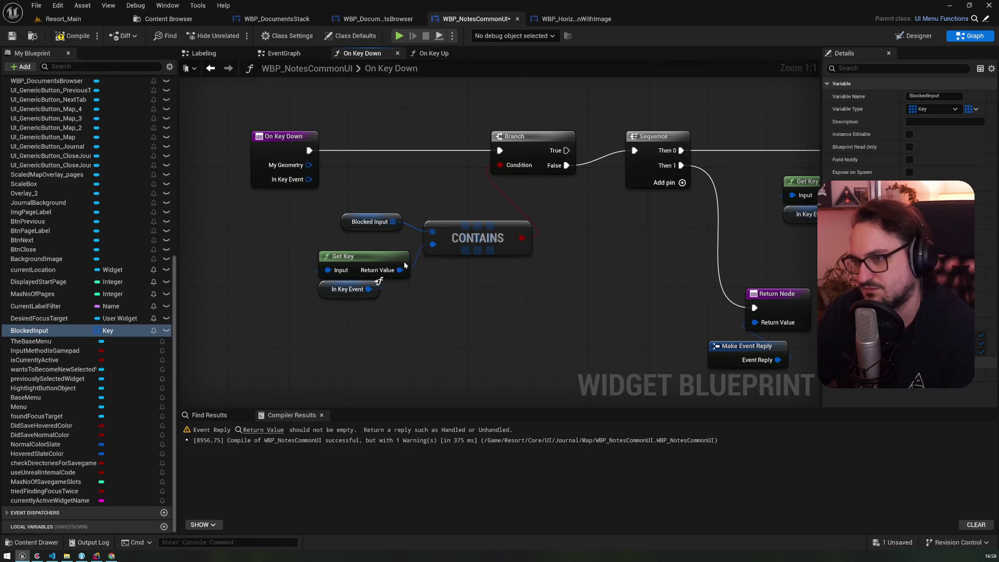
drag(393, 221, 430, 176)
text(con)
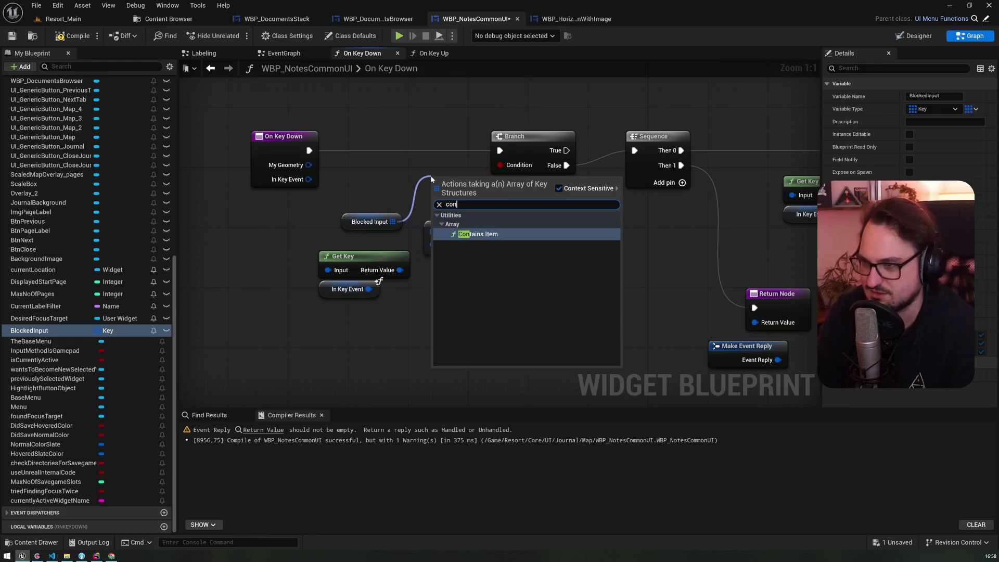
key(BackSpace)
key(BackSpace)
key(BackSpace)
text(not)
key(BackSpace)
key(BackSpace)
key(BackSpace)
text(con)
key(Return)
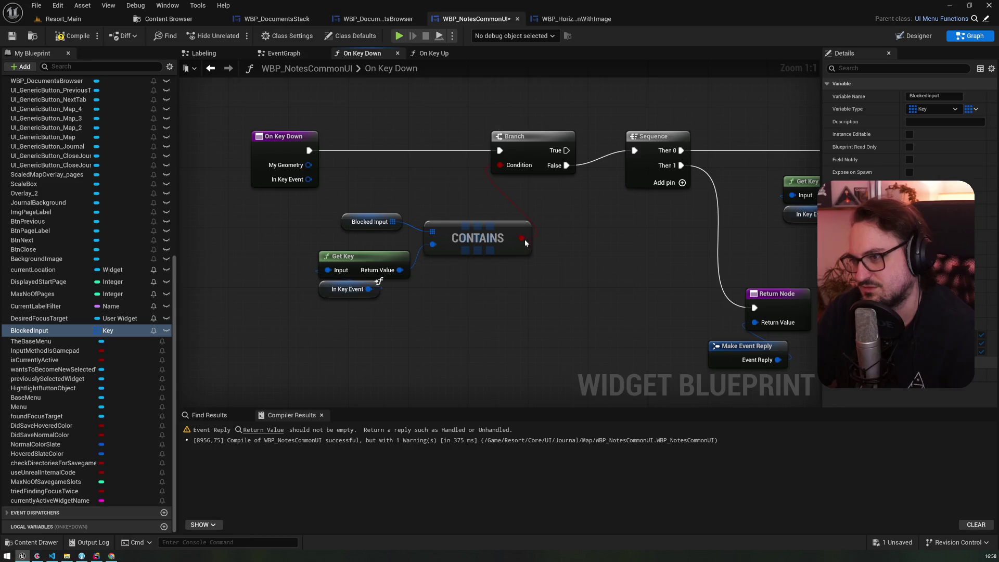
drag(572, 209, 484, 321)
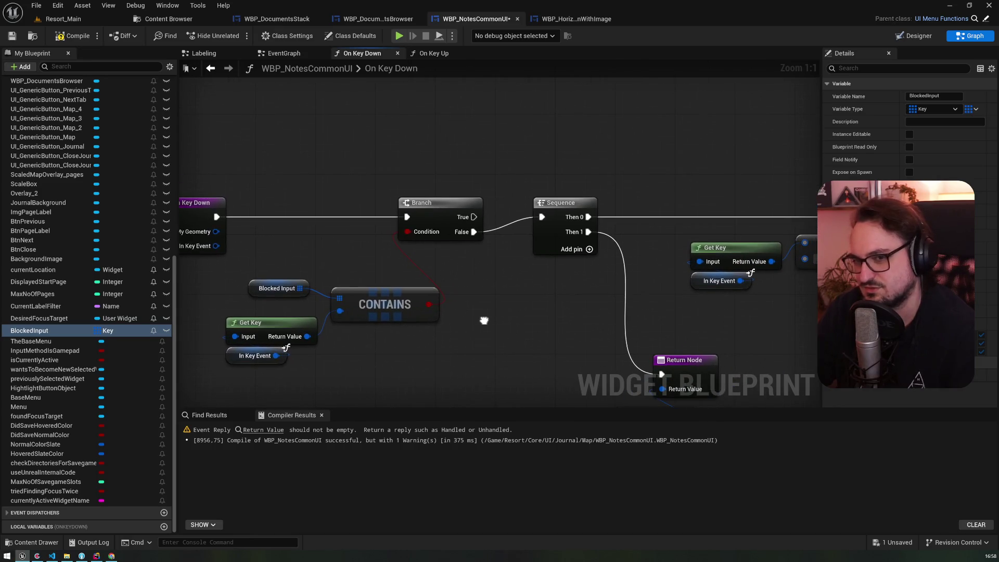
Make room before Toggle Label Menu and add an array Add node from a Blocked Input getter
mouse_move(776, 313)
mouse_down()
mouse_move(744, 271)
mouse_move(458, 269)
mouse_up()
scroll(459, 269, down, 2)
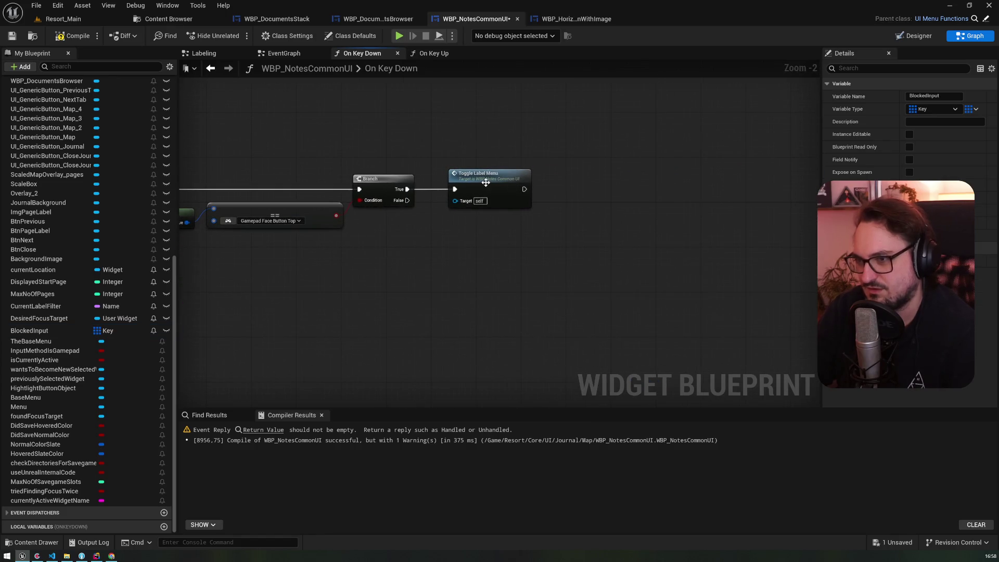
click(487, 181)
drag(487, 181, 628, 181)
key(ctrl+v)
drag(453, 254, 460, 233)
text(add)
key(Return)
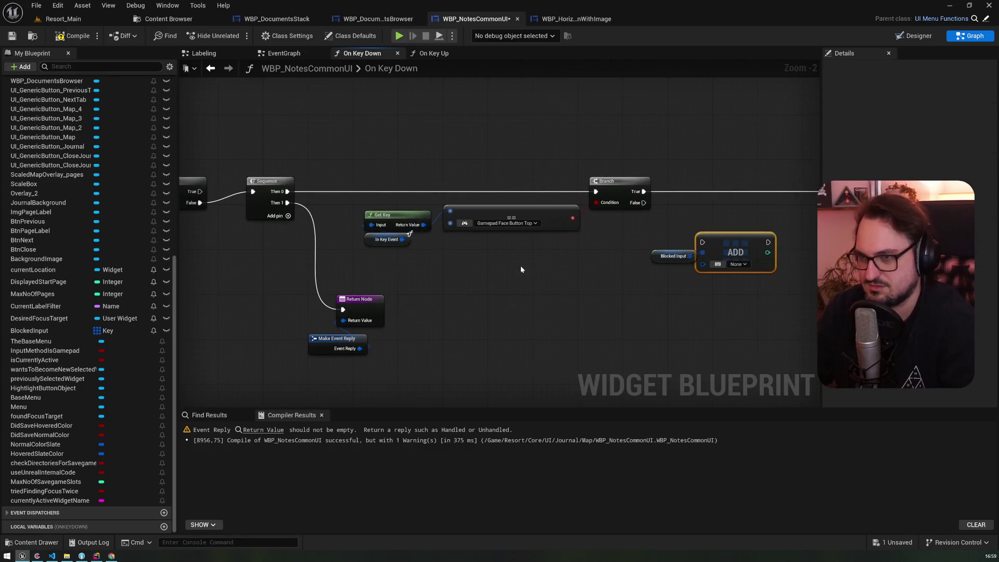
Feed a Get Key into the Add node and chain it between Branch True and Toggle Label Menu
key(ctrl+c)
key(ctrl+v)
drag(543, 287, 585, 192)
drag(489, 186, 565, 187)
drag(598, 187, 676, 187)
mouse_move(506, 297)
mouse_down()
mouse_move(506, 247)
mouse_move(505, 257)
mouse_up()
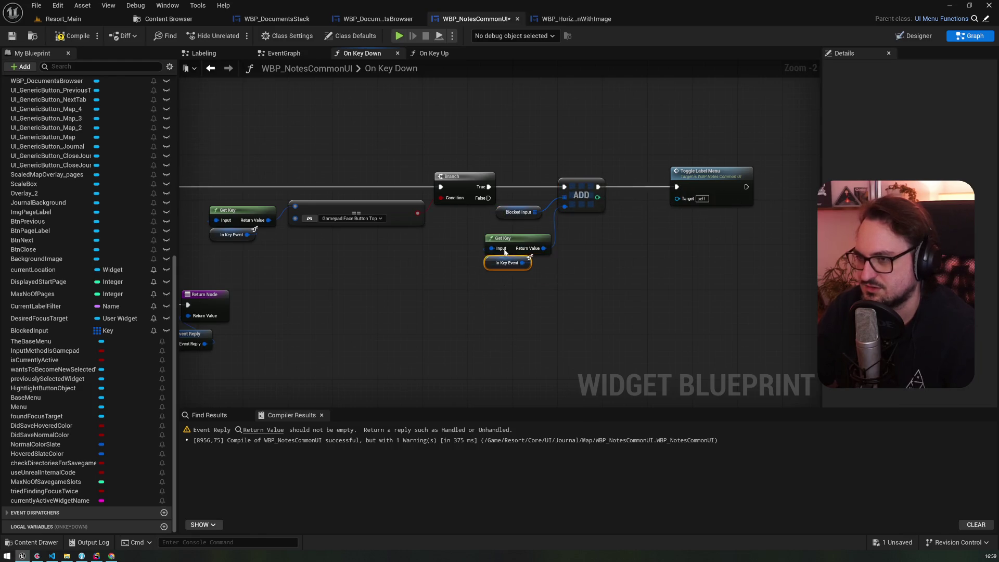
key(ctrl+z)
key(ctrl+z)
key(ctrl+z)
drag(409, 256, 448, 221)
scroll(96, 176, up, 5)
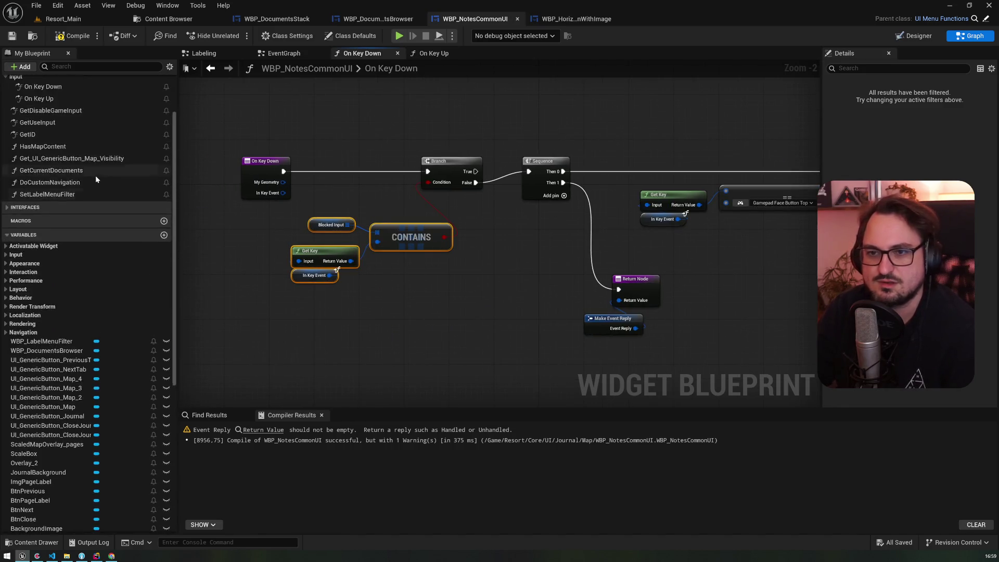
double_click(41, 176)
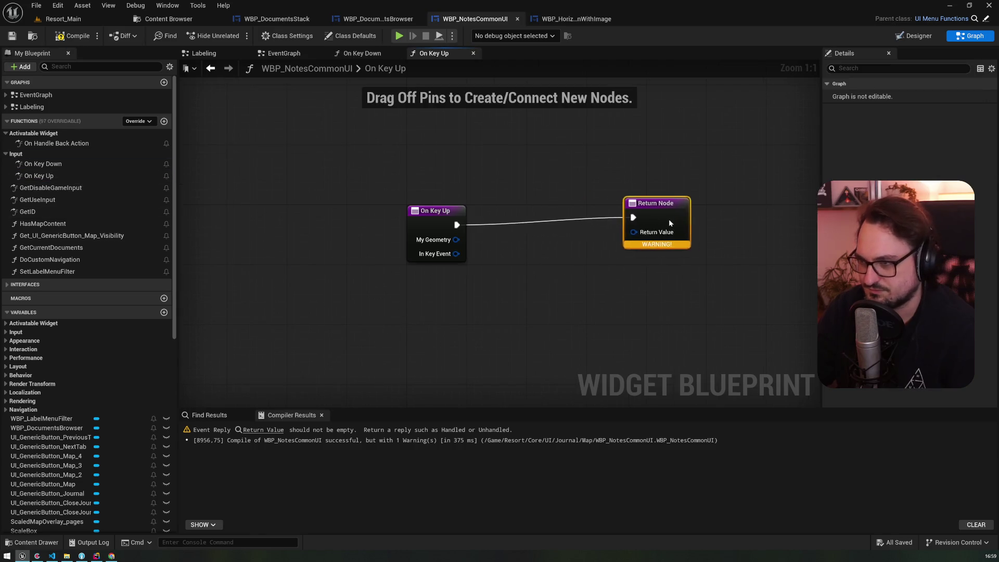
Paste the blocked-key check nodes into On Key Up and gate its entry with a Branch on Contains
drag(660, 220, 810, 229)
key(ctrl+v)
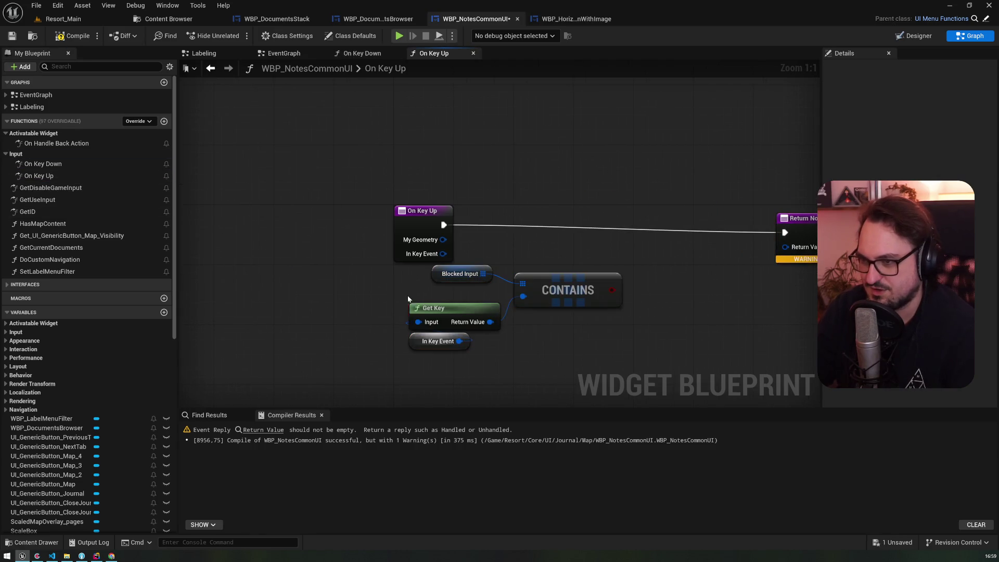
drag(423, 352, 524, 309)
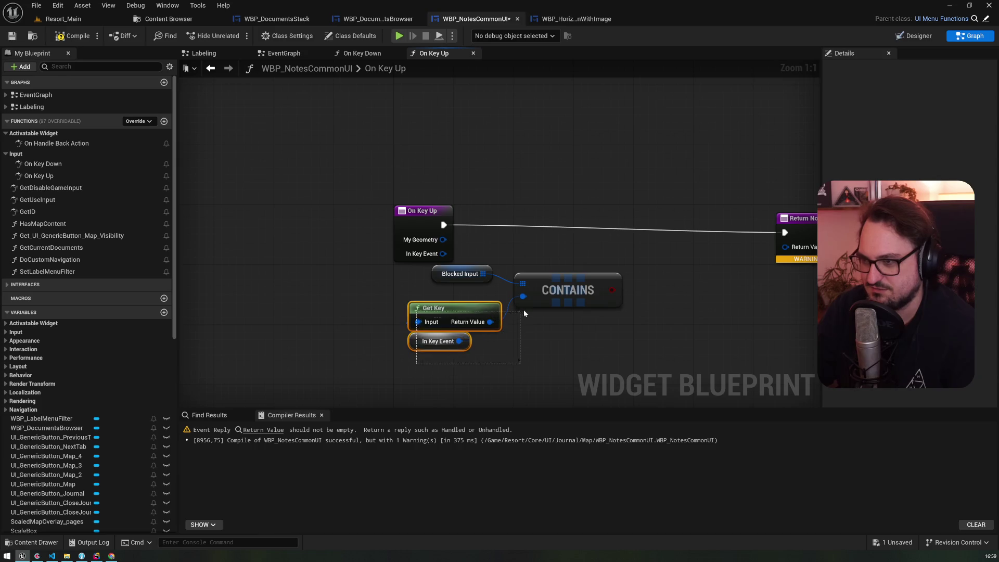
click(561, 225)
drag(602, 228, 611, 215)
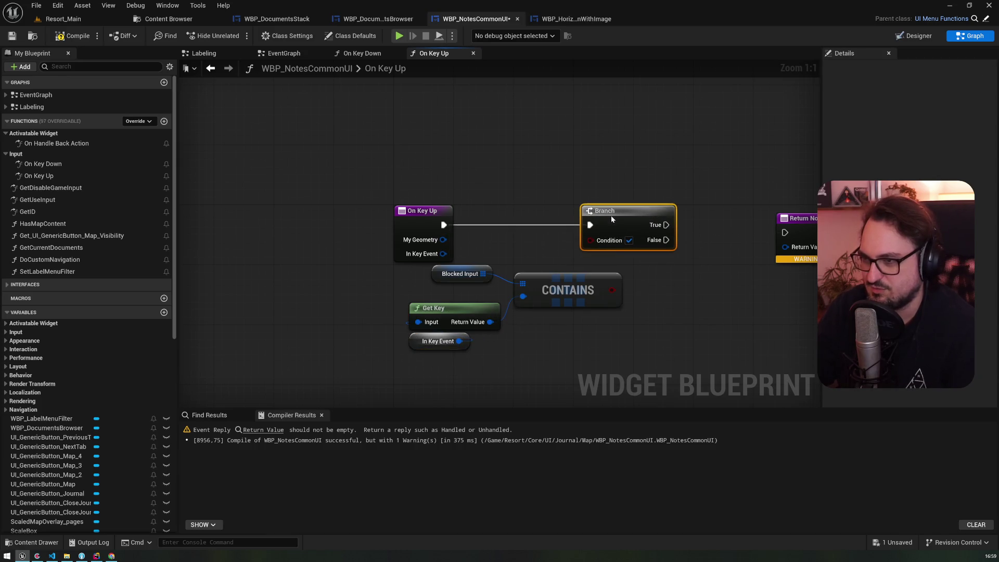
drag(617, 292, 599, 242)
Replace the copied In Key Event with On Key Up's own getter wired to Get Key, then duplicate both
drag(445, 344, 238, 341)
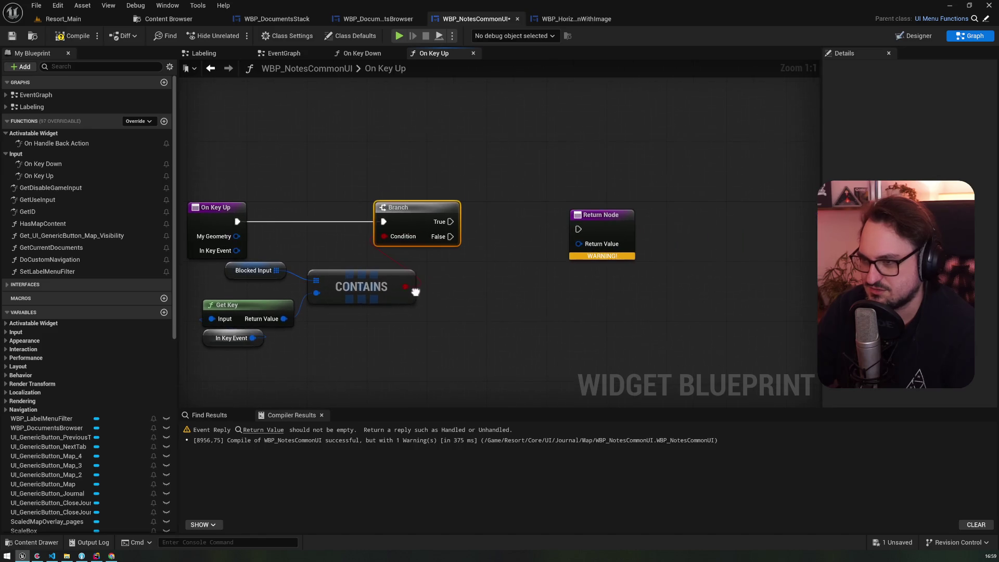
click(238, 340)
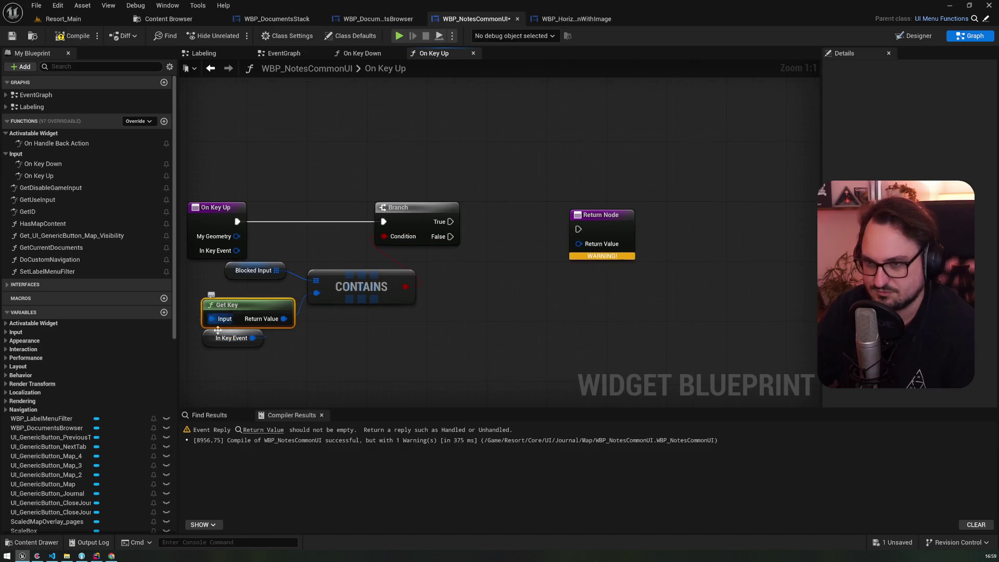
key(Delete)
right_click(235, 356)
text(getinke)
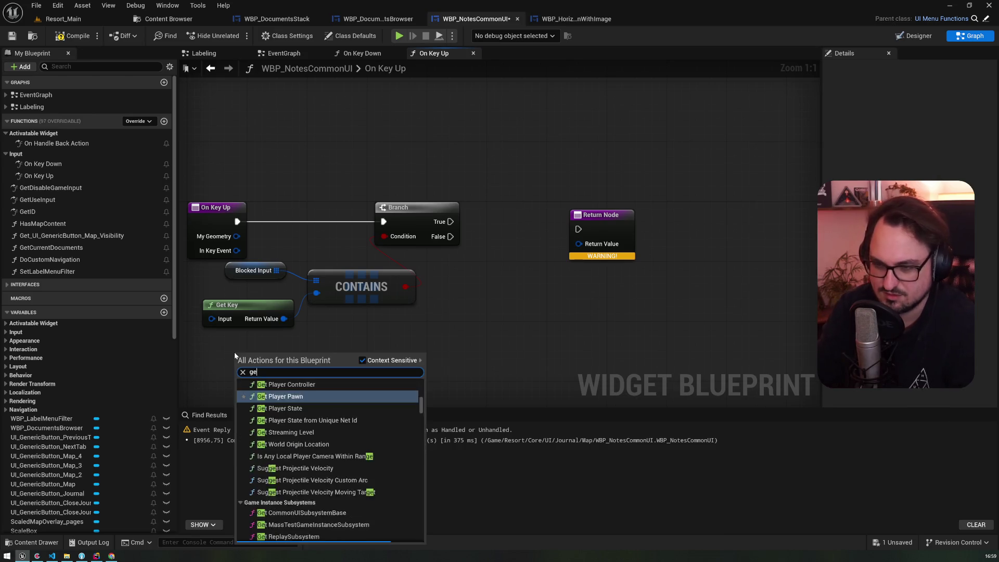
key(Return)
drag(295, 360, 214, 322)
drag(242, 362, 212, 341)
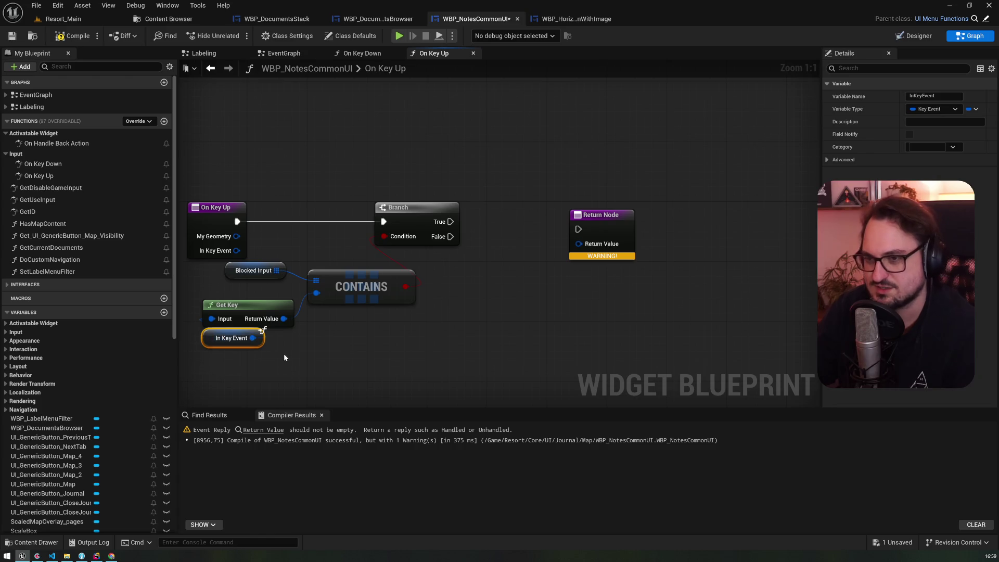
drag(251, 366, 326, 323)
key(ctrl+c)
key(ctrl+v)
Add a Remove Item node on Blocked Input, driven by Branch True and the pressed key
click(254, 270)
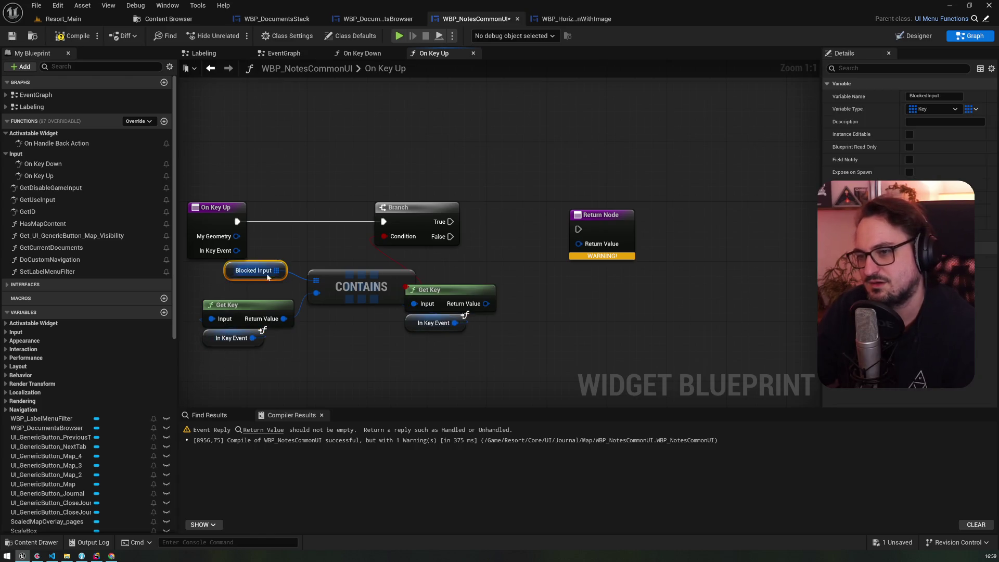
key(ctrl+c)
key(ctrl+v)
drag(524, 262, 537, 218)
text(remove)
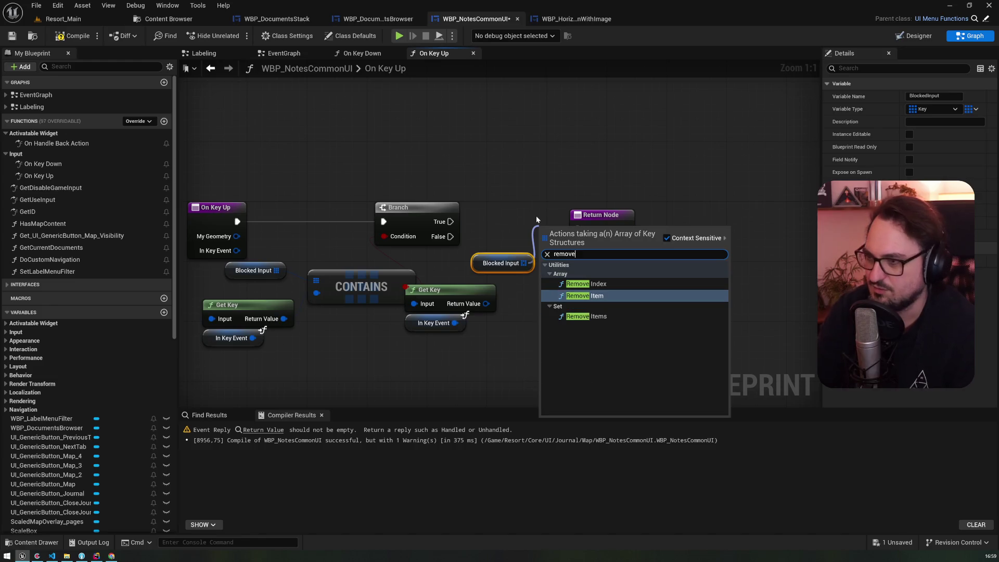
key(Return)
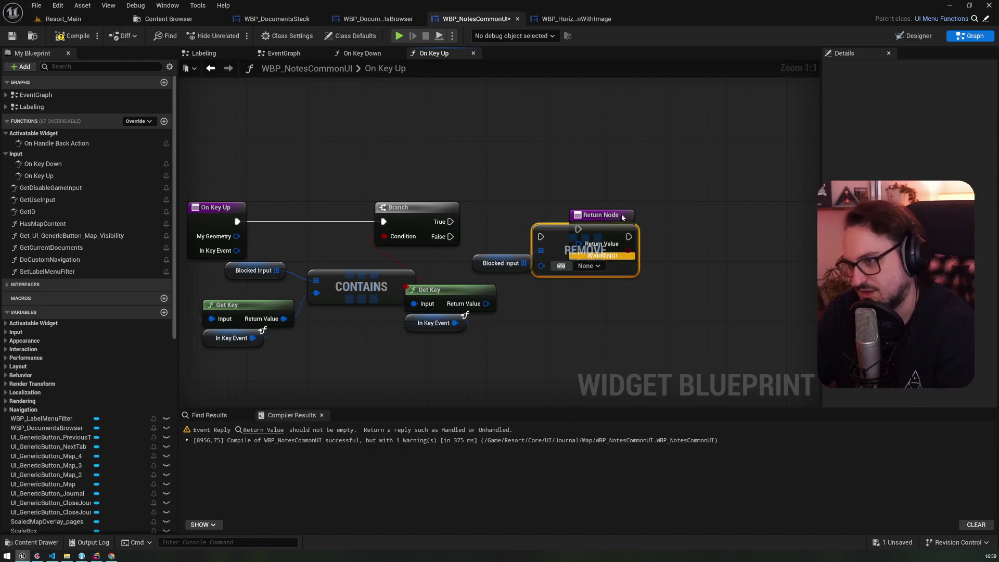
drag(613, 218, 725, 211)
drag(486, 304, 541, 266)
mouse_move(451, 222)
mouse_down()
mouse_move(541, 236)
mouse_move(579, 212)
mouse_move(581, 221)
mouse_move(691, 222)
mouse_move(642, 273)
mouse_up()
Return a Make Event Reply from the Return Node, compile and save, then switch to Resort_Main
text(ma)
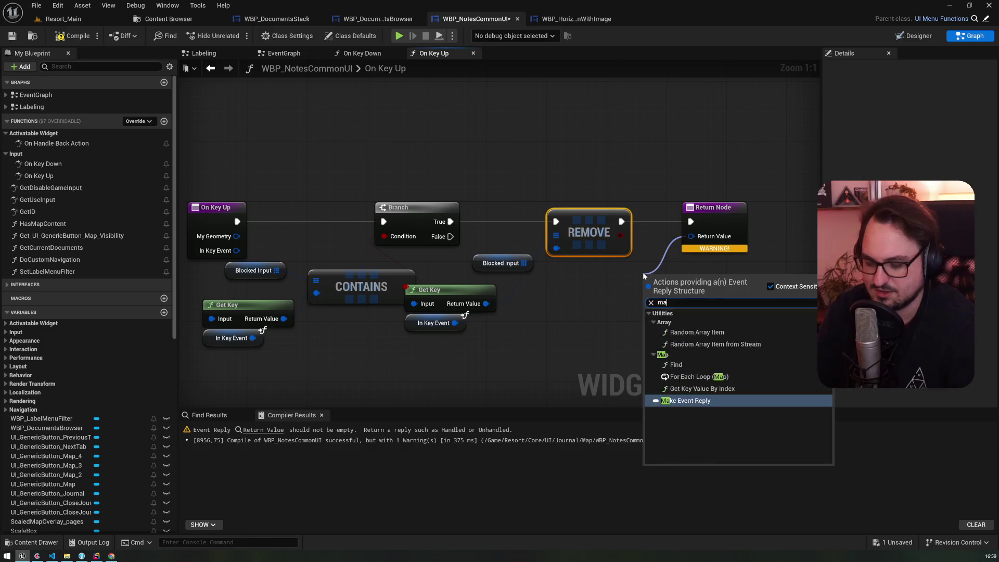
key(Return)
mouse_move(477, 329)
mouse_down()
mouse_move(452, 293)
mouse_move(511, 292)
mouse_up()
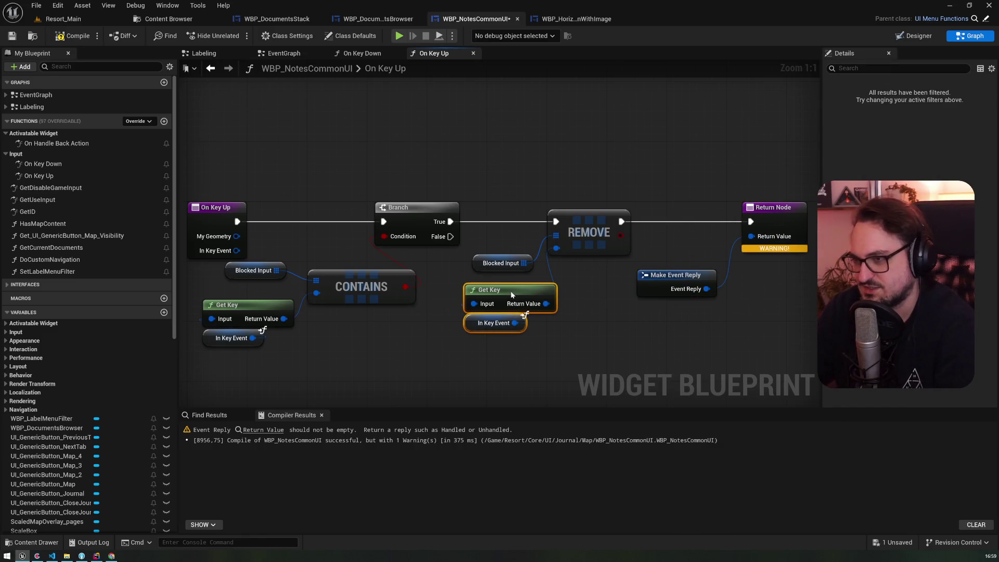
click(11, 35)
click(67, 21)
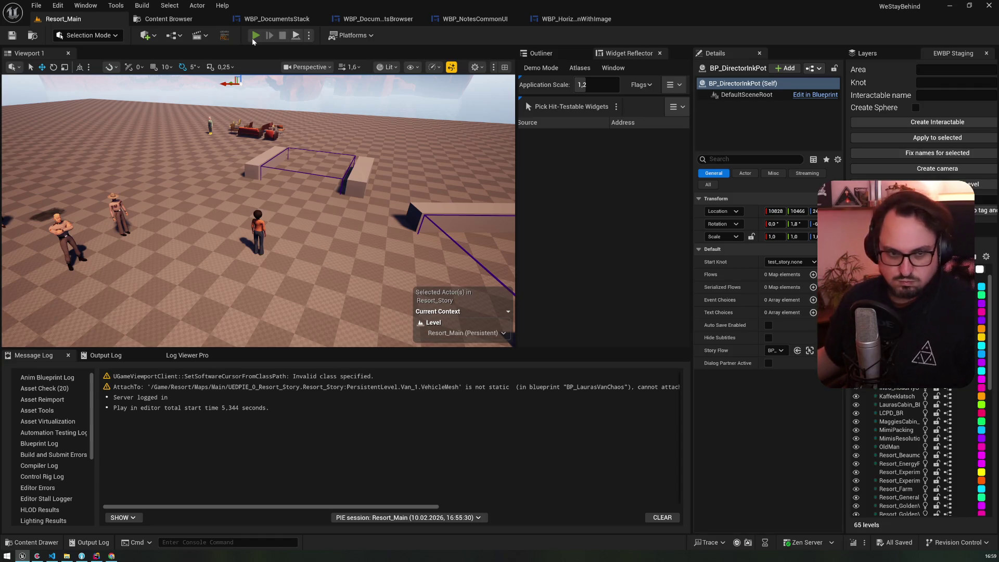
Play-test the journal from the handwritten letter to the park map page, then open WBP_DocumentsBrowser
click(252, 39)
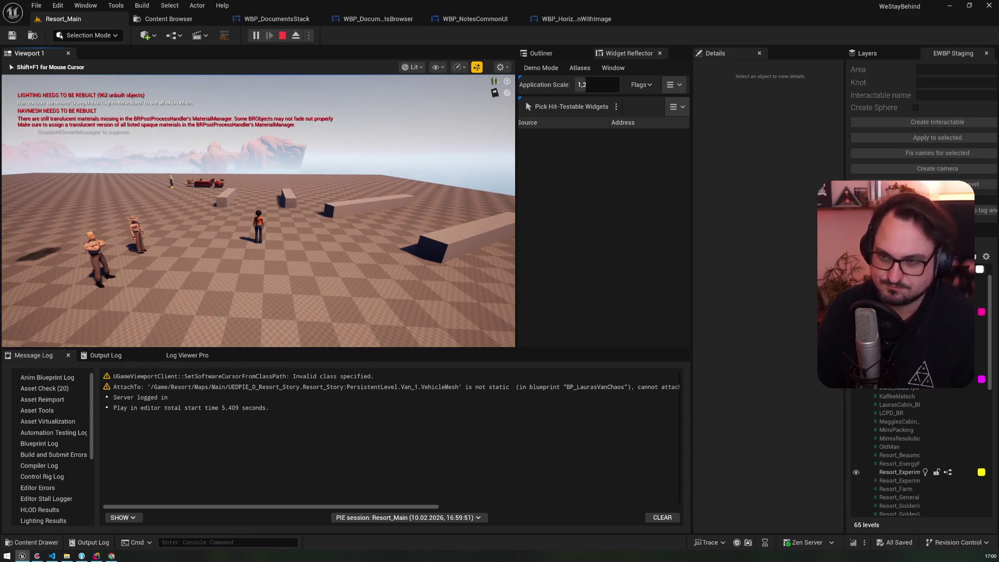
key(Right)
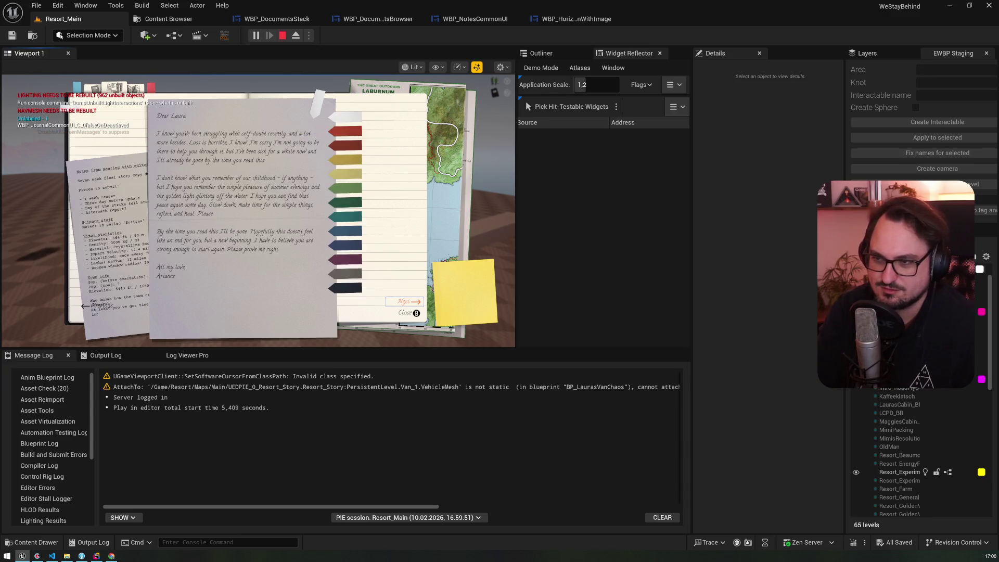
key(m)
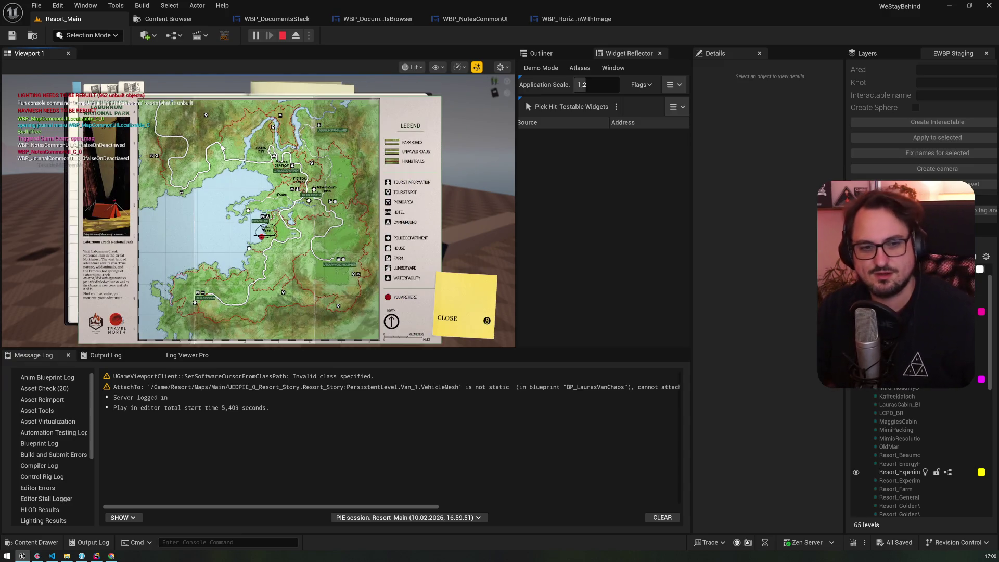
key(Escape)
click(378, 19)
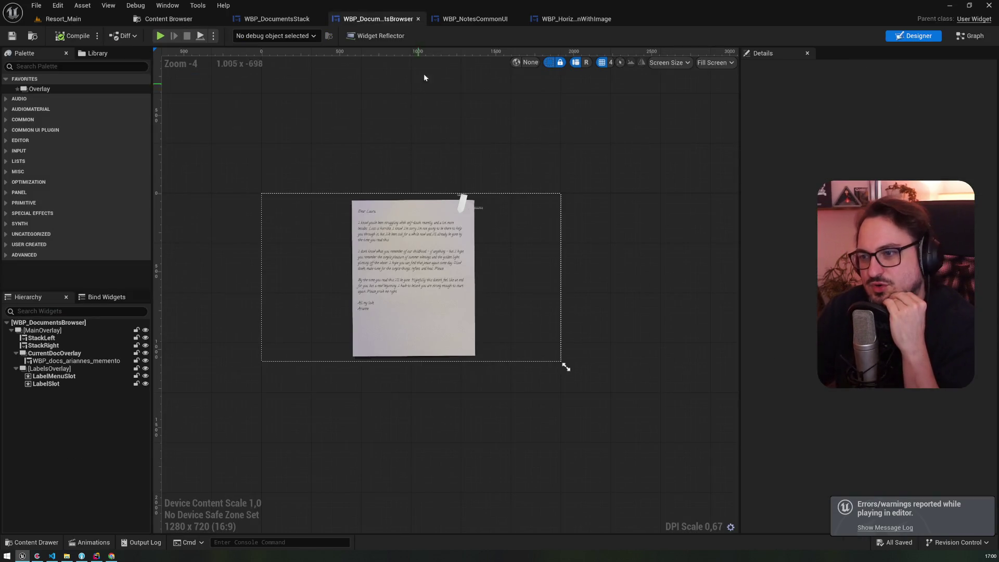
Back in WBP_NotesCommonUI's On Key Up graph, nudge the On Key Up node left
click(475, 19)
scroll(464, 130, down, 2)
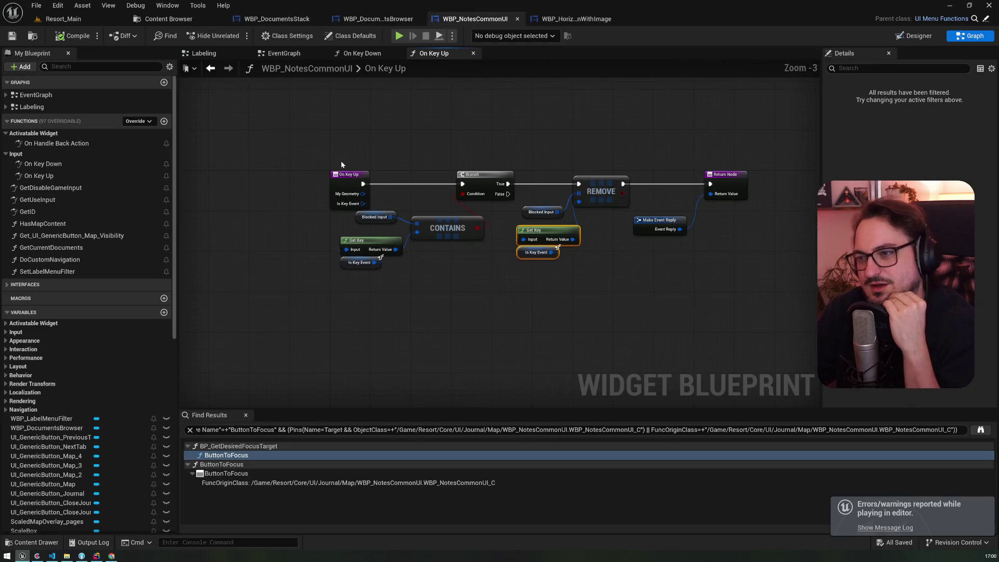
click(348, 174)
drag(348, 175, 311, 175)
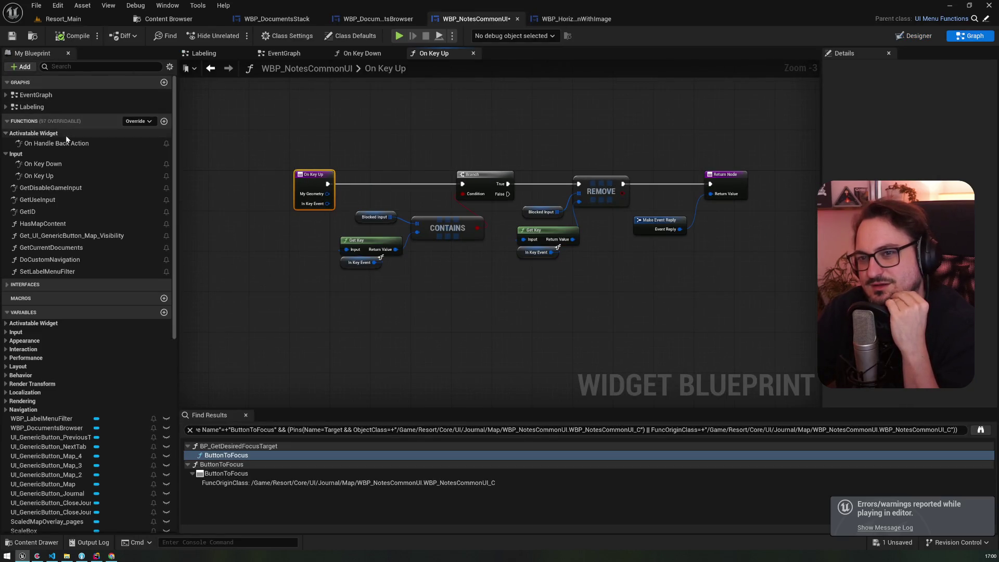
Check WBP_HorizontalButtonWithImage, then open the embedded WBP_DocumentsBrowser from WBP_NotesCommonUI's layout
click(557, 19)
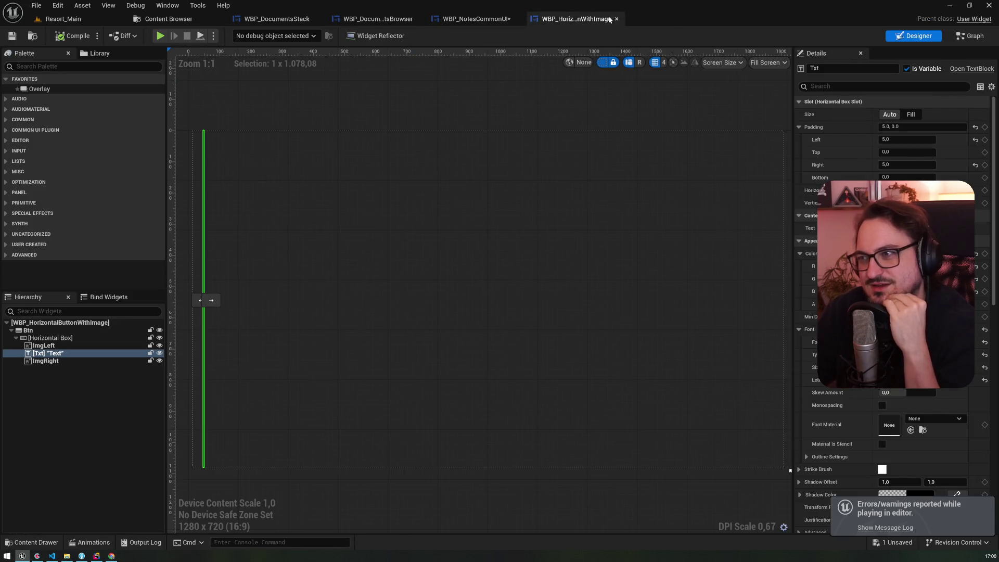
click(483, 20)
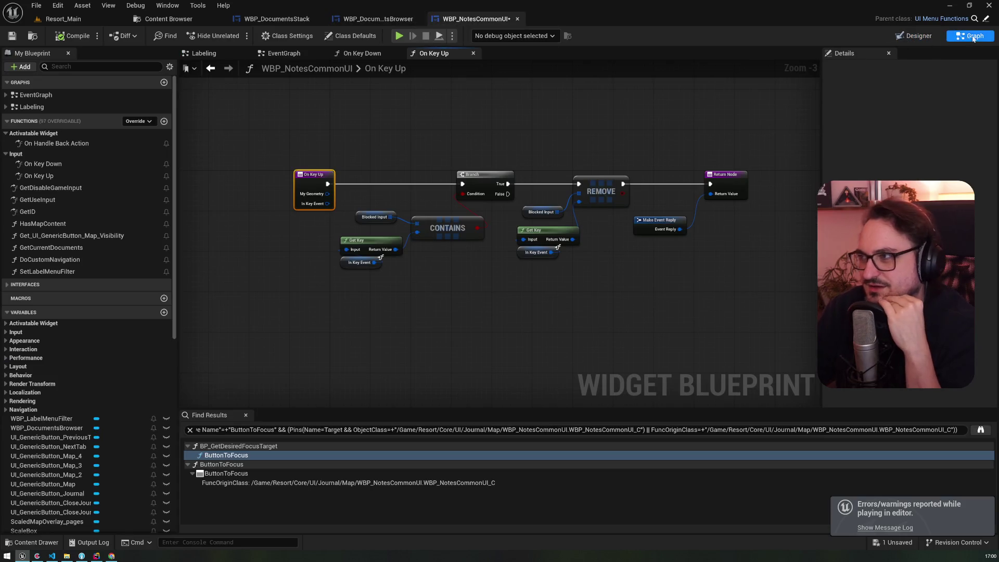
click(919, 36)
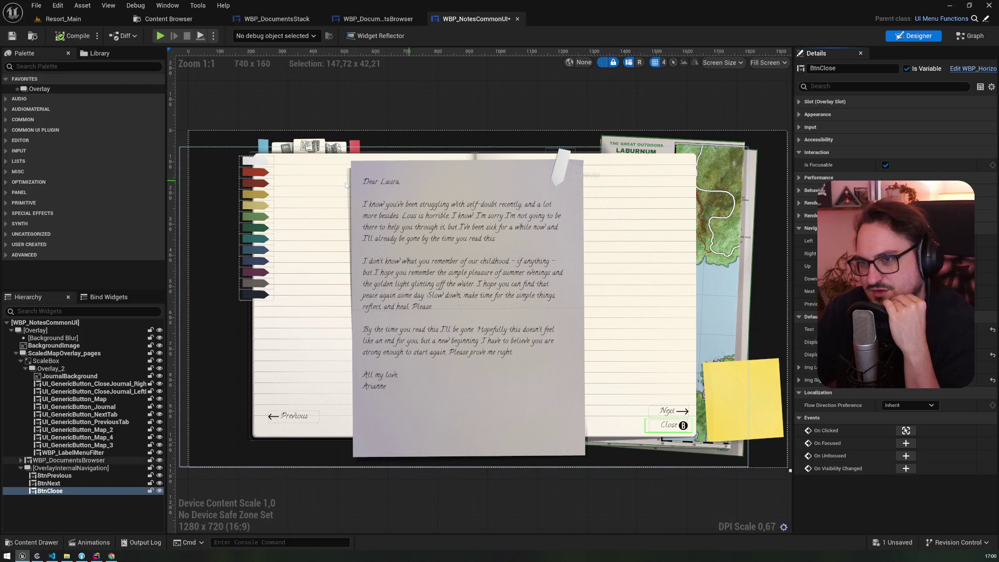
click(259, 164)
double_click(259, 165)
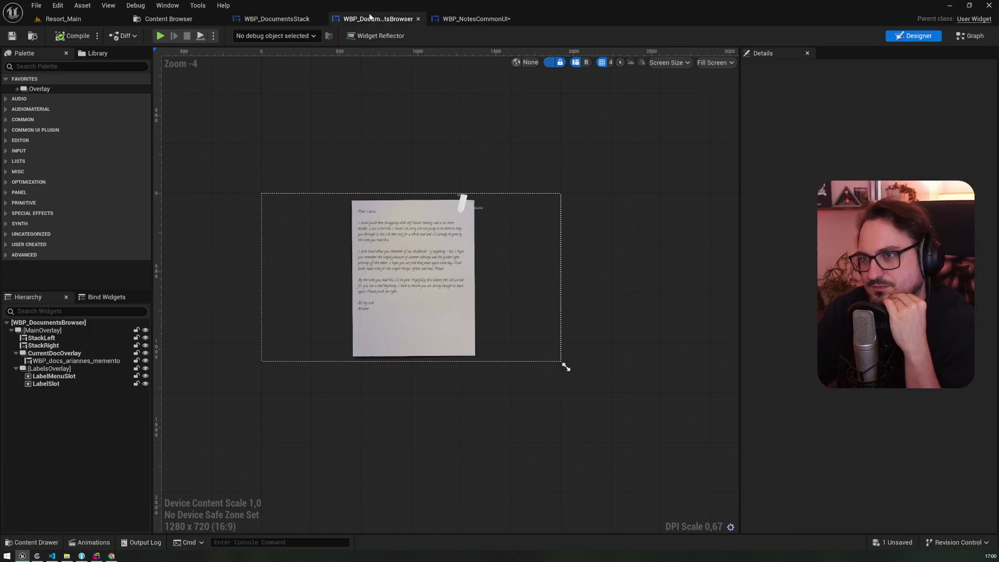
Review WBP_DocumentsStack's SetDocuments and PopDocument graphs, then compare WBP_NotesCommonUI's designer and graph
click(278, 19)
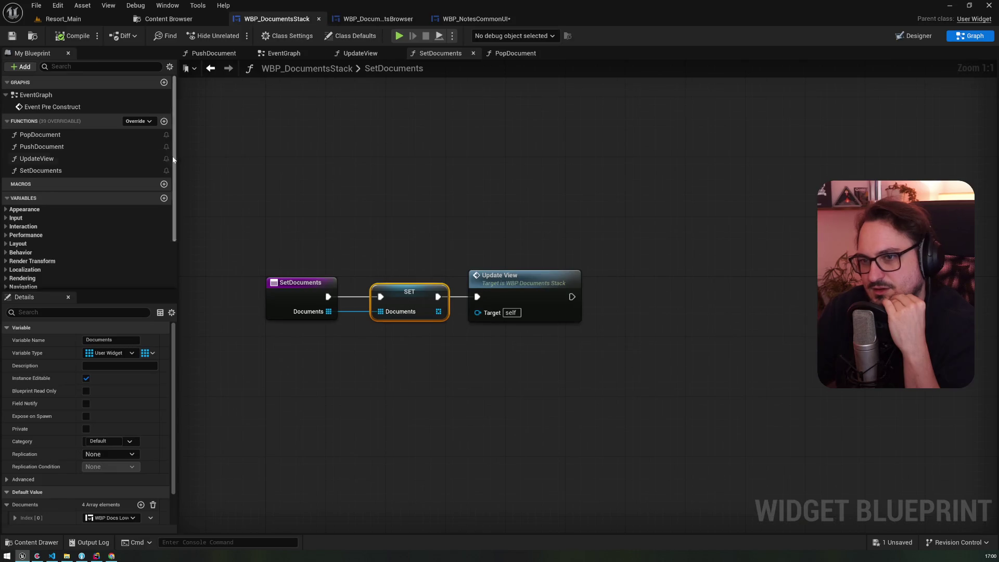
click(516, 53)
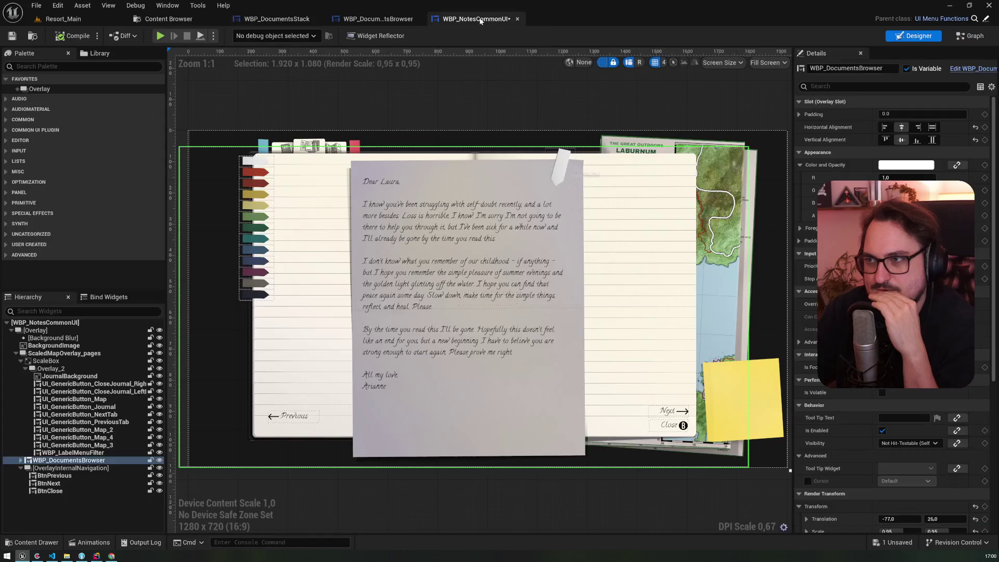
click(475, 18)
click(968, 36)
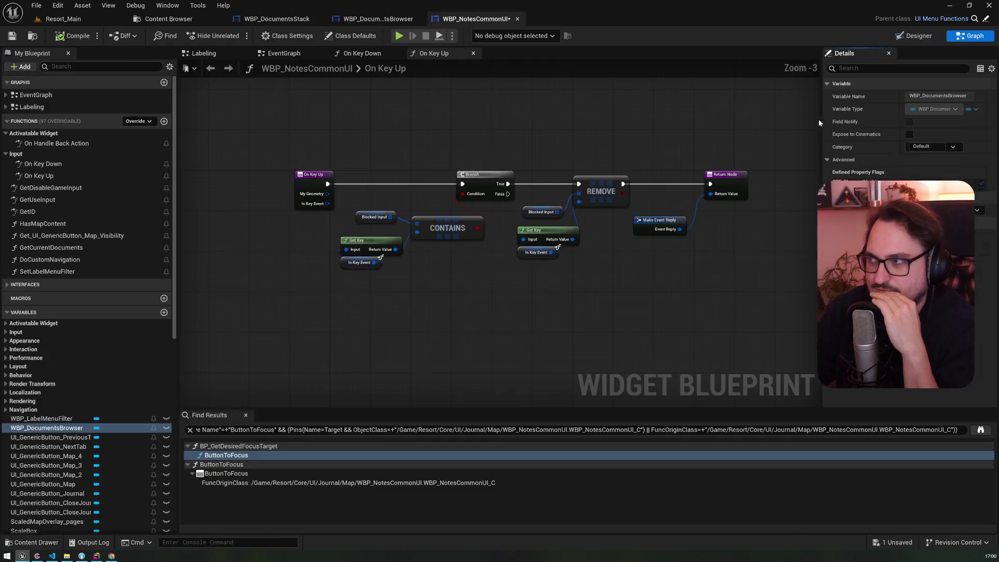
click(919, 39)
click(969, 37)
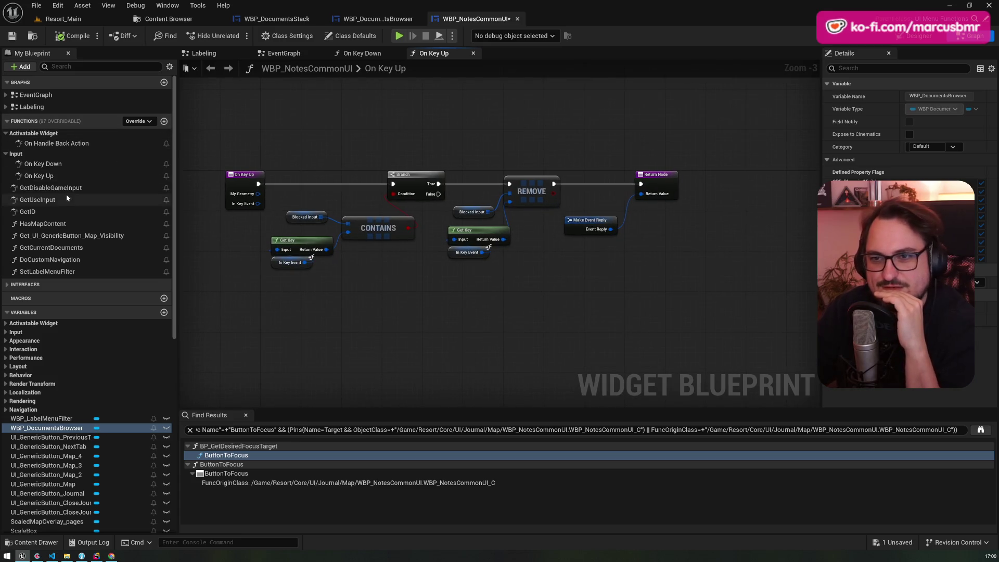
Open the Labeling graph and select its top group of nodes, then the two lower nodes
double_click(32, 107)
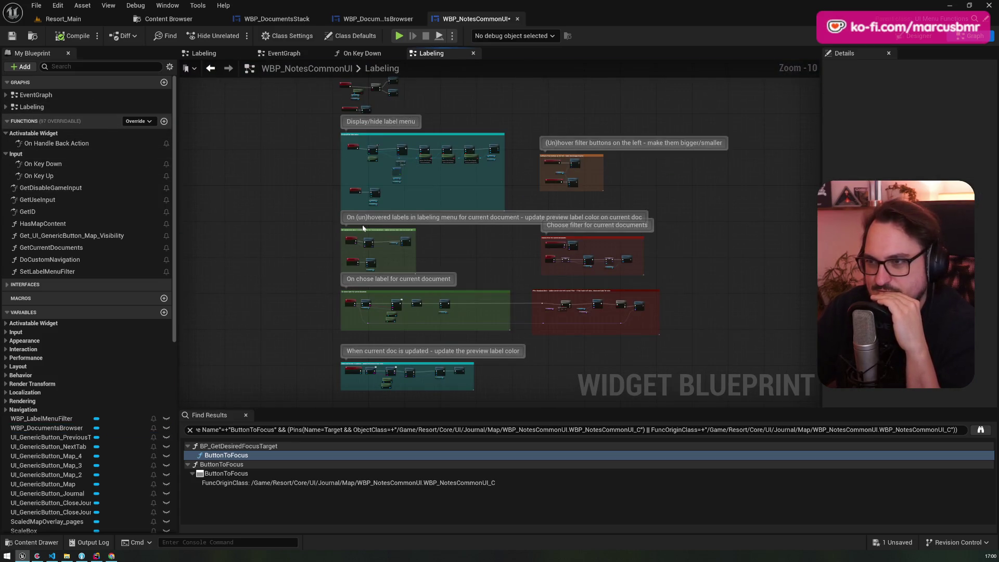
scroll(363, 236, up, 5)
drag(326, 161, 535, 280)
drag(455, 219, 346, 255)
scroll(426, 196, up, 3)
Select the toggle label menu nodes, then pick out the OpenLabelMenu event node
mouse_move(572, 91)
mouse_down()
mouse_move(447, 208)
mouse_move(333, 221)
mouse_up()
scroll(344, 156, up, 1)
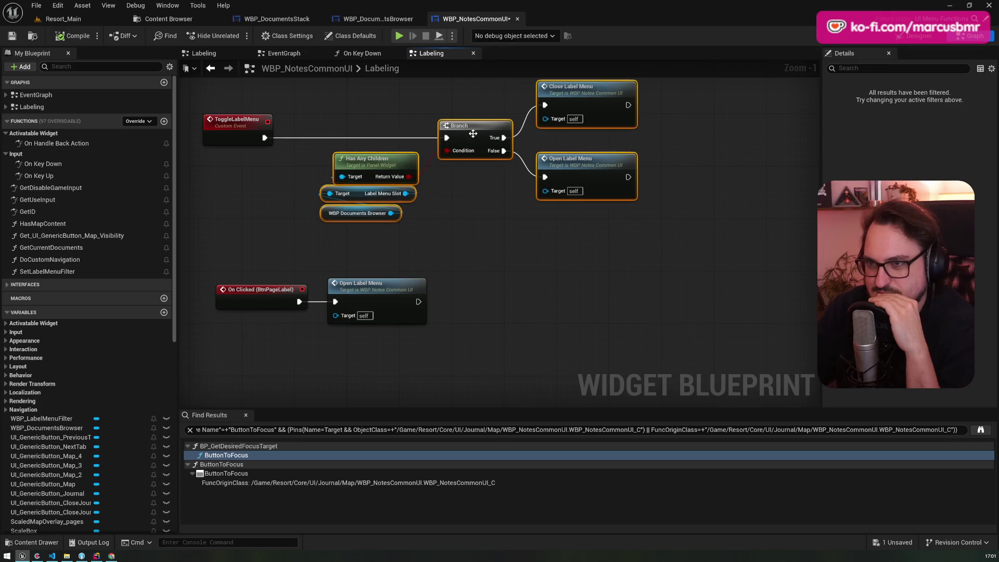
click(510, 255)
scroll(510, 255, down, 4)
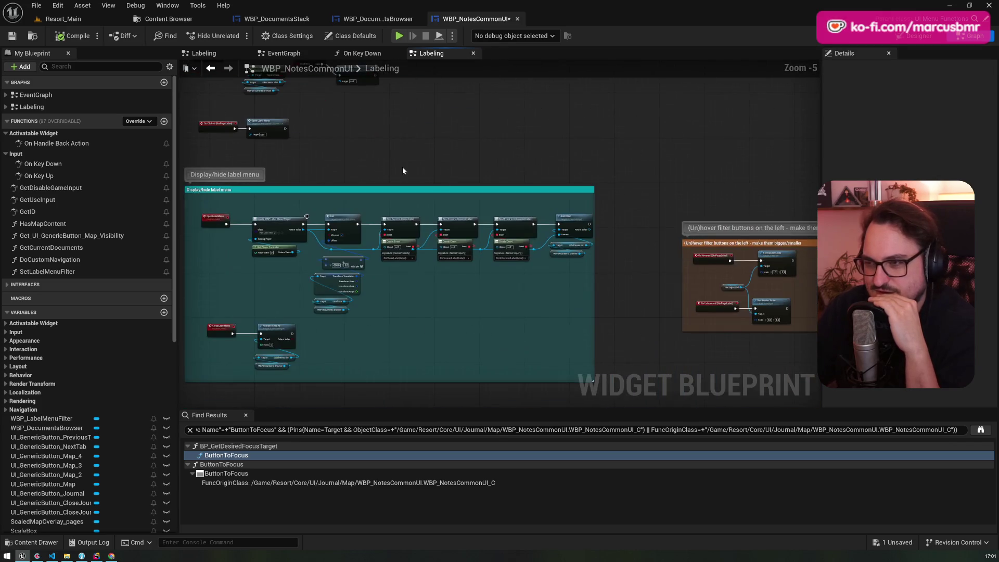
scroll(237, 219, up, 3)
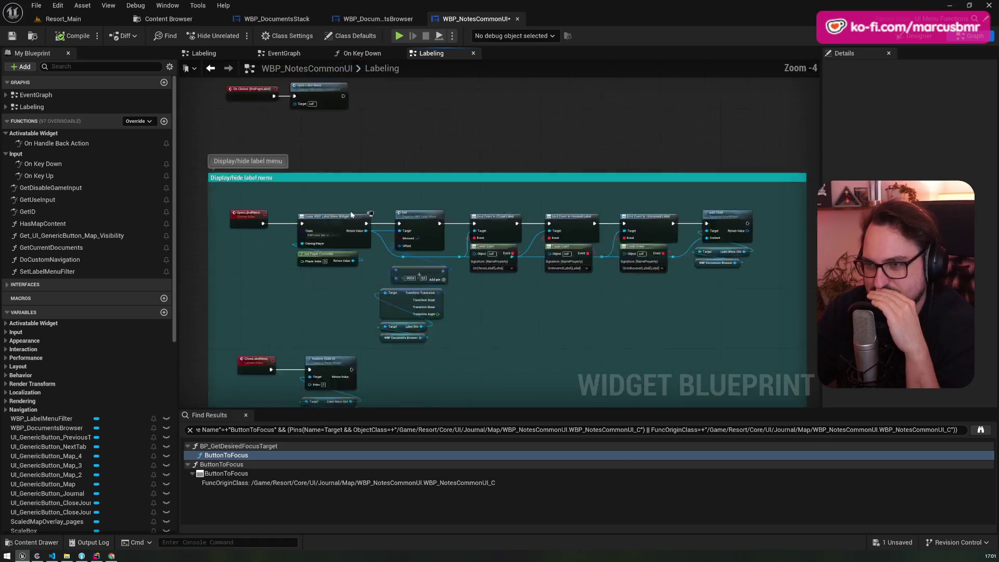
click(203, 215)
Follow the label menu chain from Init through the Bind Event nodes to Add Child
click(436, 246)
drag(437, 246, 271, 193)
click(420, 168)
click(515, 167)
click(630, 167)
drag(690, 162, 541, 148)
click(607, 151)
scroll(606, 151, up, 2)
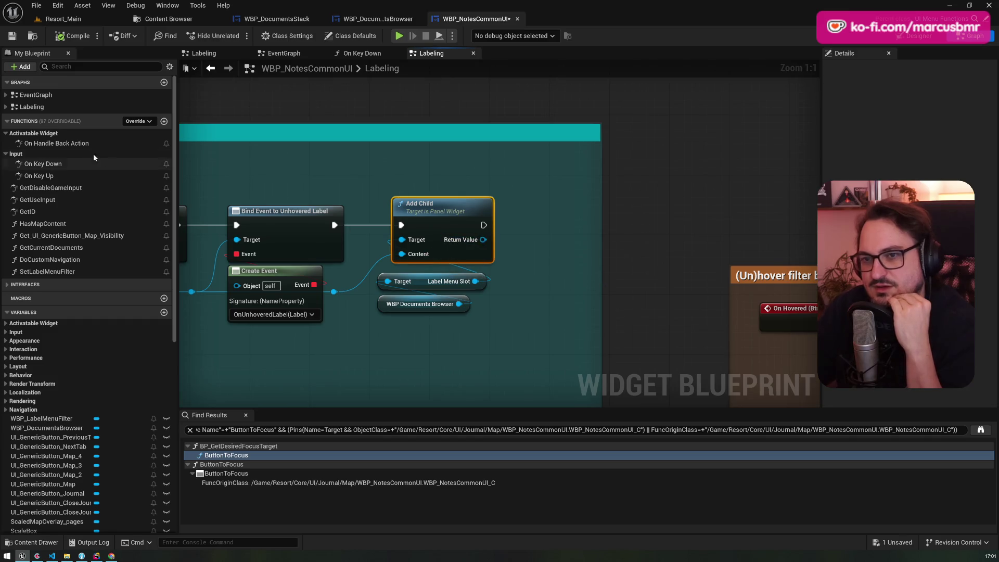
Add a Set Desired Focus Widget node by searching 'setdes'
right_click(451, 107)
text(setdes)
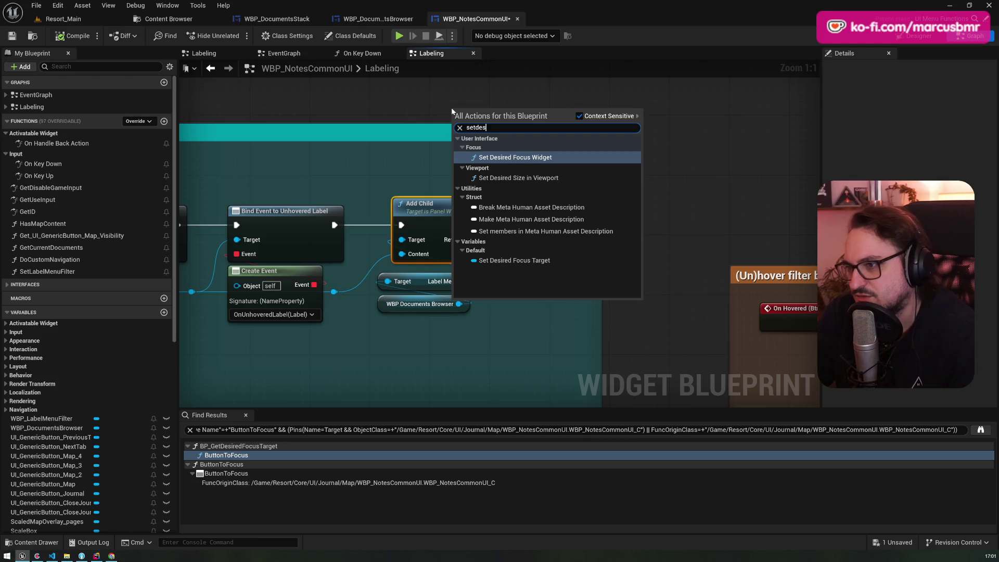
key(Return)
Inspect the foundFocusTarget variable and delete the DesiredFocusTarget variable
scroll(127, 439, down, 10)
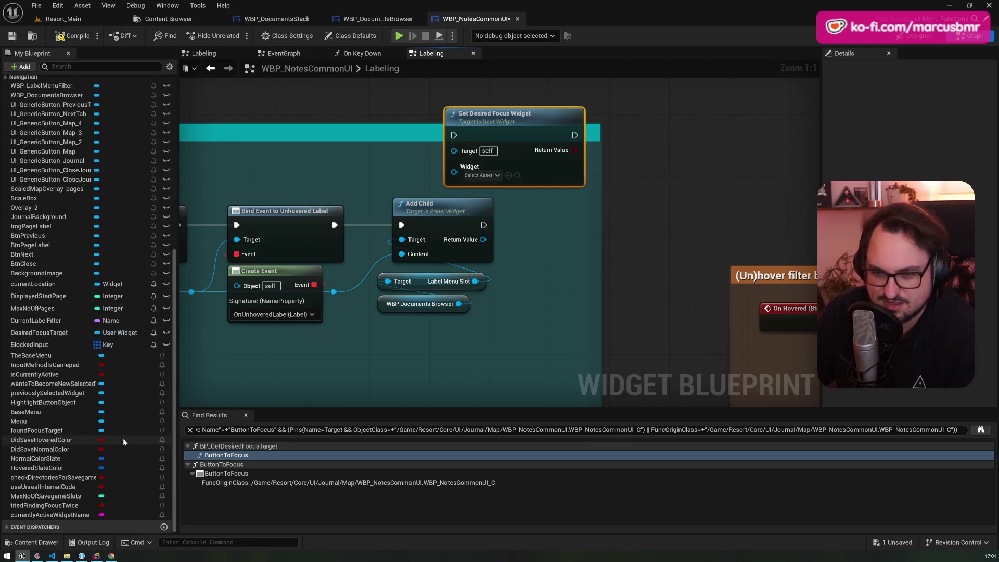
click(68, 430)
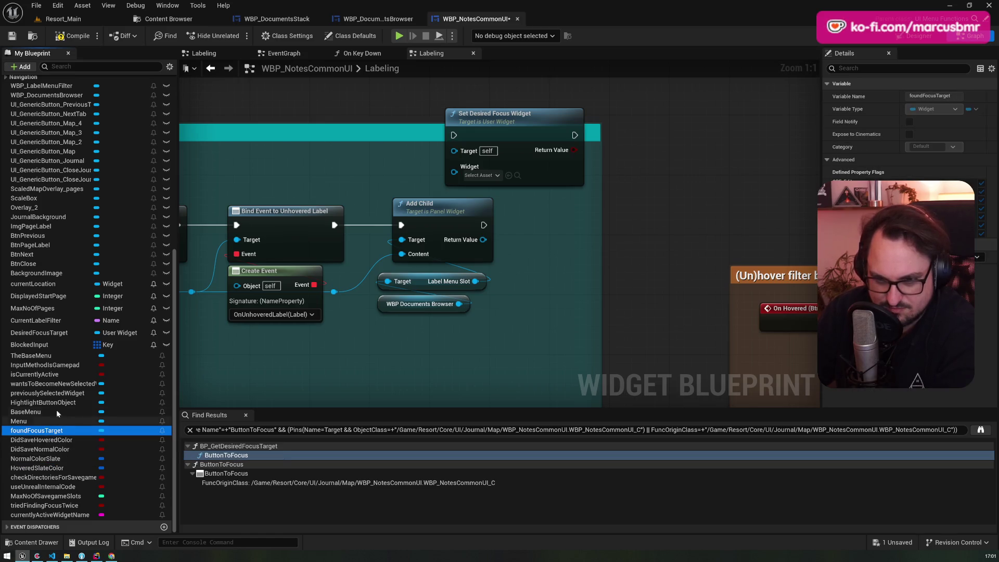
scroll(57, 416, up, 8)
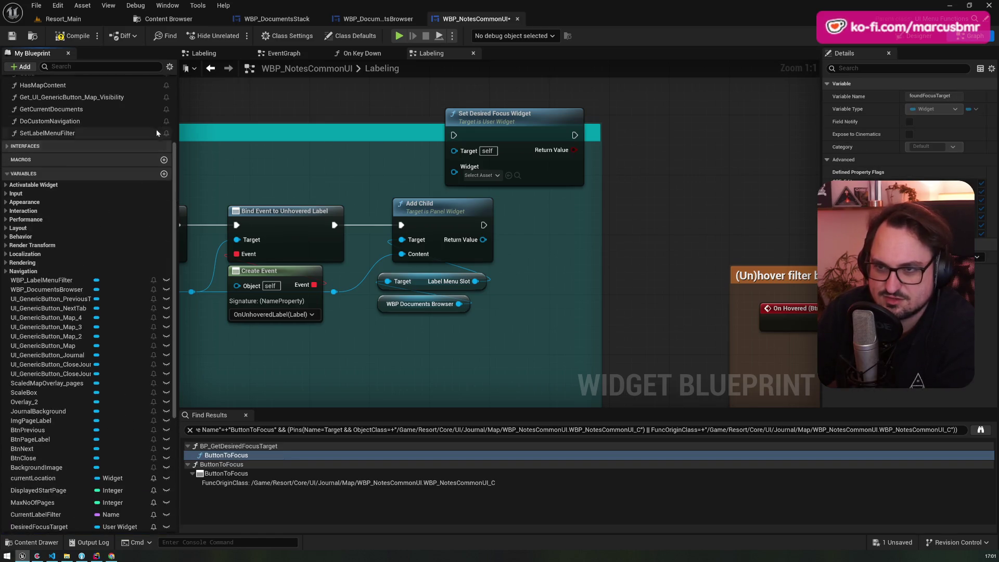
scroll(88, 328, down, 8)
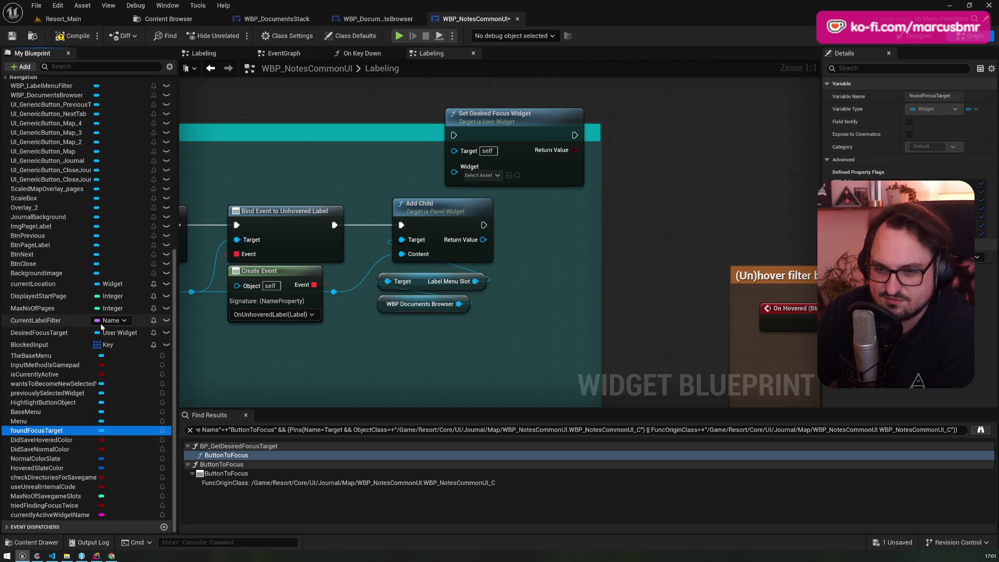
click(59, 333)
key(Delete)
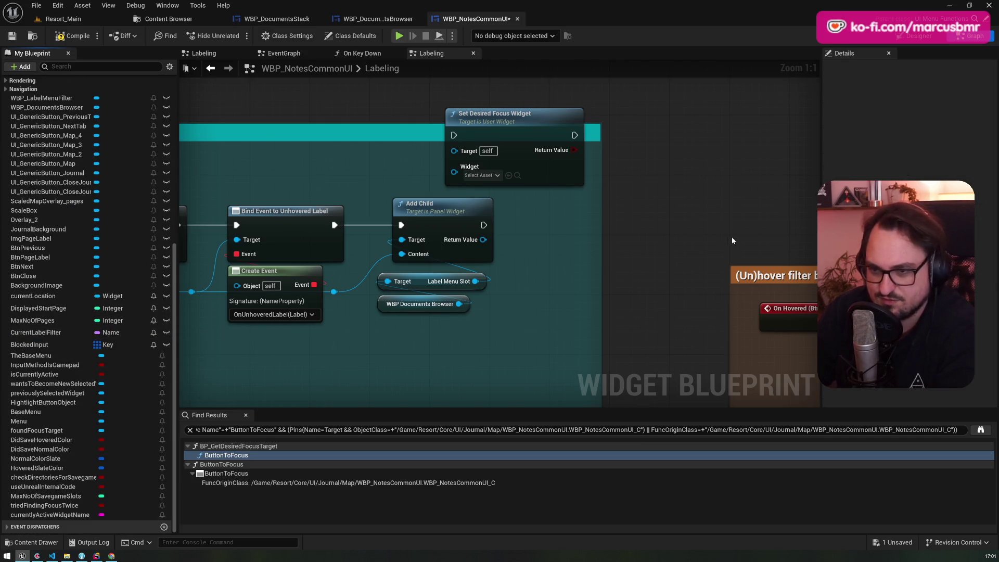
Wire Label Menu Slot into Set Desired Focus Widget after Add Child; show DocumentsView assets
mouse_move(549, 160)
mouse_down()
mouse_move(625, 212)
mouse_move(640, 249)
mouse_up()
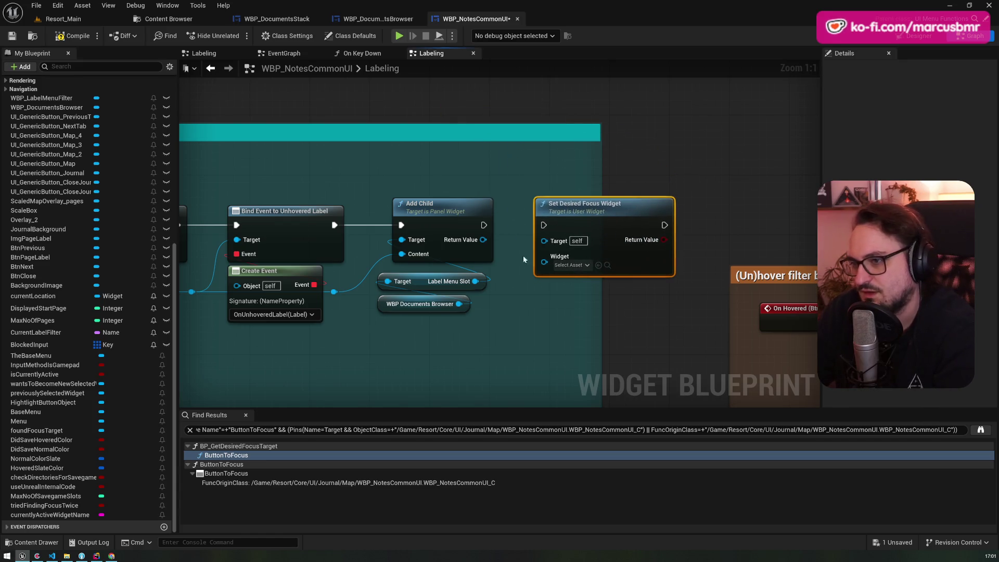
drag(479, 286, 544, 261)
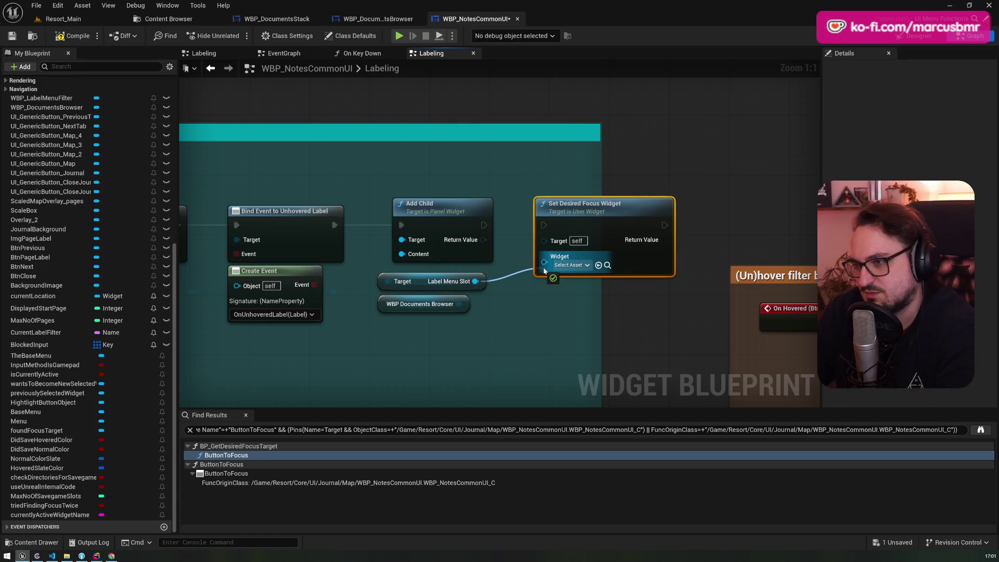
drag(484, 225, 545, 226)
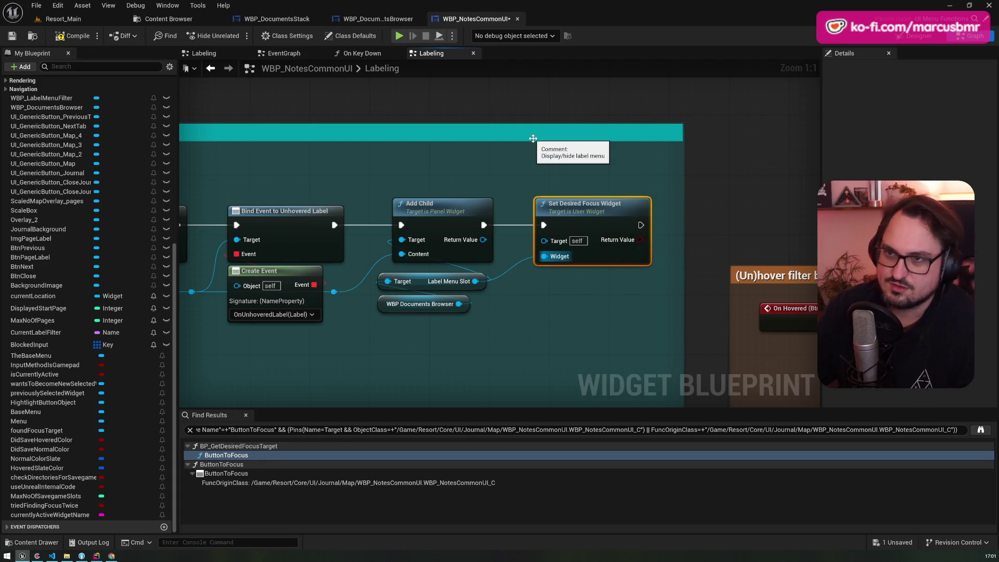
click(191, 21)
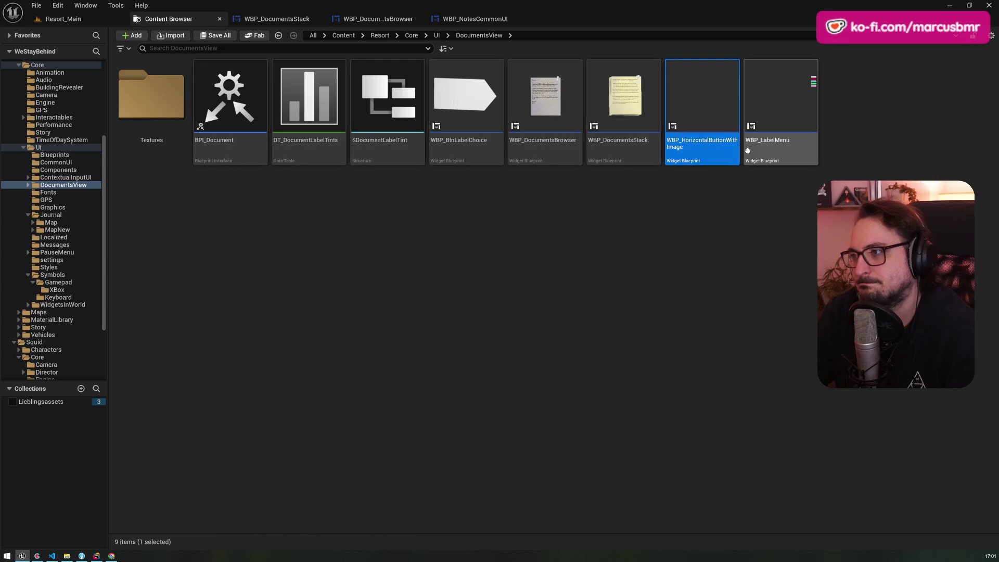
Open WBP_LabelMenu and tick Is Focusable in its class defaults filtered by 'focu'
double_click(778, 148)
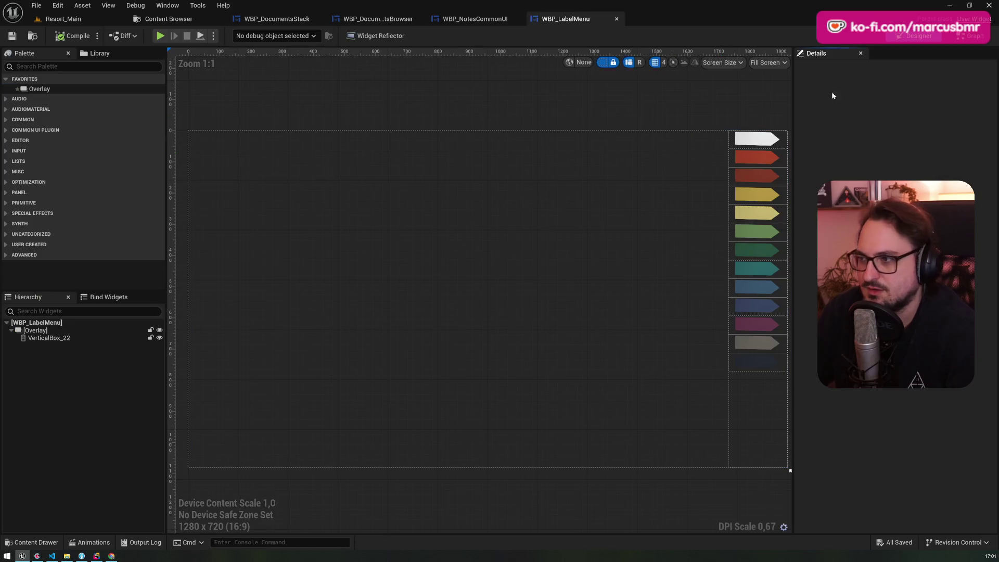
click(970, 36)
click(302, 36)
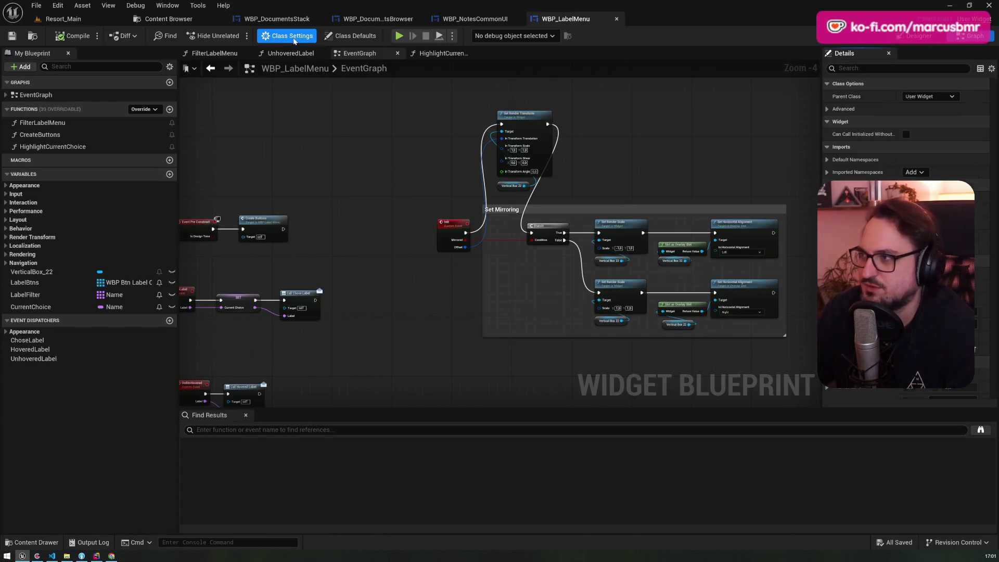
text(focu)
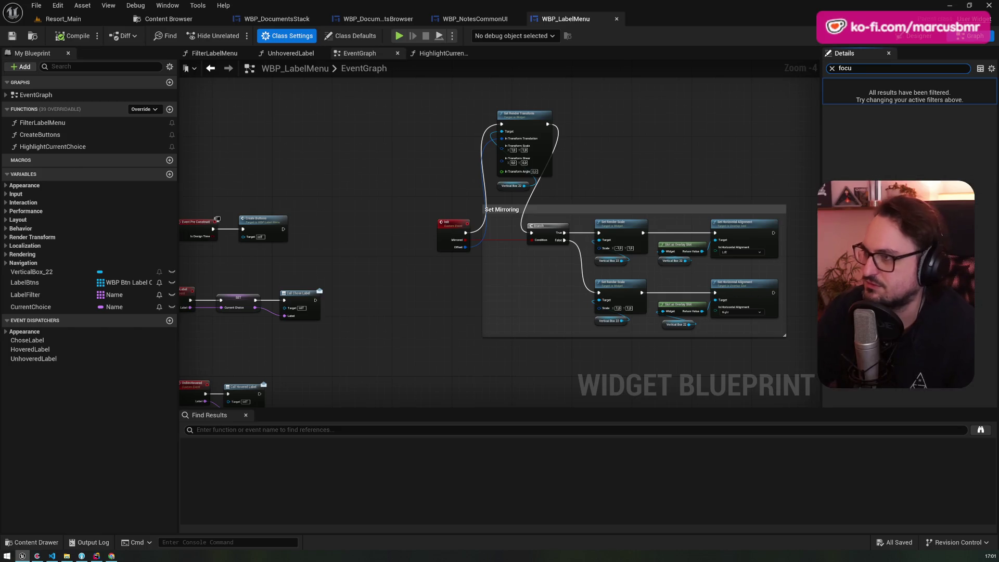
click(350, 35)
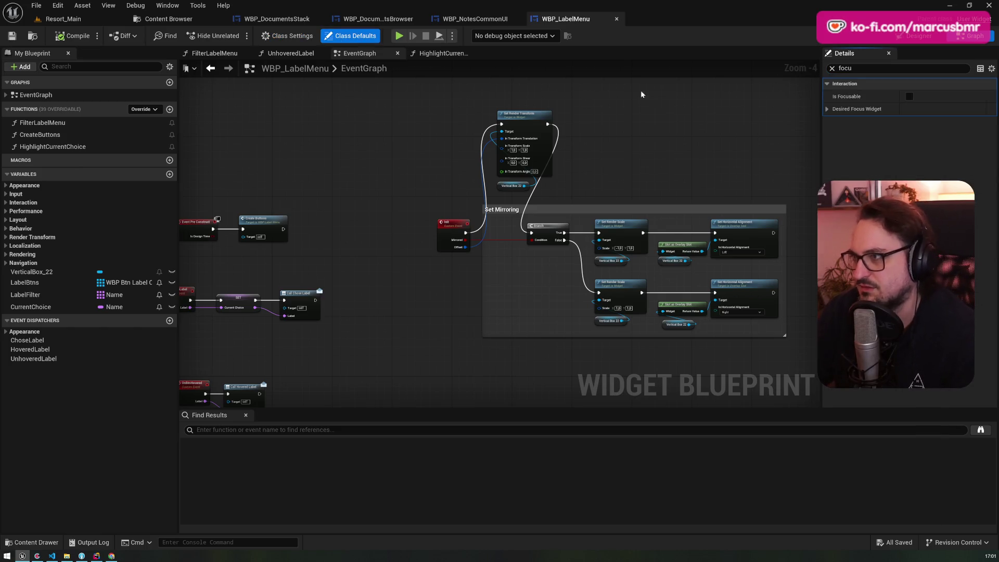
click(909, 96)
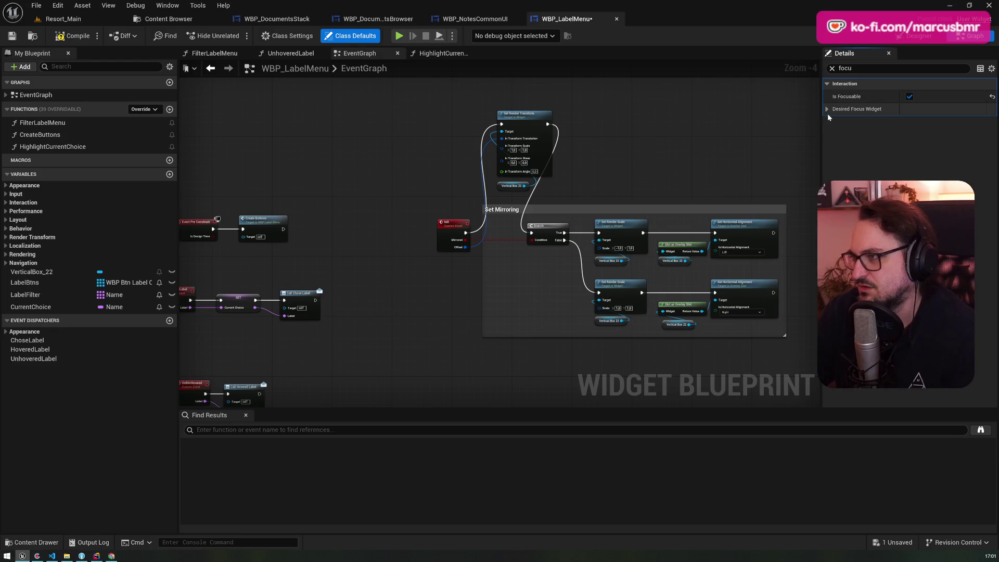
click(827, 109)
click(826, 109)
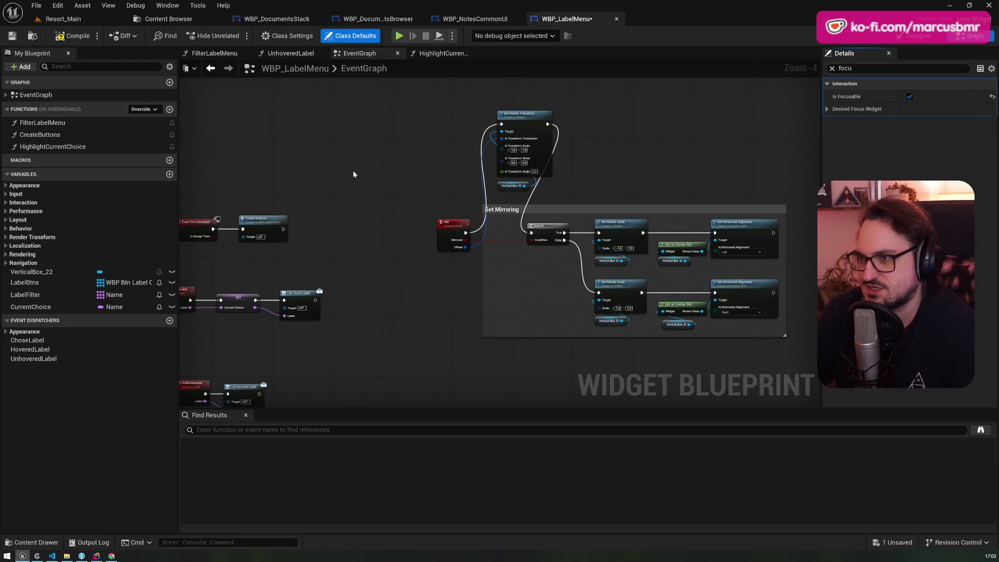
Search overridable functions for 'getd' and 'focus' without adding one, then compile WBP_LabelMenu
drag(353, 172, 501, 168)
click(153, 111)
text(getd)
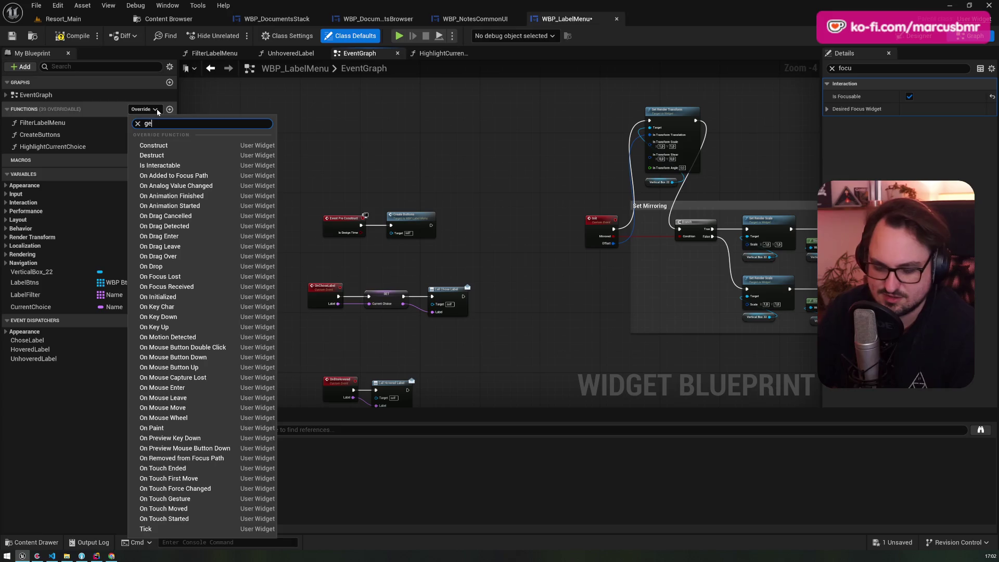
key(BackSpace)
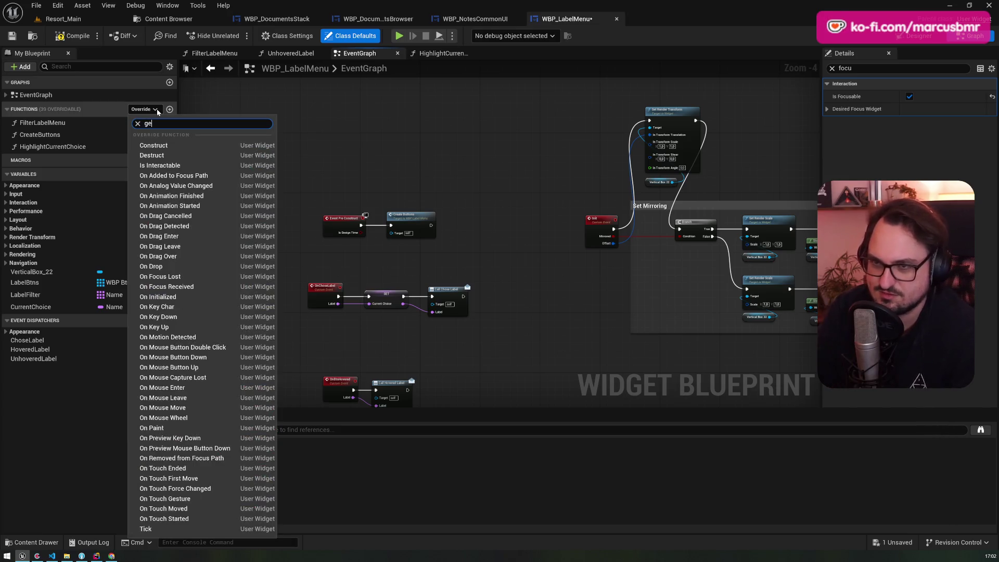
key(BackSpace)
key(BackSpace)
text(fo)
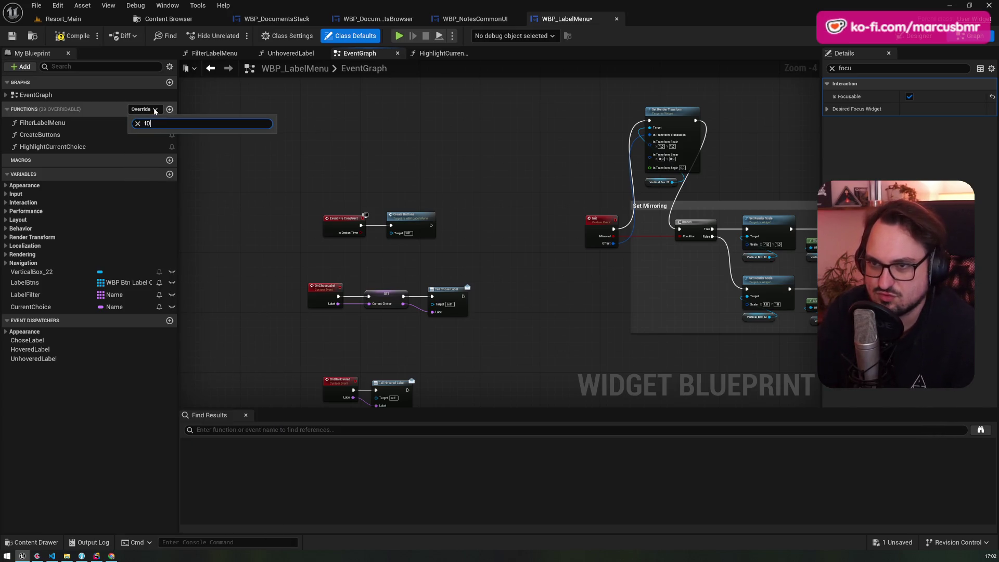
text(cus)
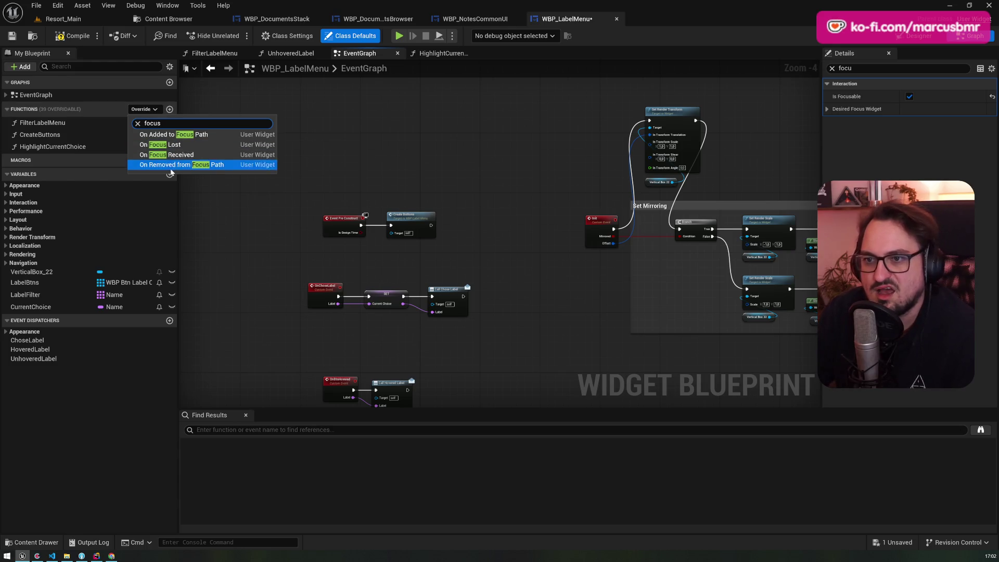
key(Escape)
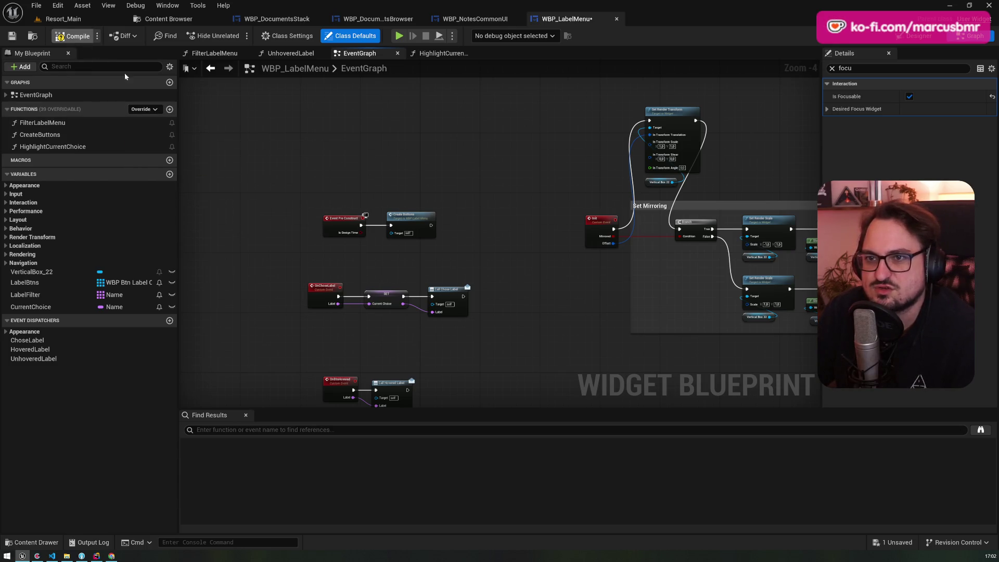
key(F7)
Browse the overridable functions again for 'focus', expand Desired Focus Widget, and return to WBP_NotesCommonUI
click(150, 111)
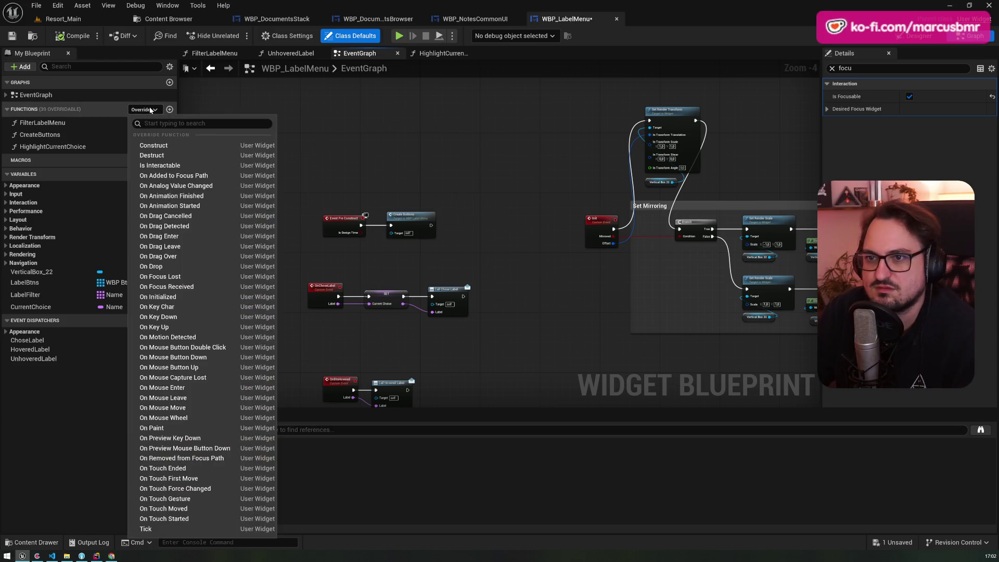
text(focus)
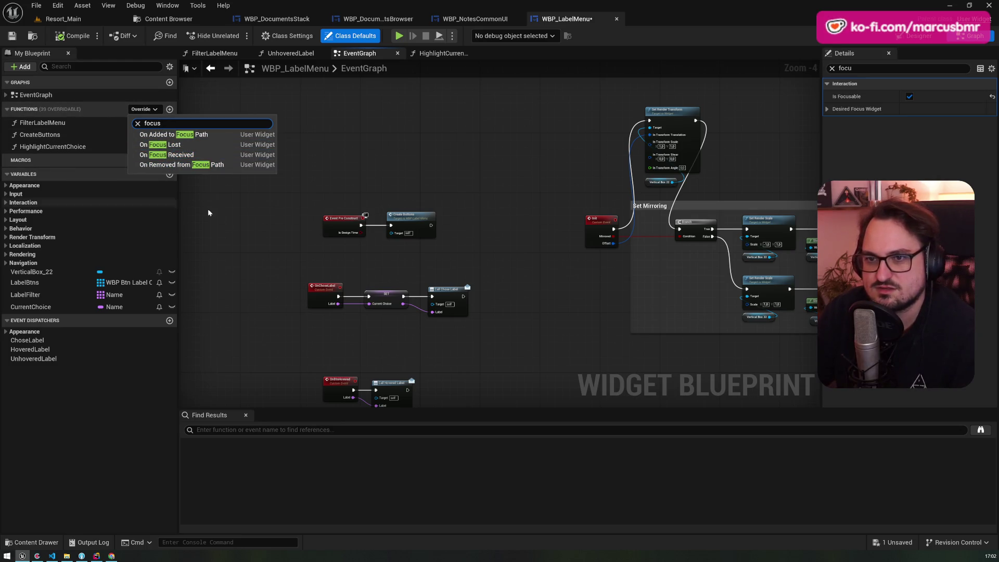
click(189, 207)
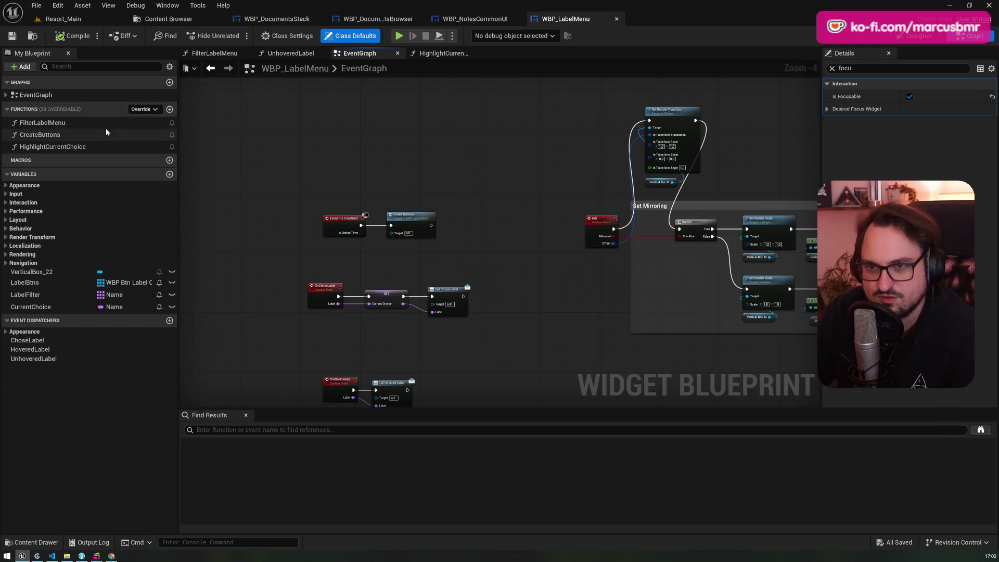
click(139, 109)
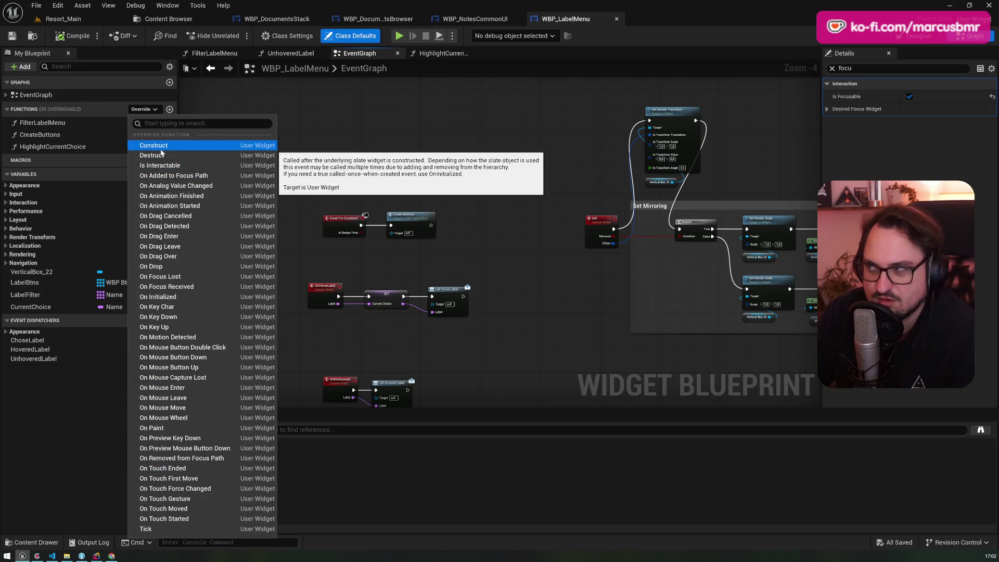
key(Escape)
click(826, 111)
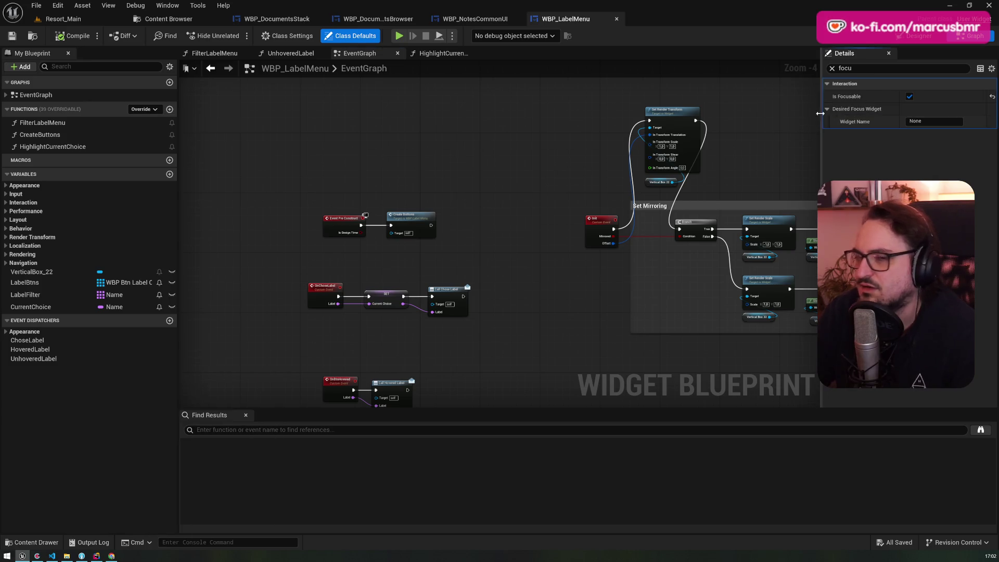
click(471, 18)
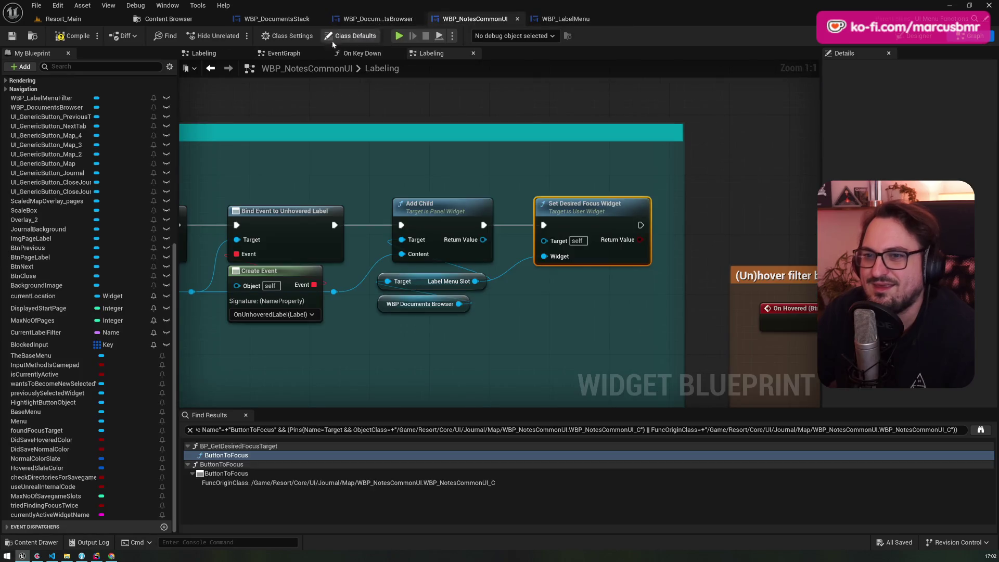
Review WBP_DocumentsBrowser's designer and graph, revisit the Labeling graph, then go to Resort_Main
scroll(114, 204, up, 10)
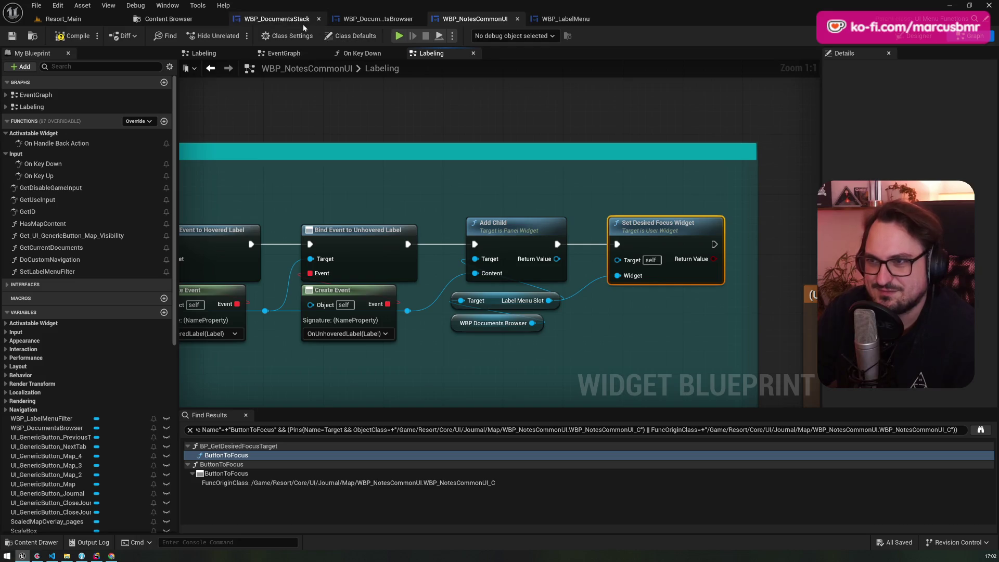
click(374, 20)
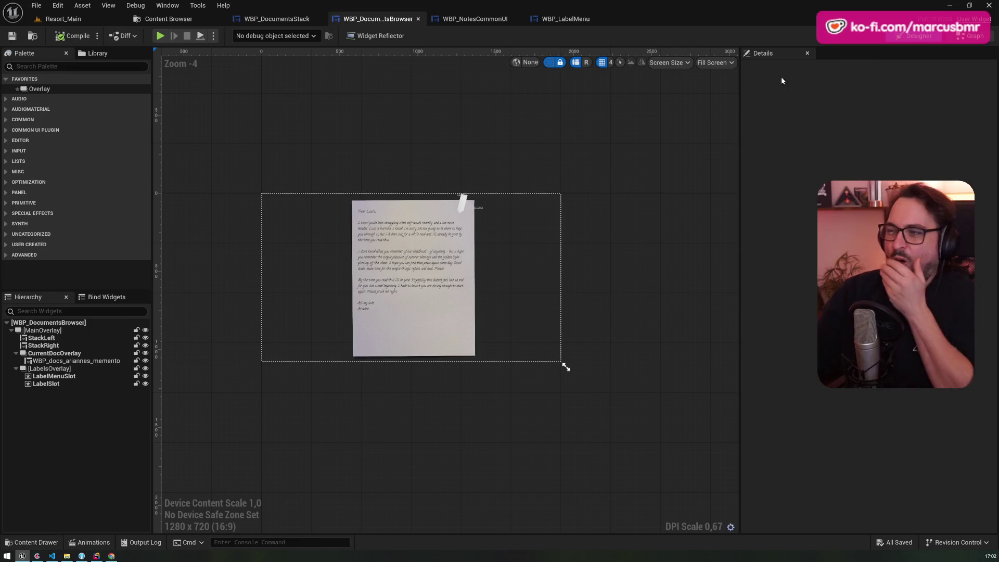
click(971, 35)
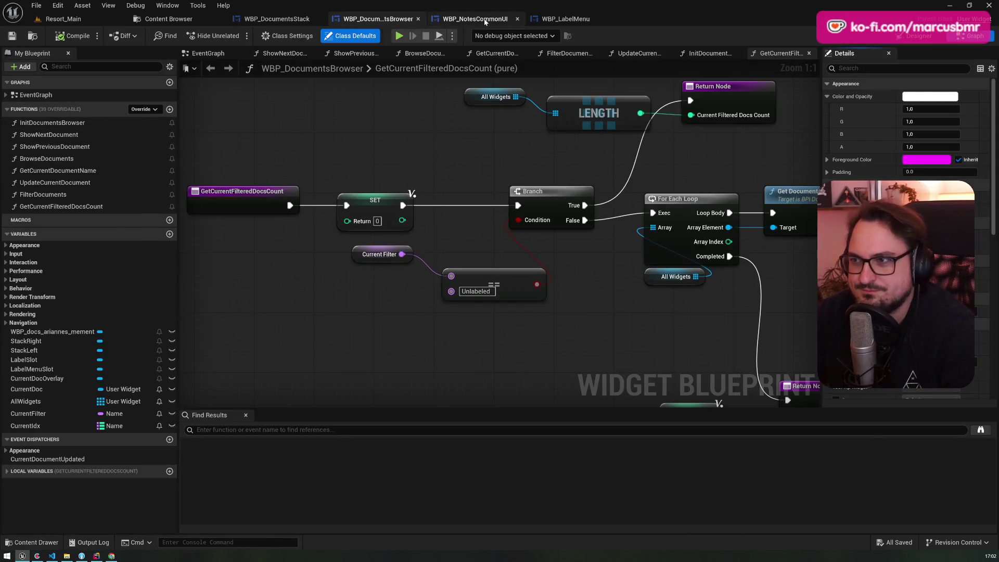
click(464, 20)
drag(316, 102, 396, 90)
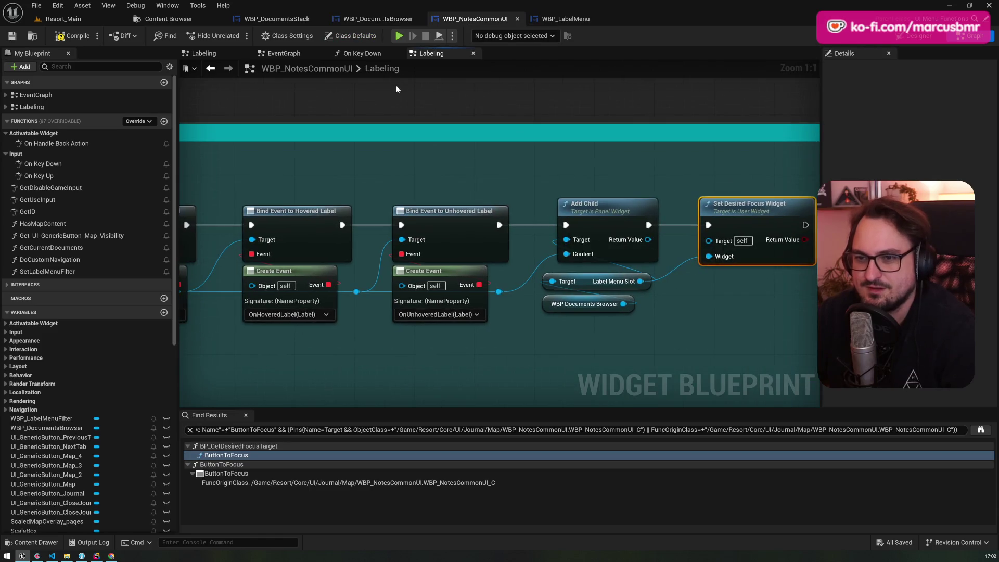
click(81, 26)
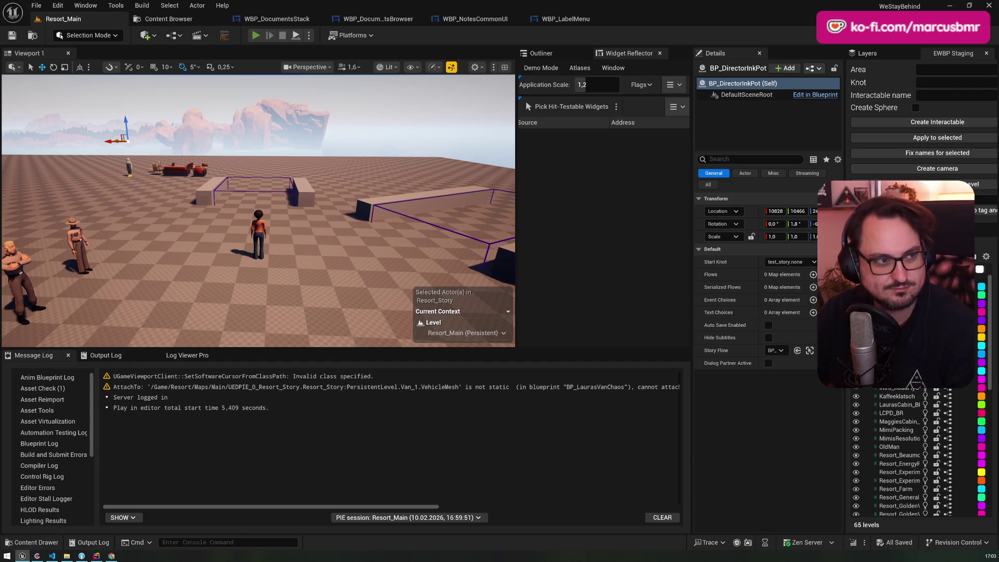
Play-test with Alt+P, open the journal with J and flip to the notes page, then stop
key(alt+p)
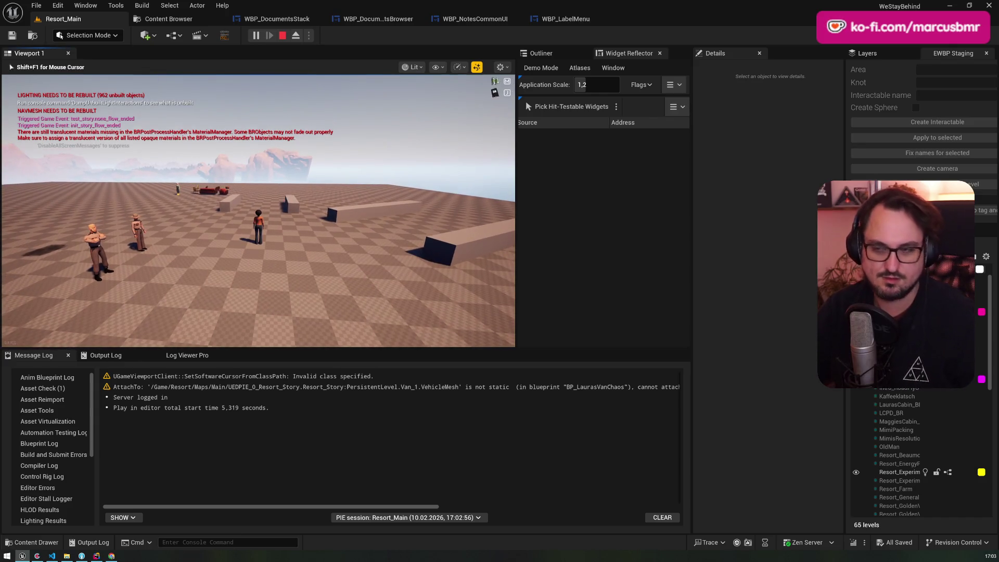
key(j)
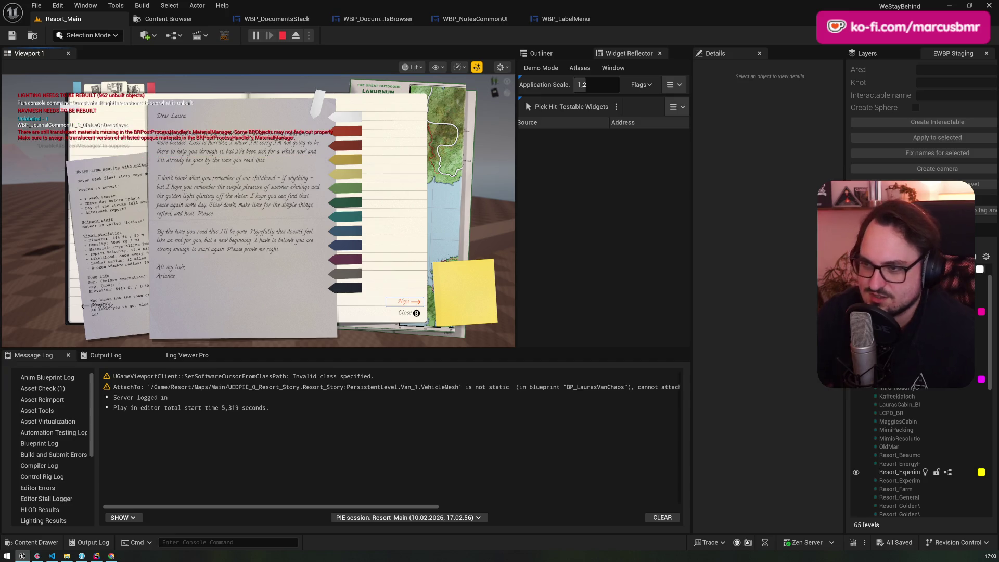
key(Return)
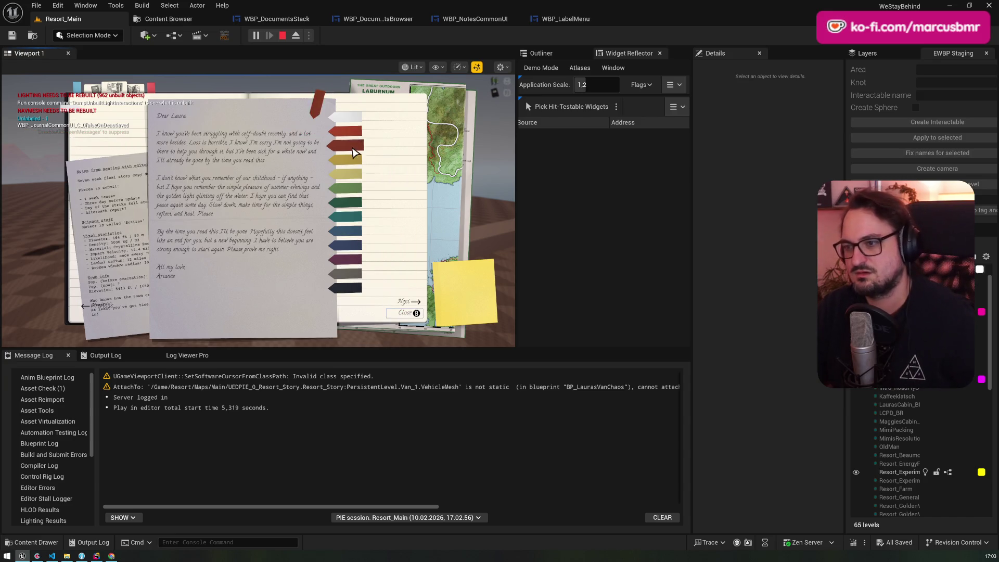
key(Escape)
click(504, 16)
click(554, 20)
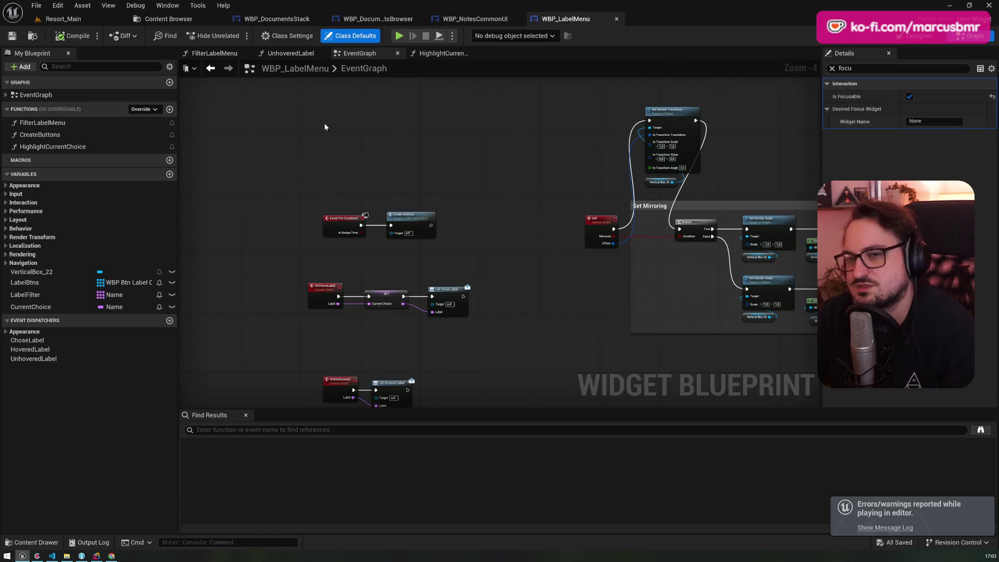
Show WBP_LabelMenu's Functions Override dropdown list
click(135, 109)
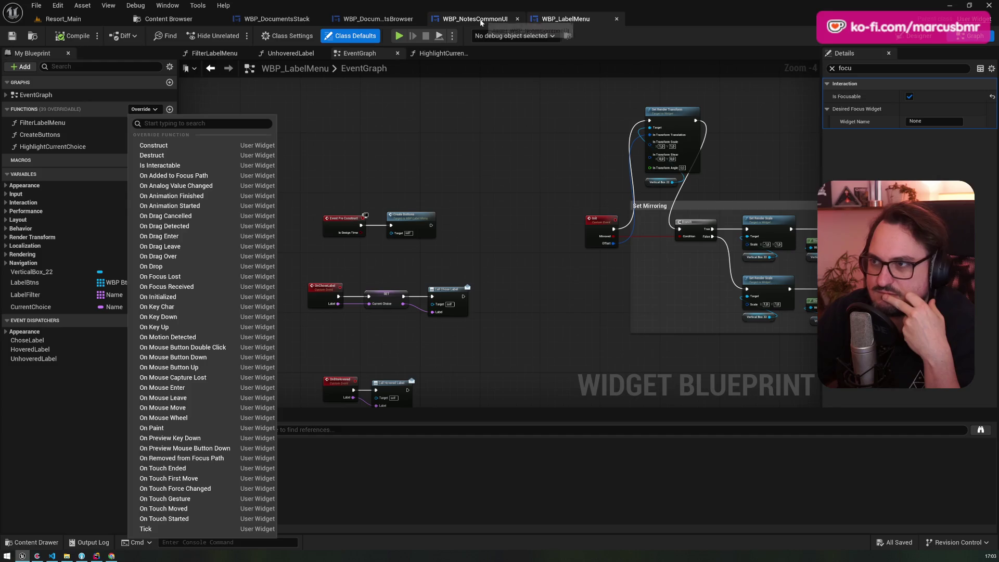
Close and reopen WBP_LabelMenu's override function list, then switch to the Content Browser
click(11, 35)
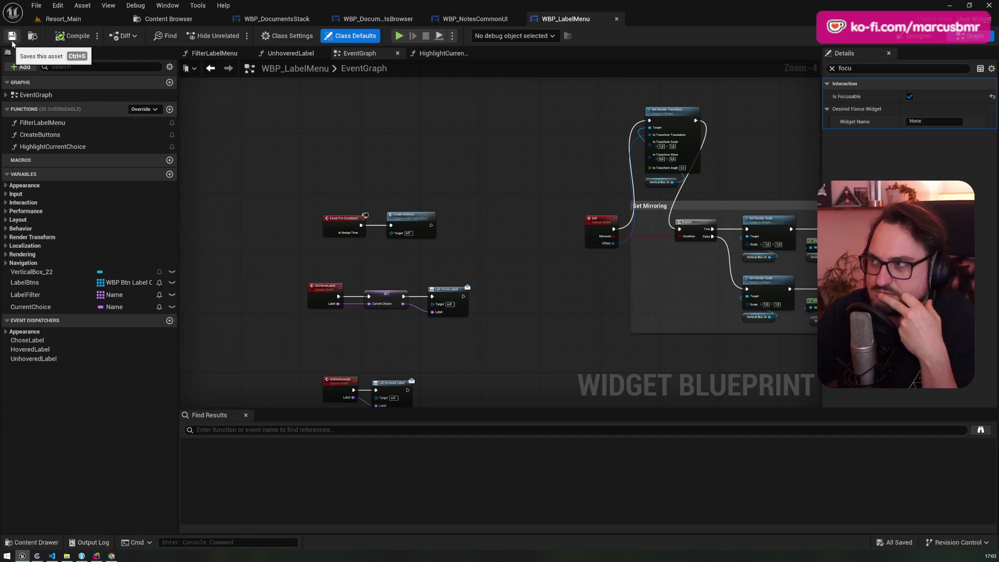
click(143, 109)
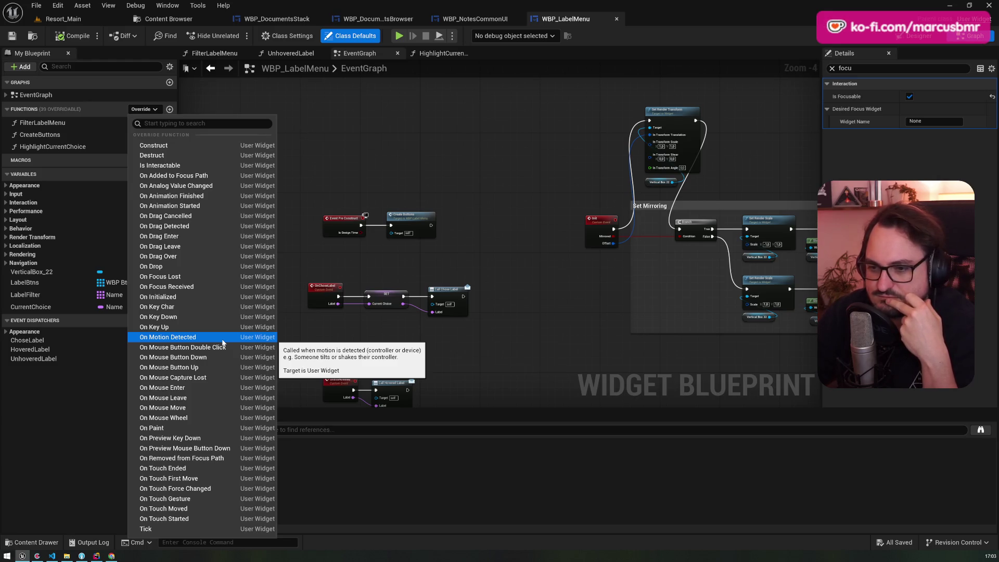
click(189, 21)
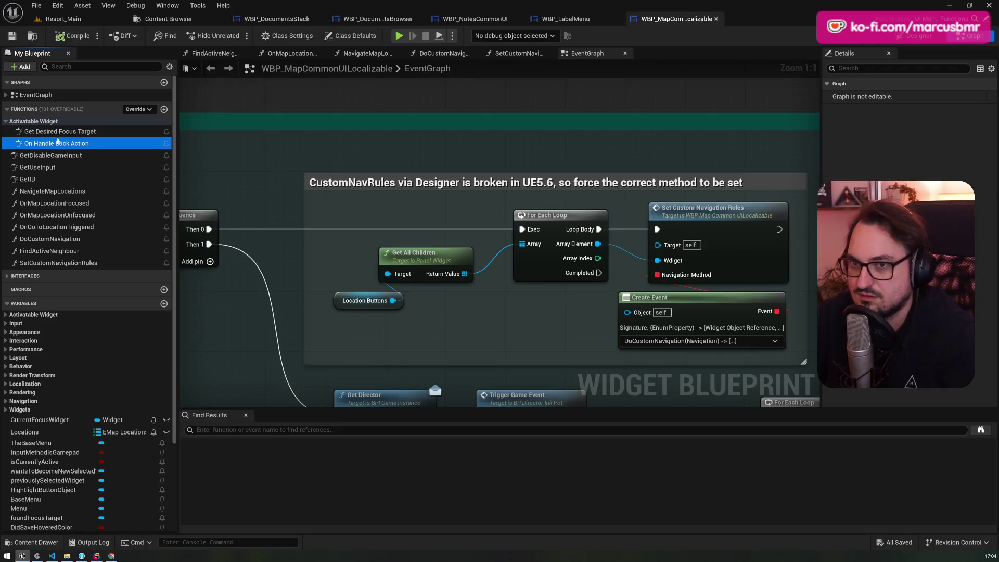
Inspect WBP_MapCommonUILocalizable's class settings and its Get Desired Focus Target override
click(285, 40)
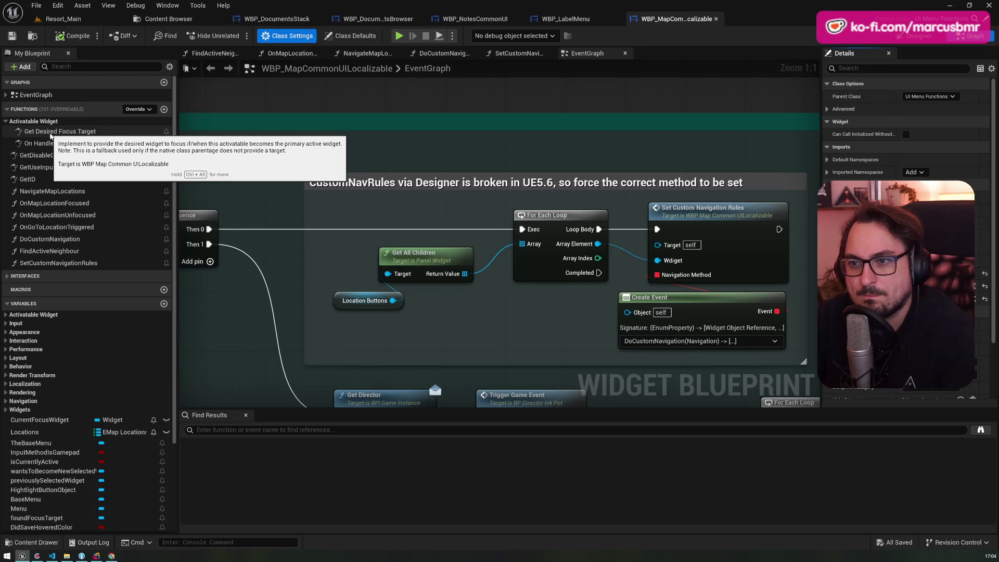
click(50, 133)
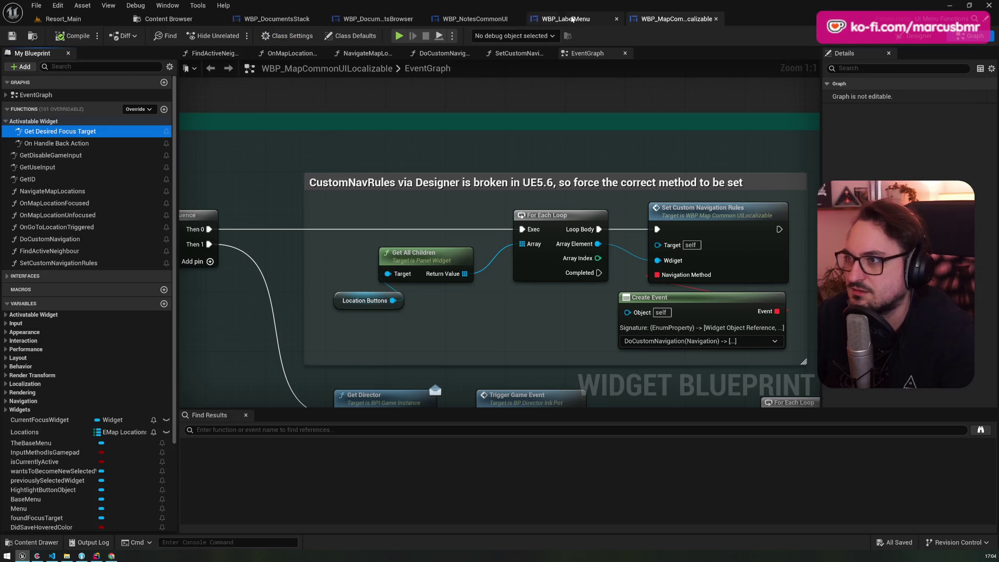
click(565, 19)
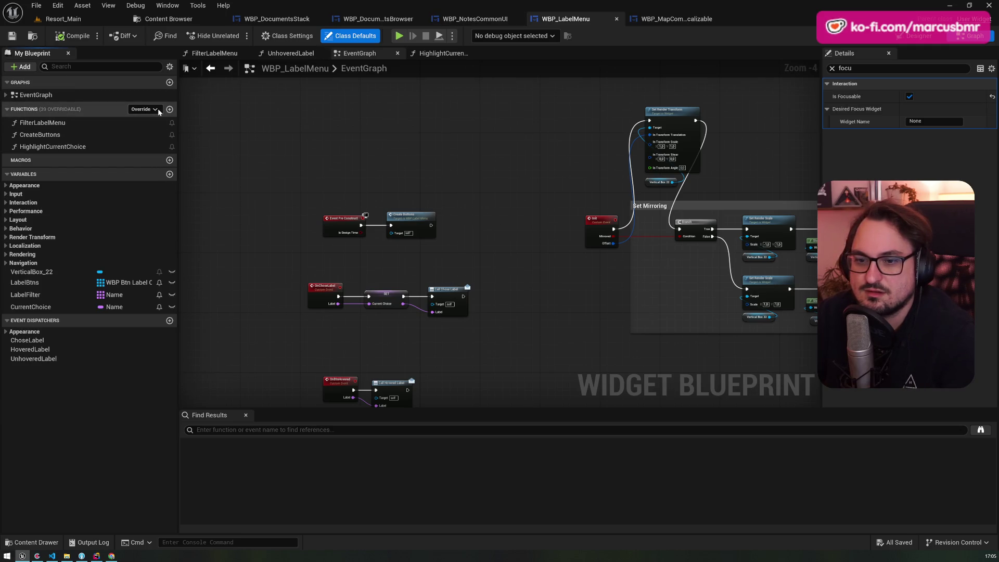
In WBP_LabelMenu, clear the focus details filter and read through its class settings
click(155, 110)
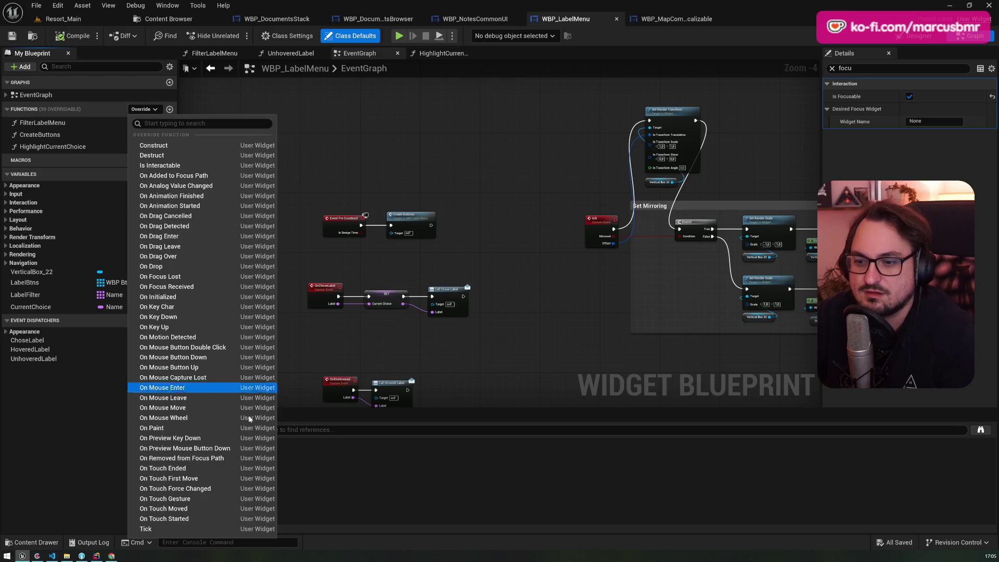
click(587, 106)
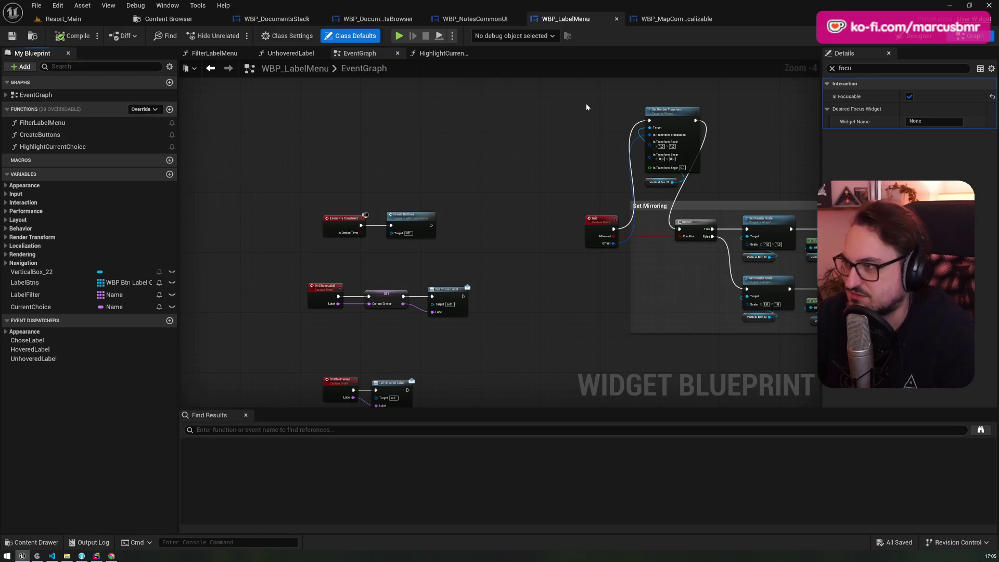
click(832, 68)
click(288, 35)
scroll(905, 130, down, 1)
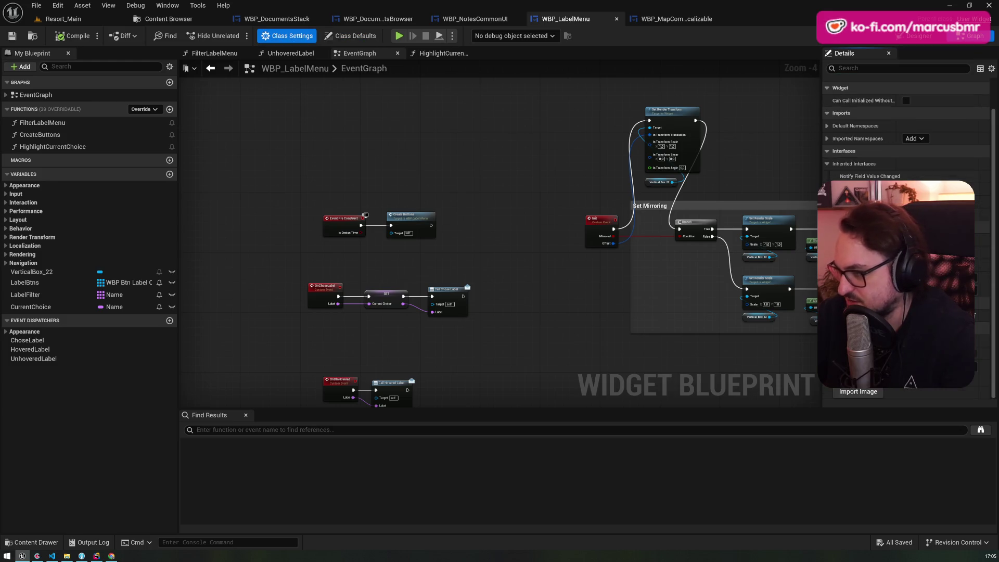
drag(821, 246, 747, 246)
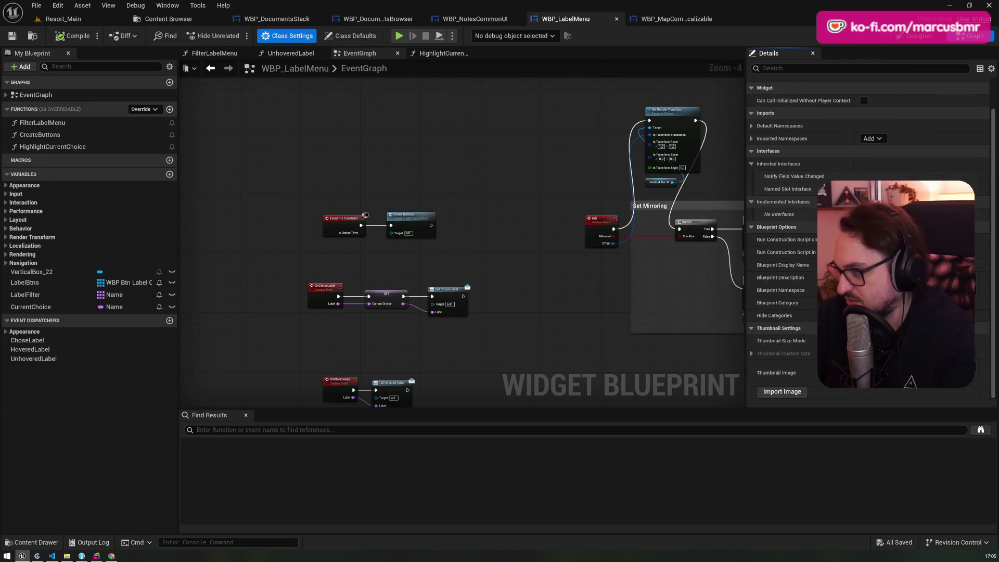
click(884, 372)
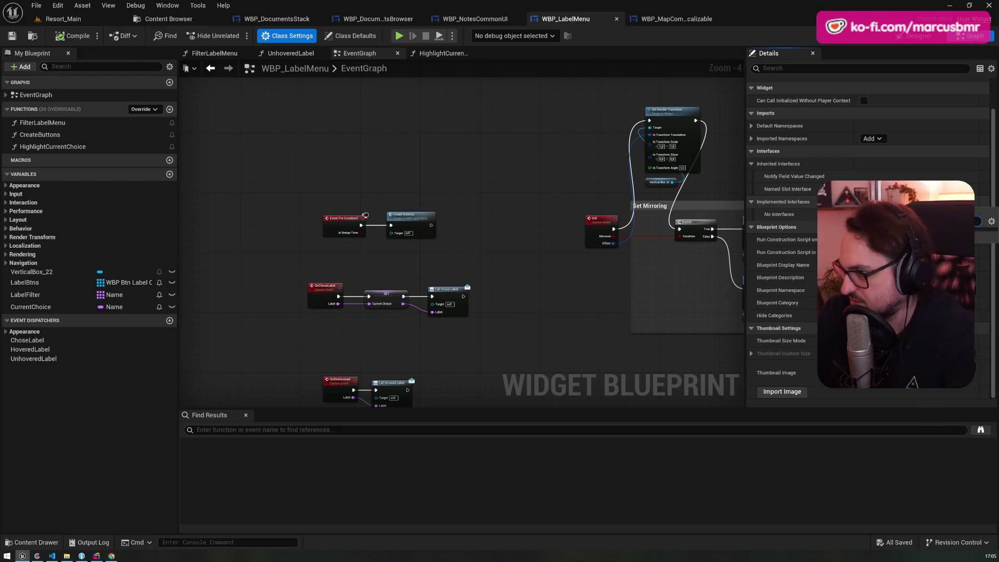
Open and close the parent UI_MenuFunctions from WBP_MapCommonUILocalizable, then return to WBP_NotesCommonUI
click(677, 20)
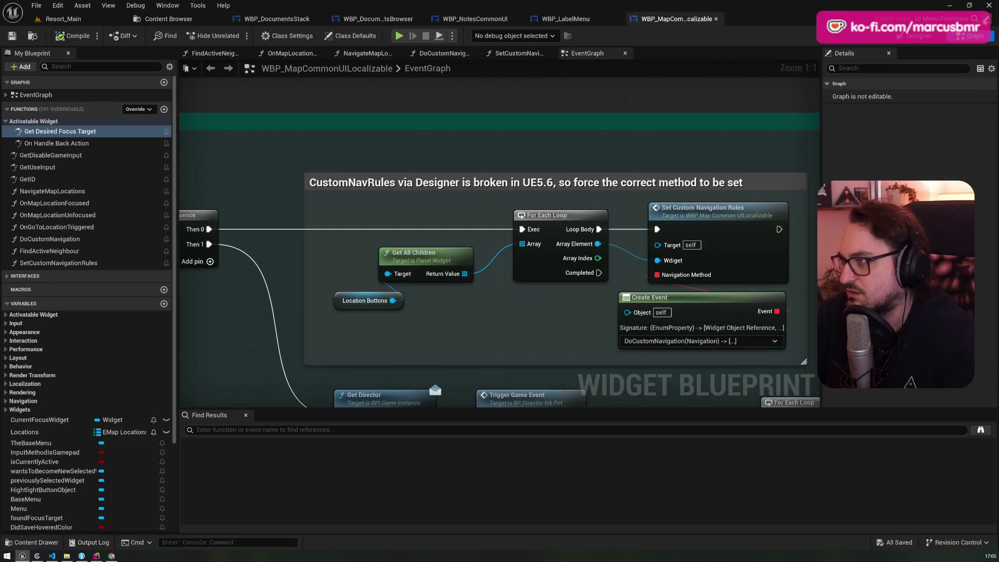
click(942, 19)
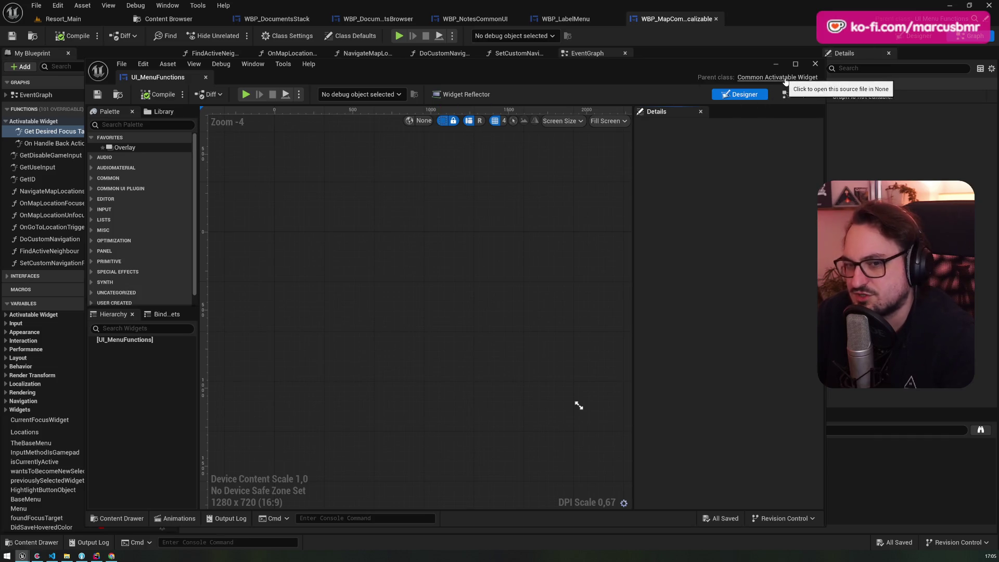
click(815, 64)
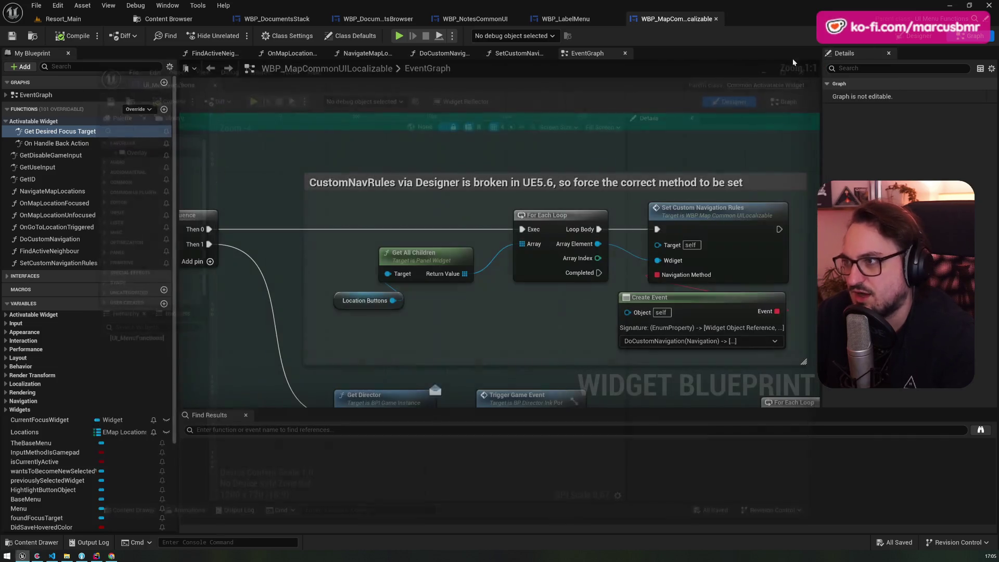
click(575, 19)
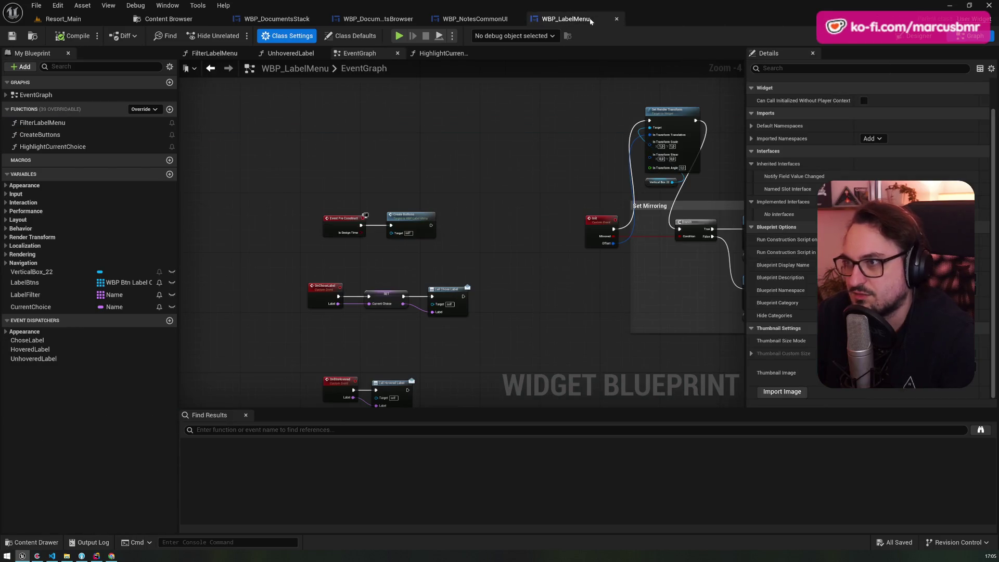
click(468, 20)
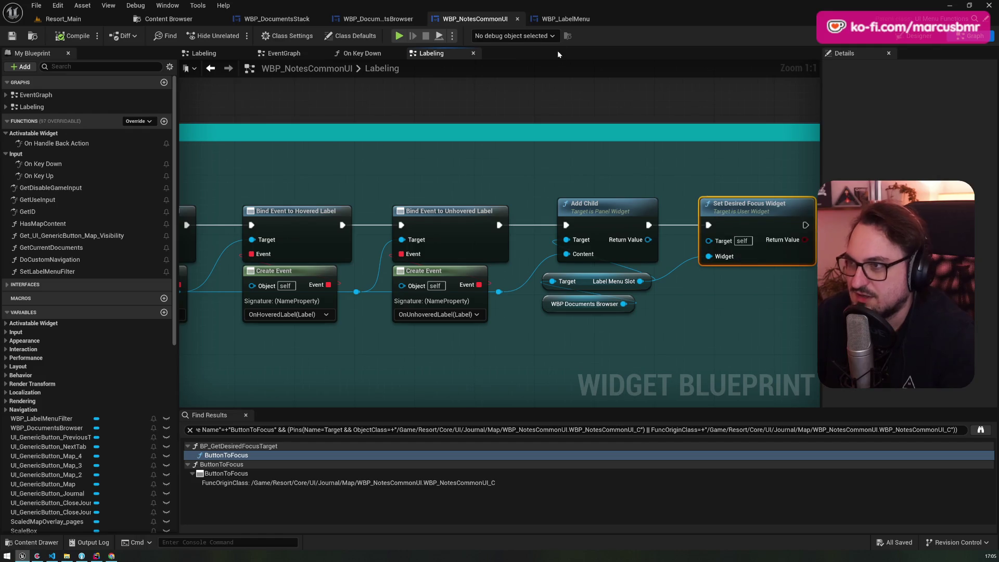
Add an On Added to Focus Path override in WBP_LabelMenu's event graph
click(578, 20)
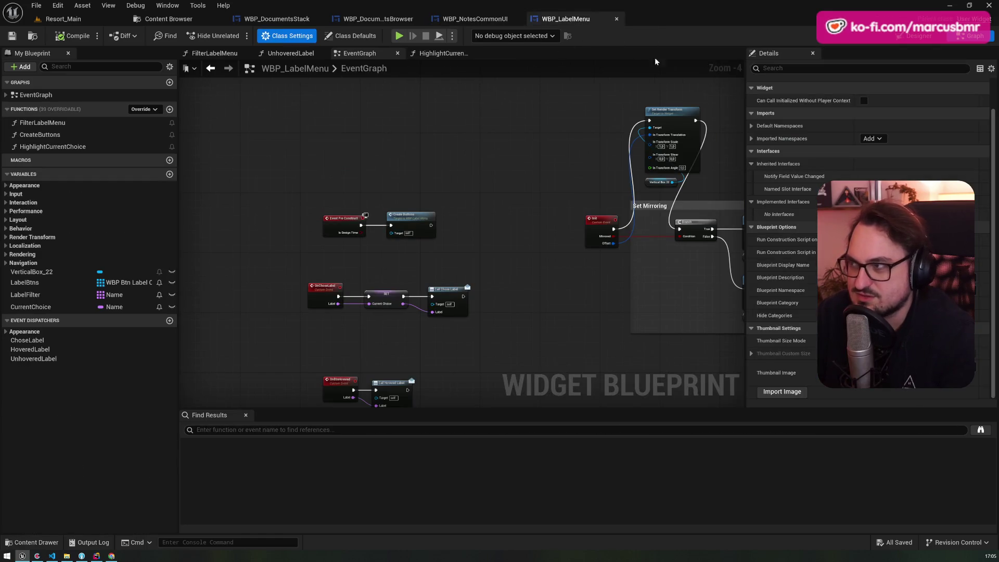
click(145, 108)
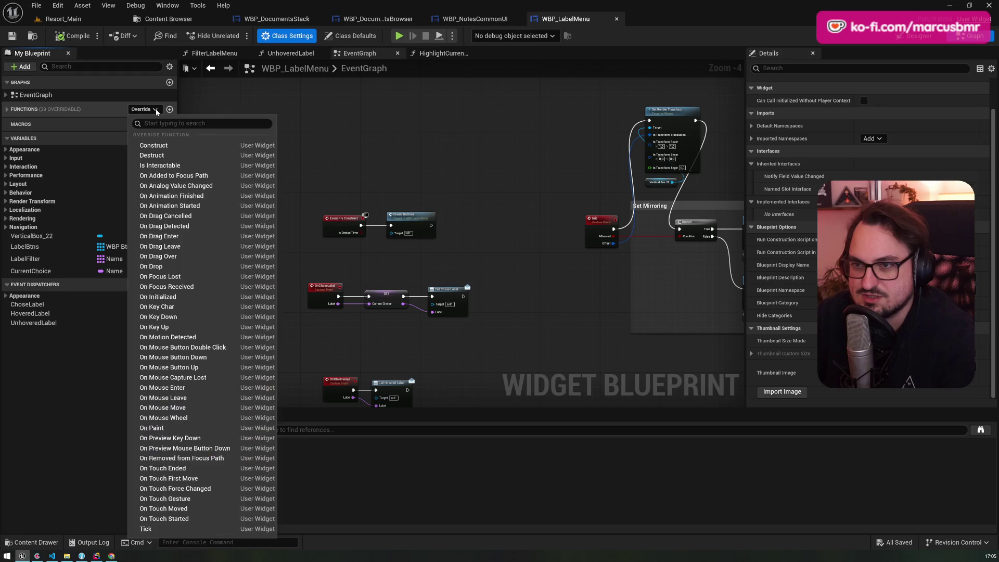
text(focus)
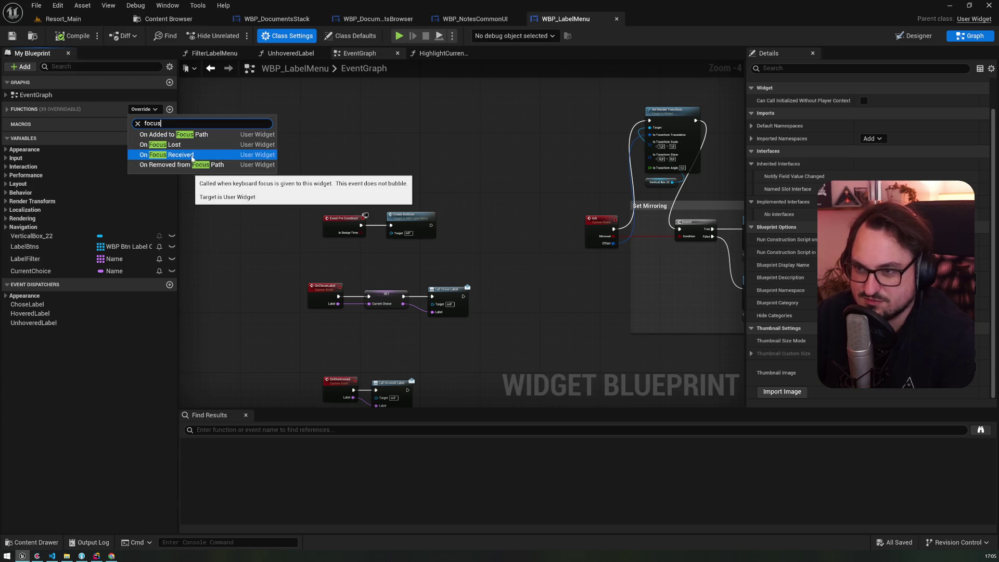
click(197, 134)
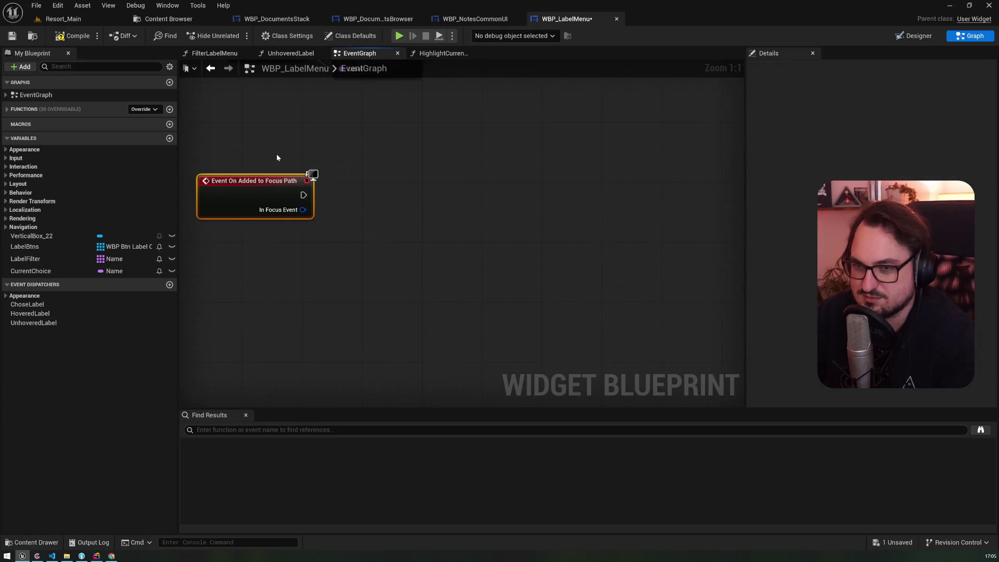
On that event, set the desired focus widget to LabelBtns item 0, and save the blueprint
mouse_move(44, 247)
mouse_down()
mouse_move(323, 262)
mouse_move(418, 241)
mouse_up()
text(get)
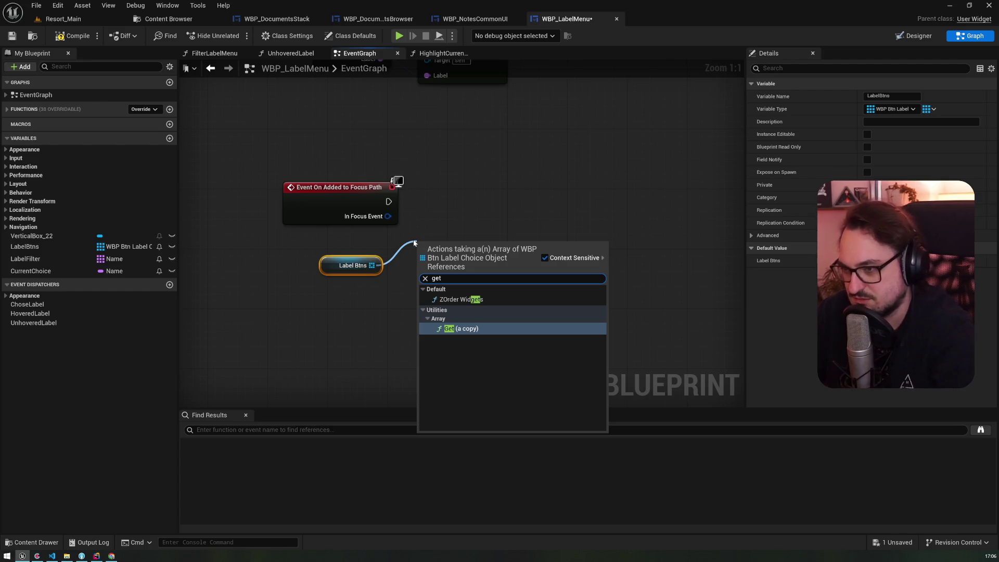
key(Return)
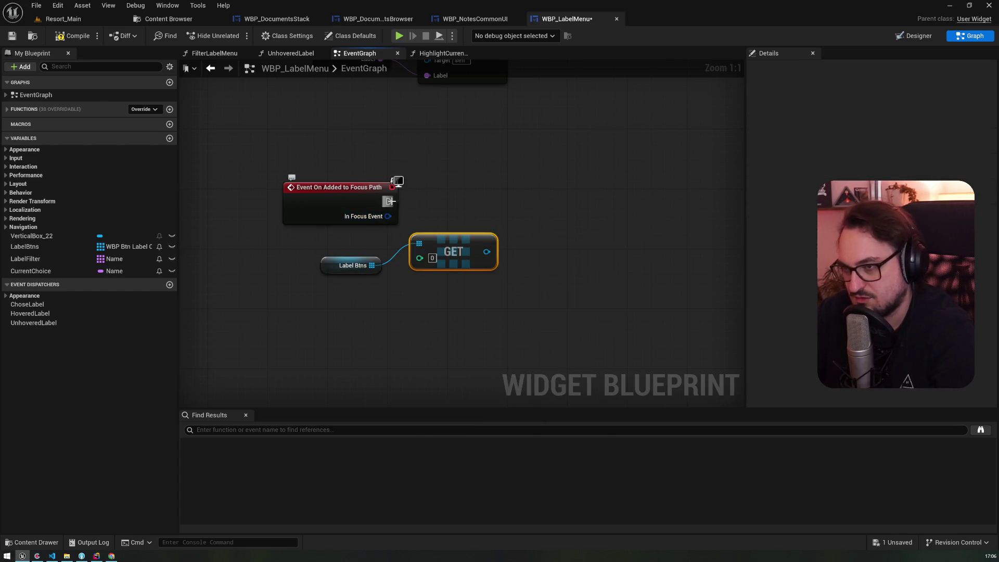
drag(388, 201, 537, 208)
text(setdesire)
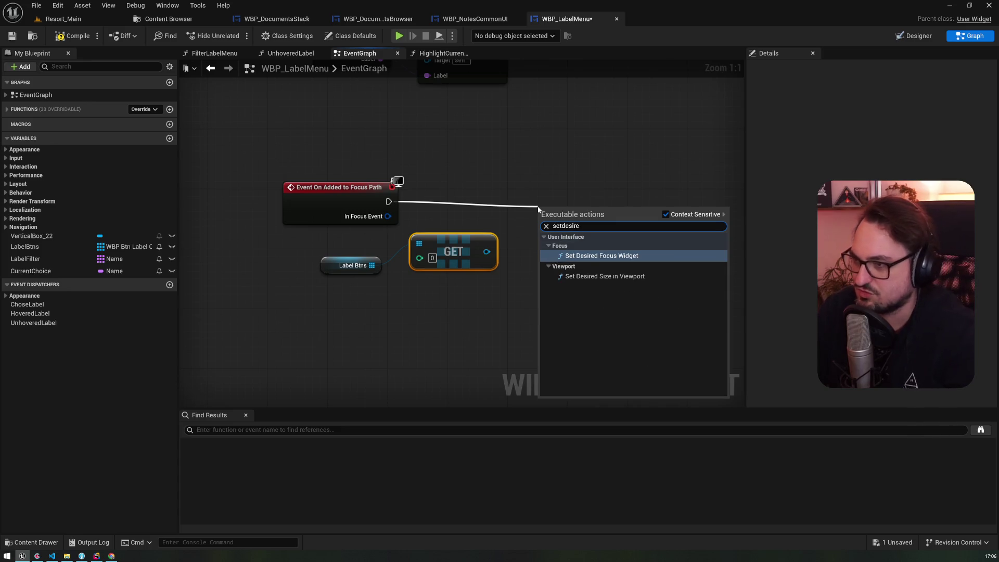
key(Return)
drag(486, 252, 546, 238)
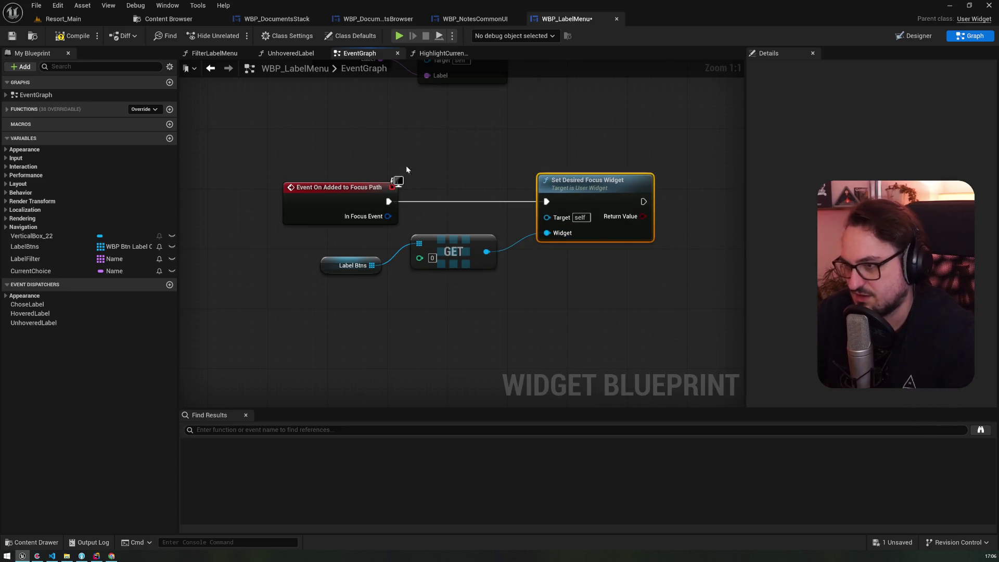
click(11, 37)
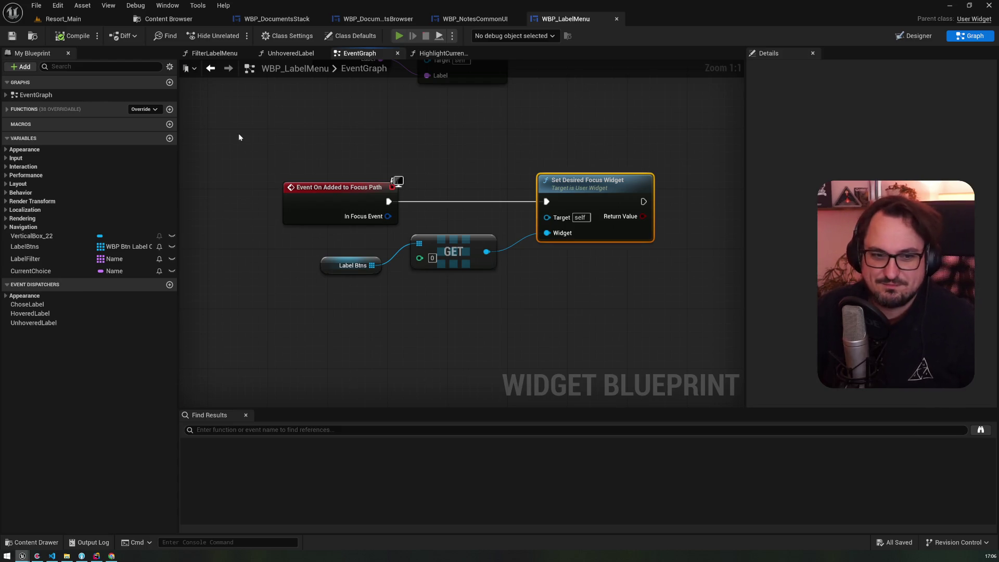
In the running preview, open the journal's coloured label choices, then stop playing
key(j)
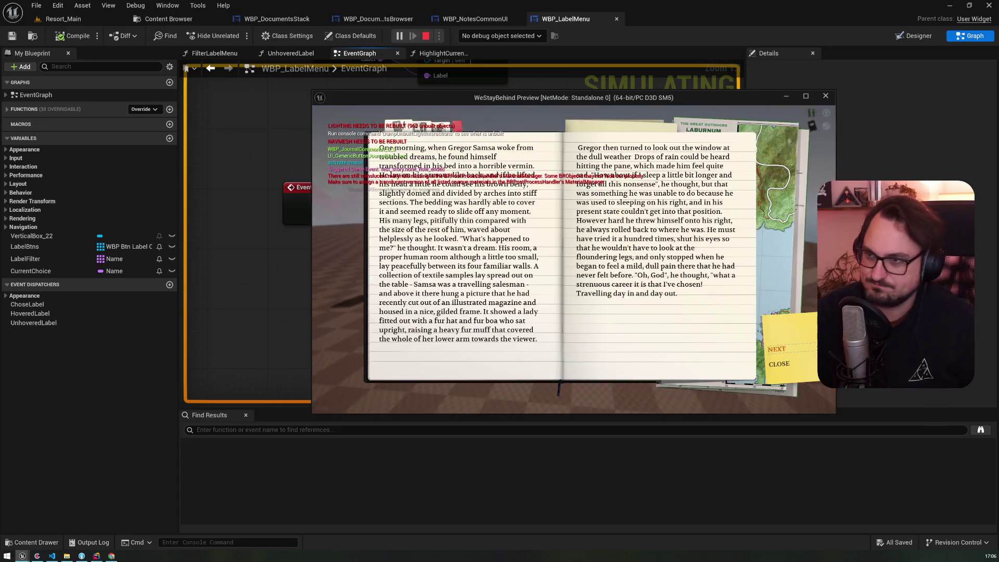
click(646, 229)
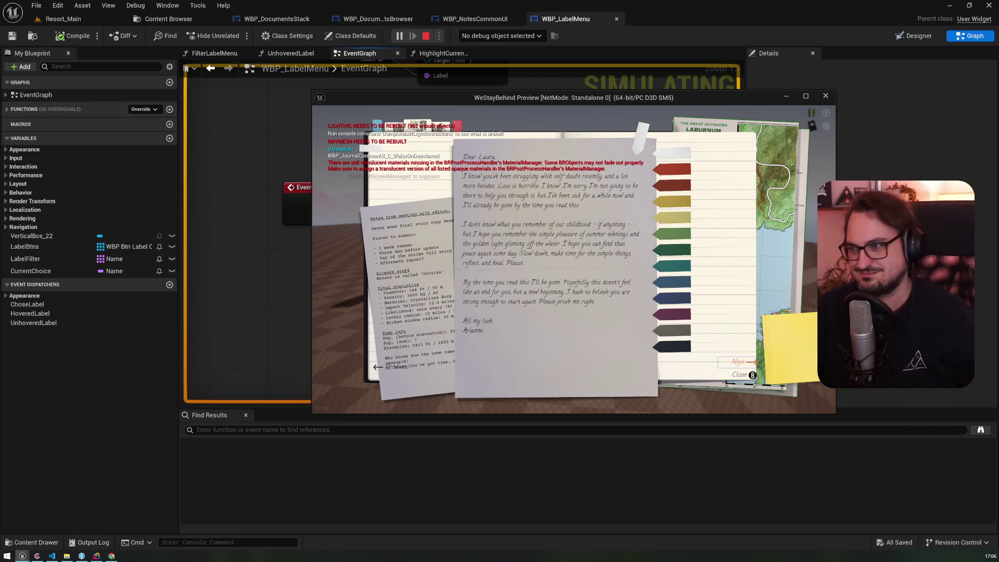
key(Escape)
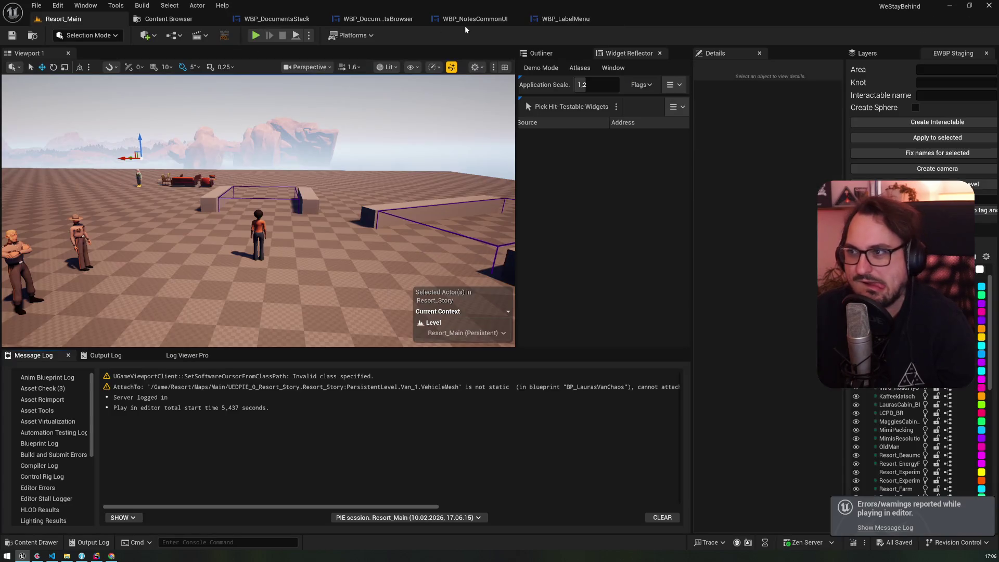
Move through WBP_DocumentsBrowser's graph and back to WBP_NotesCommonUI's Labeling graph
click(469, 19)
click(365, 19)
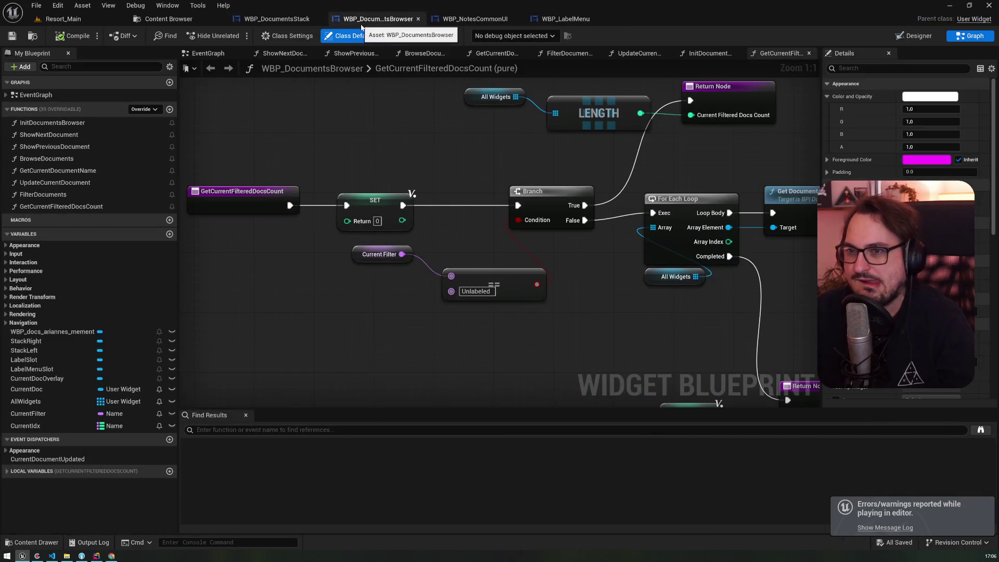
click(7, 95)
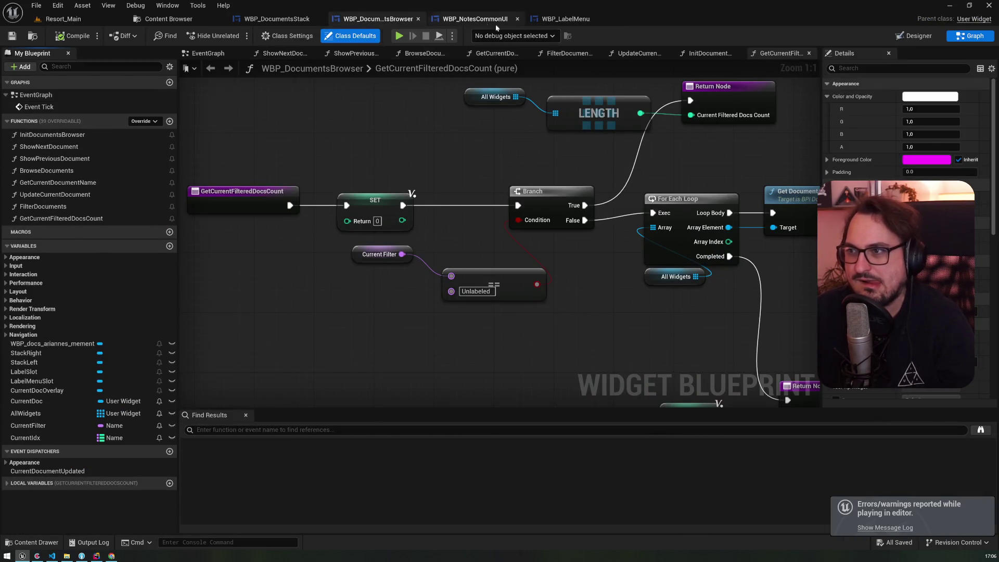
click(501, 22)
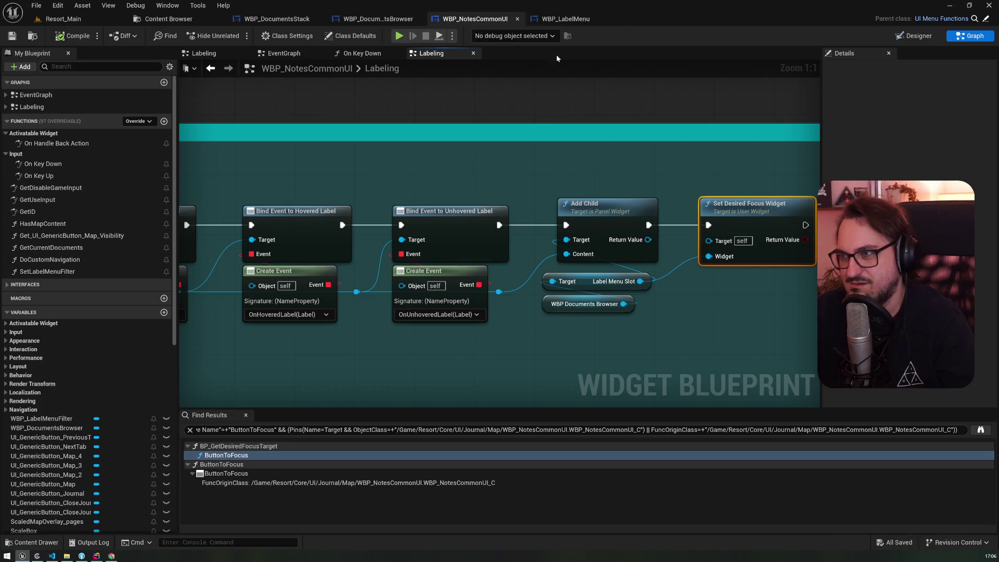
In WBP_LabelMenu, breakpoint Set Desired Focus Widget and override On Focus Received
click(567, 20)
key(F9)
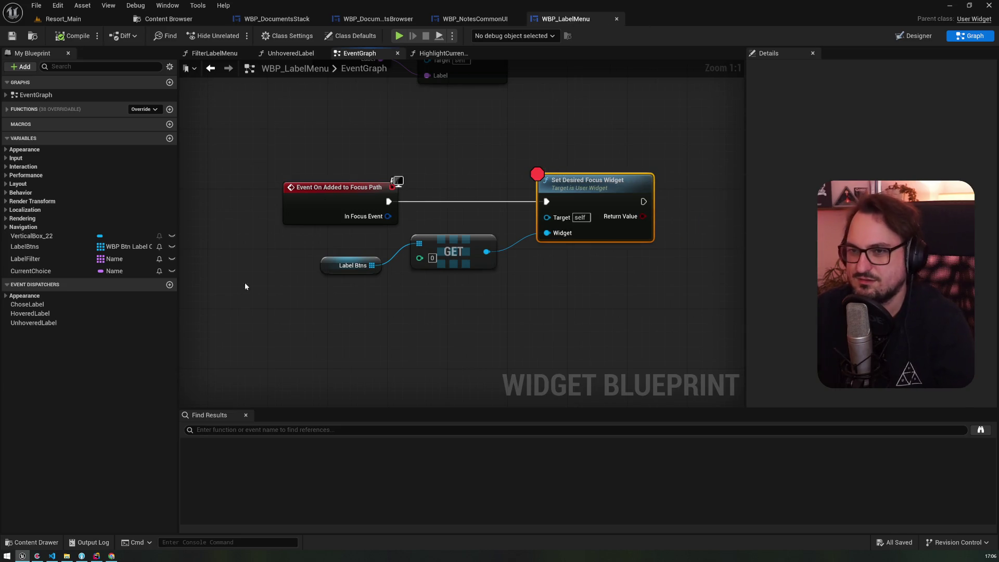
click(154, 112)
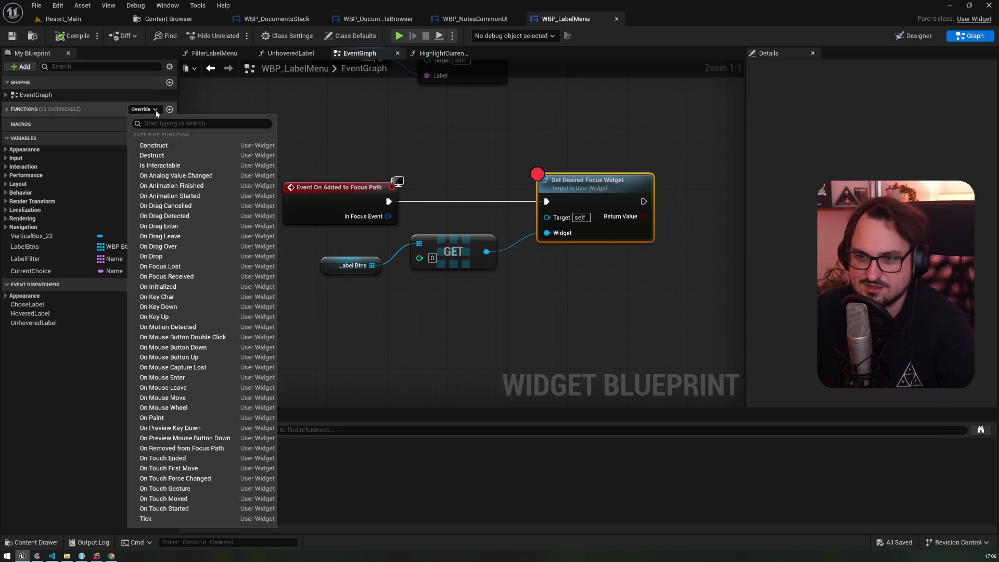
text(focus)
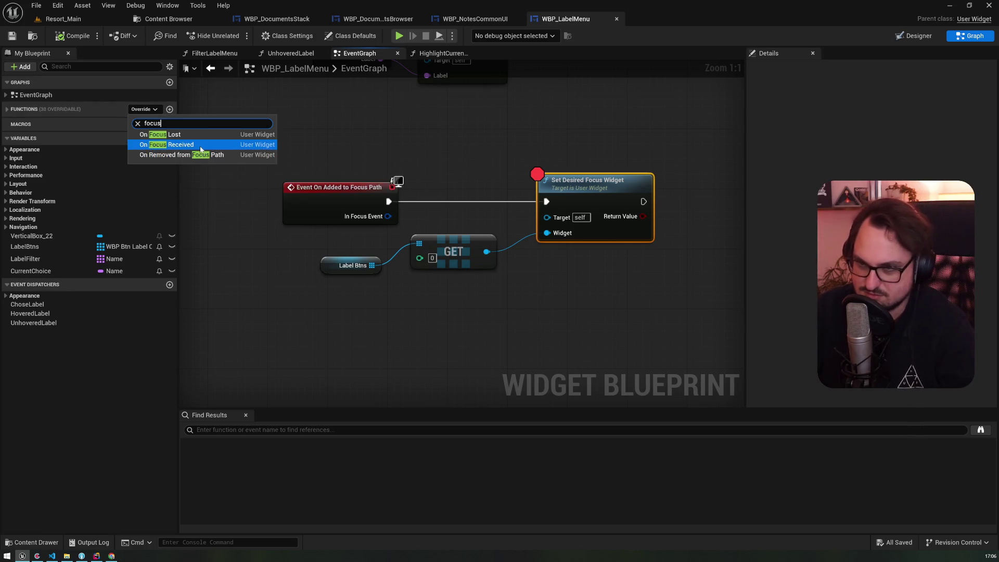
click(201, 144)
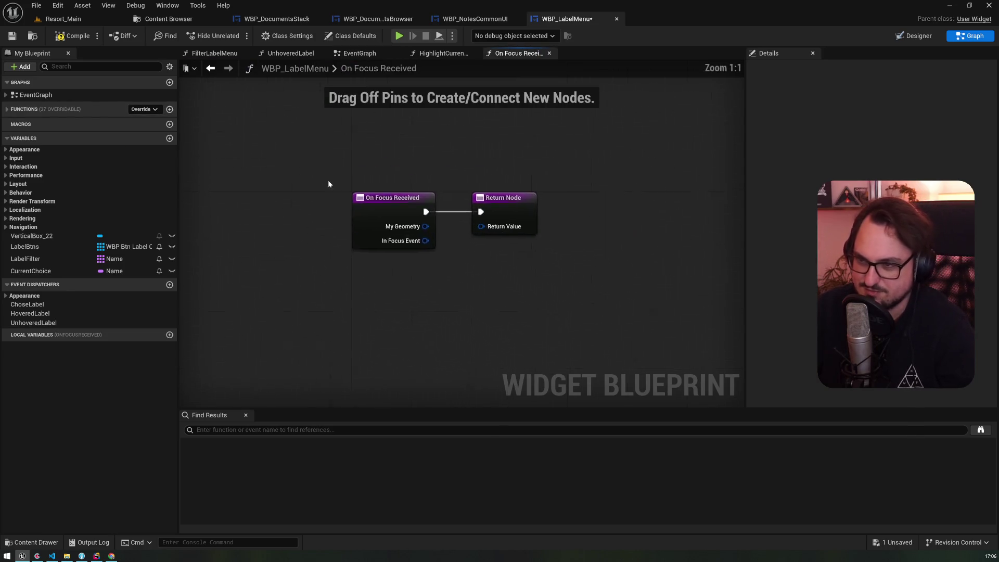
Insert a Print String 'Hello' before On Focus Received's Return Node and compile
drag(516, 211, 638, 216)
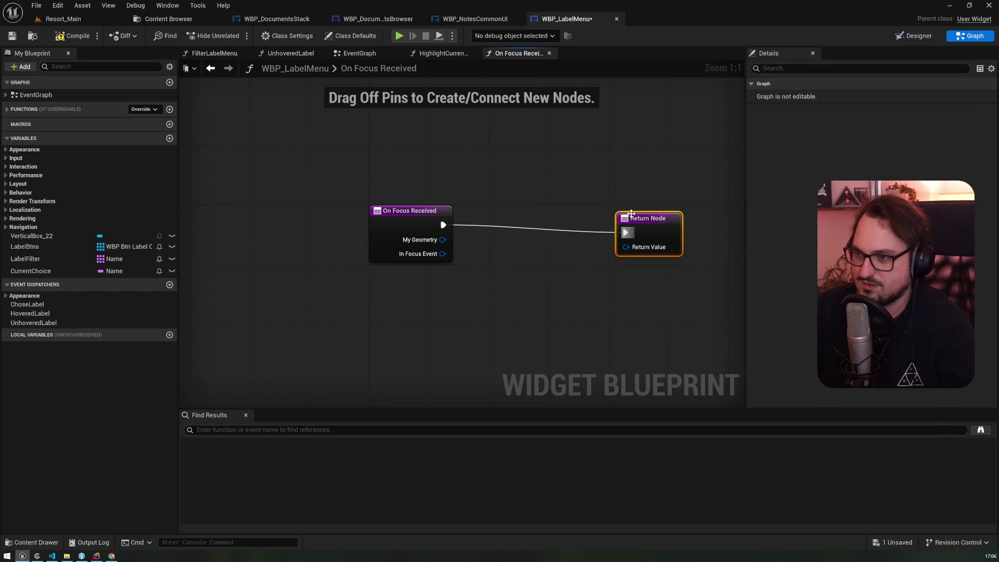
drag(442, 224, 489, 217)
text(print)
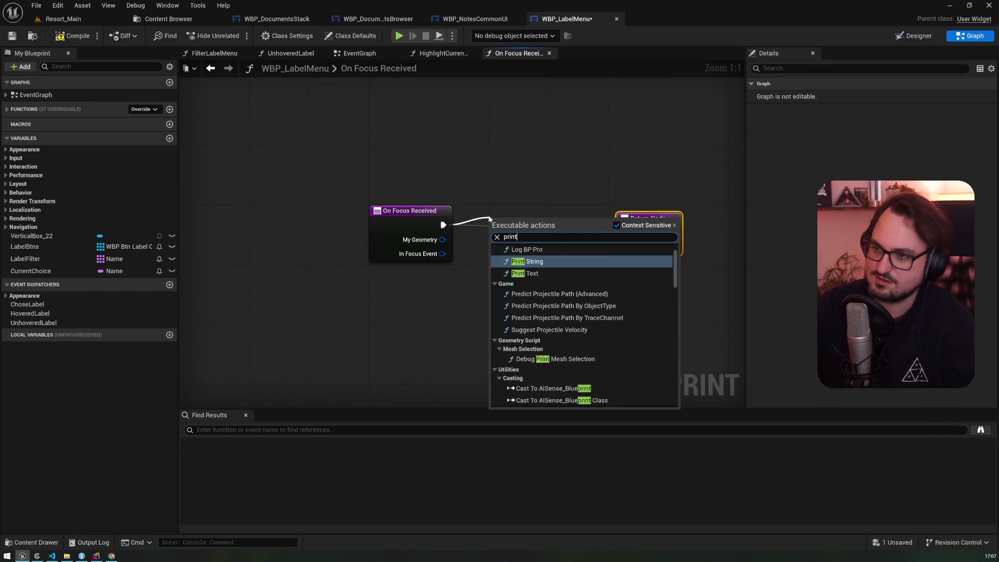
key(Return)
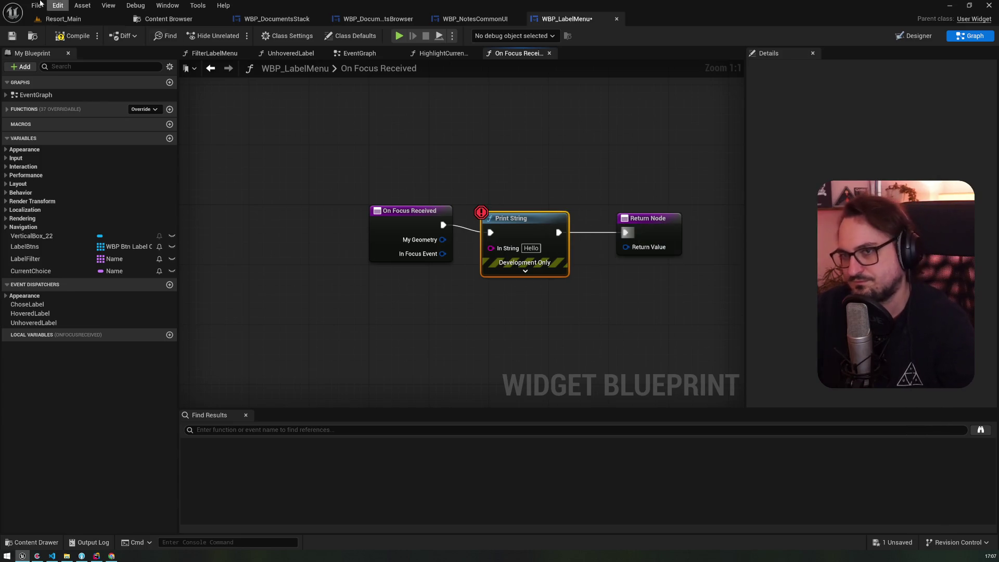
click(11, 35)
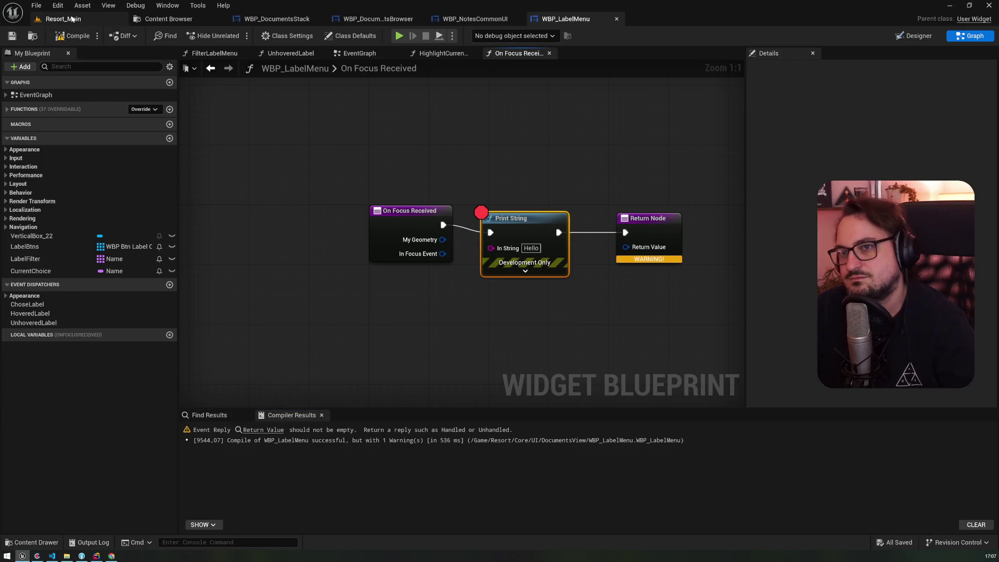
click(63, 19)
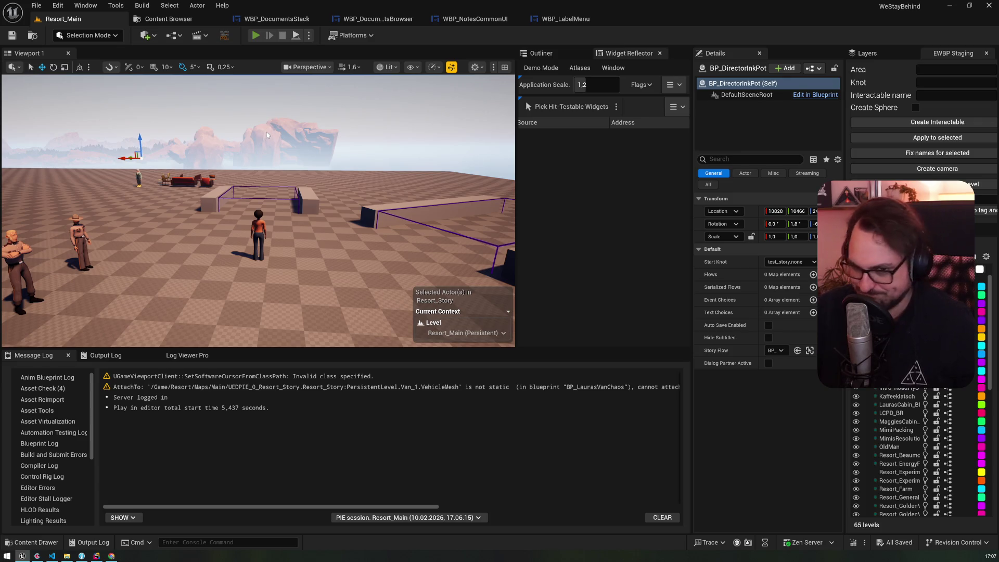
Play the level, open the journal's label menu to hit the breakpoint, resume with F5, then stop
key(alt+p)
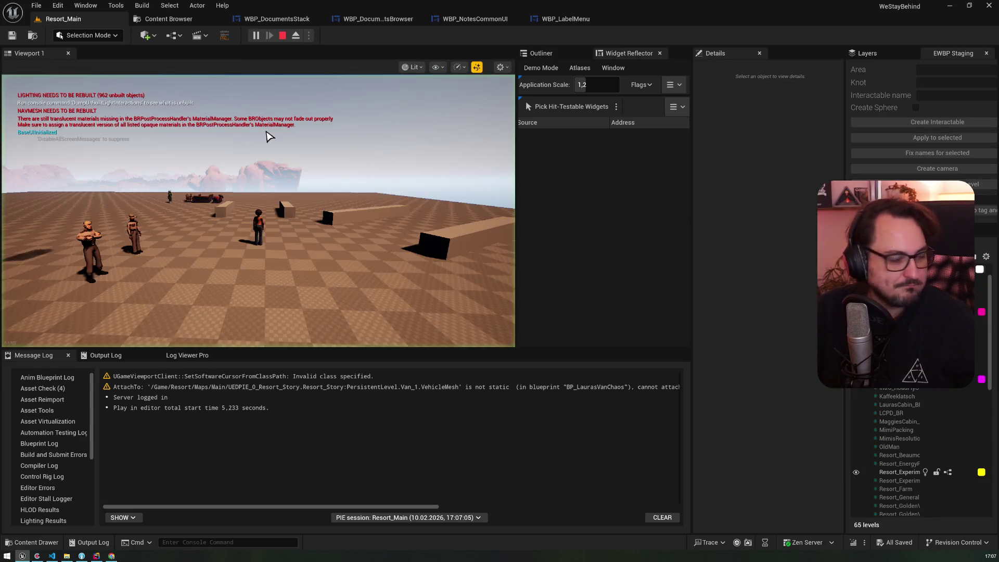
key(j)
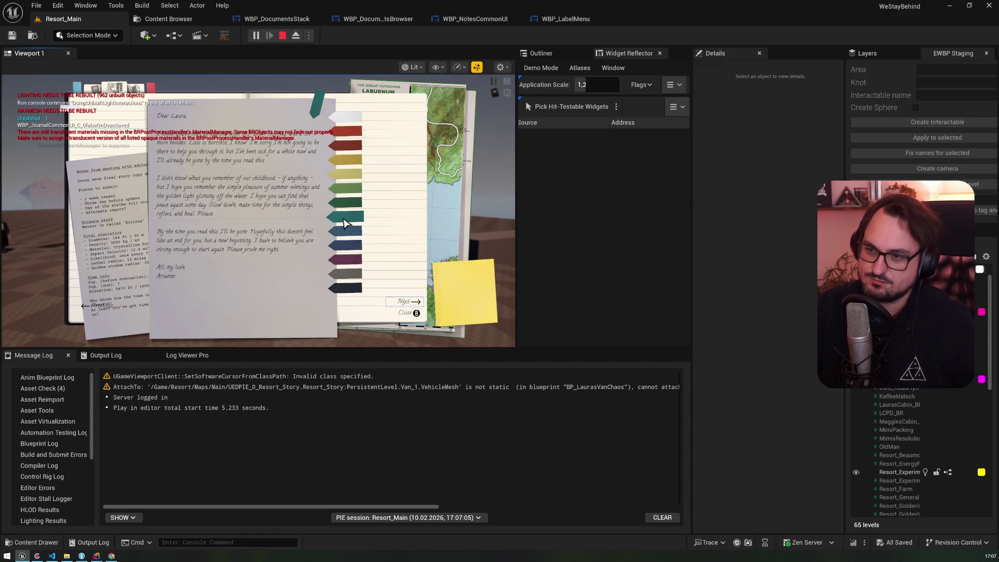
click(346, 180)
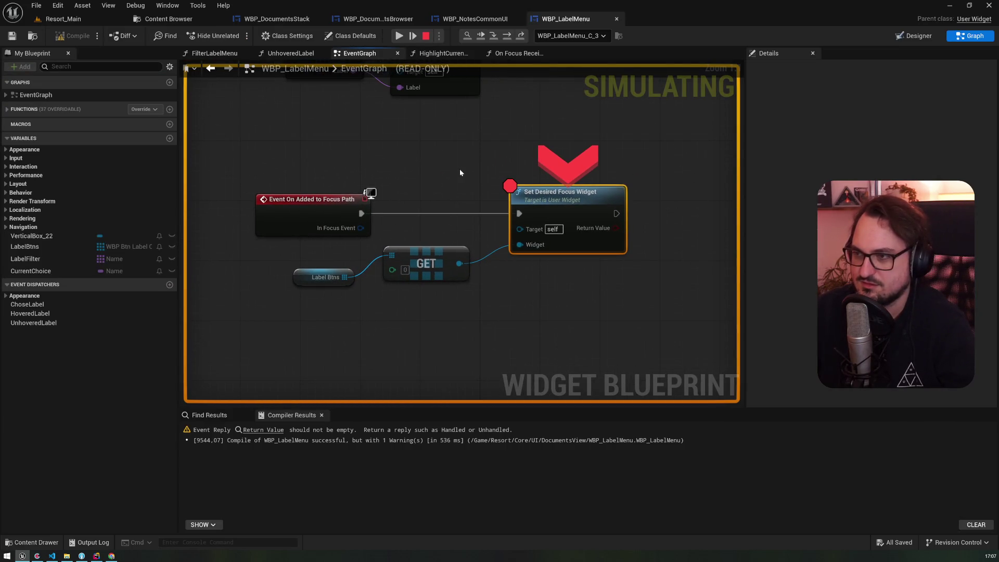
key(F5)
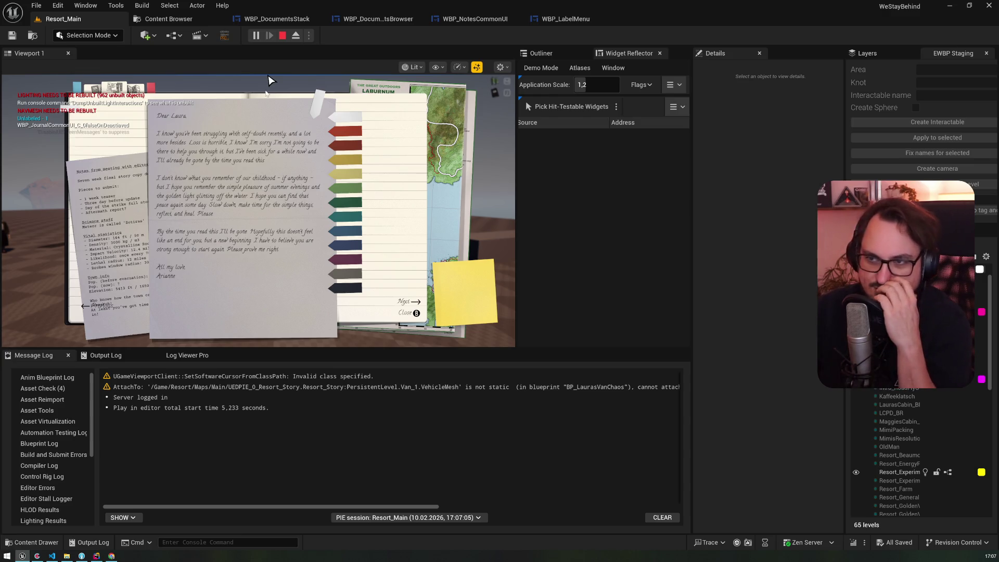
key(Escape)
click(550, 21)
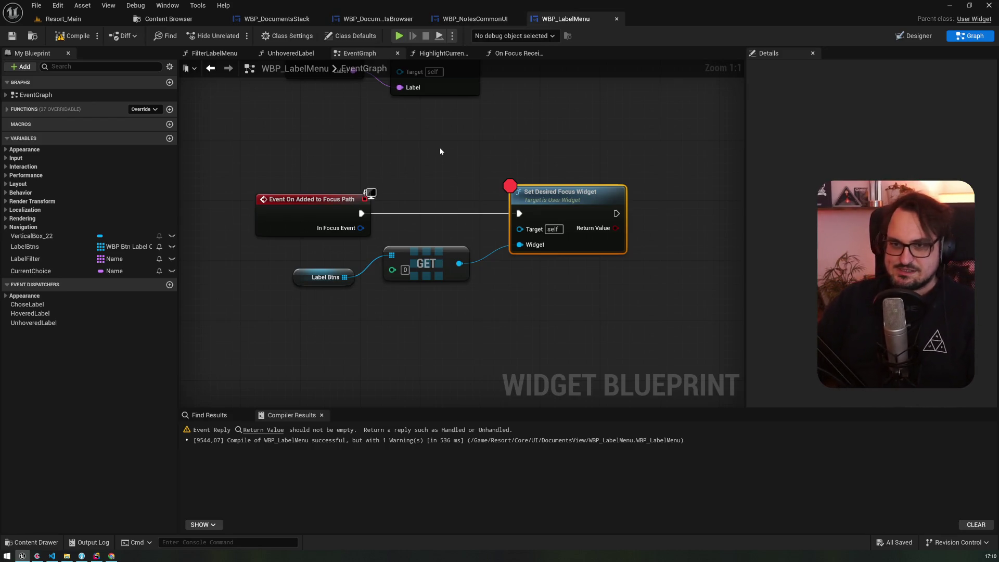
Return to WBP_NotesCommonUI's Labeling graph, where the label menu chain ends in Set Desired Focus Widget
click(484, 20)
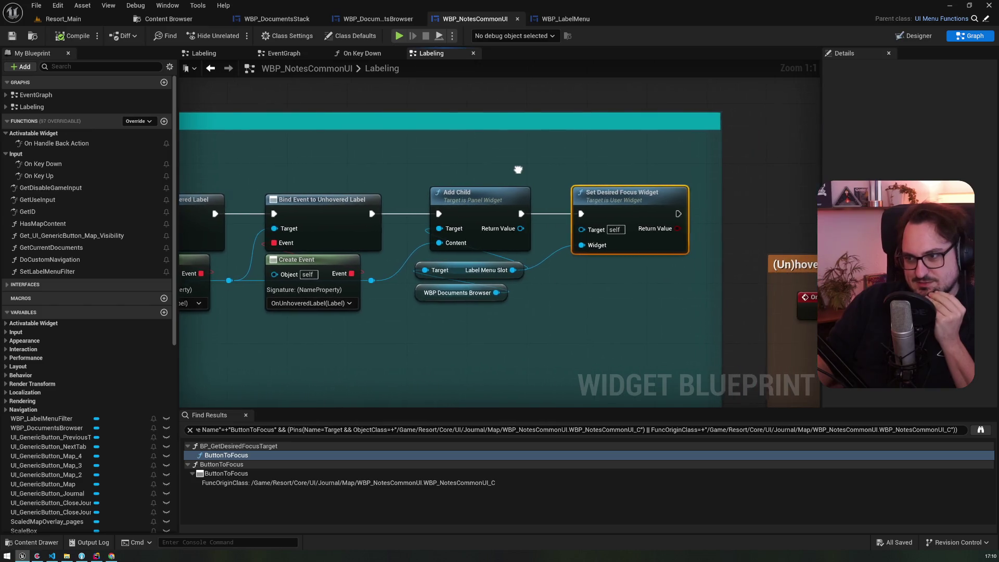
Check WBP_LabelMenu's hover events, then delete Set Desired Focus Widget after Add Child in the Labeling graph
click(560, 19)
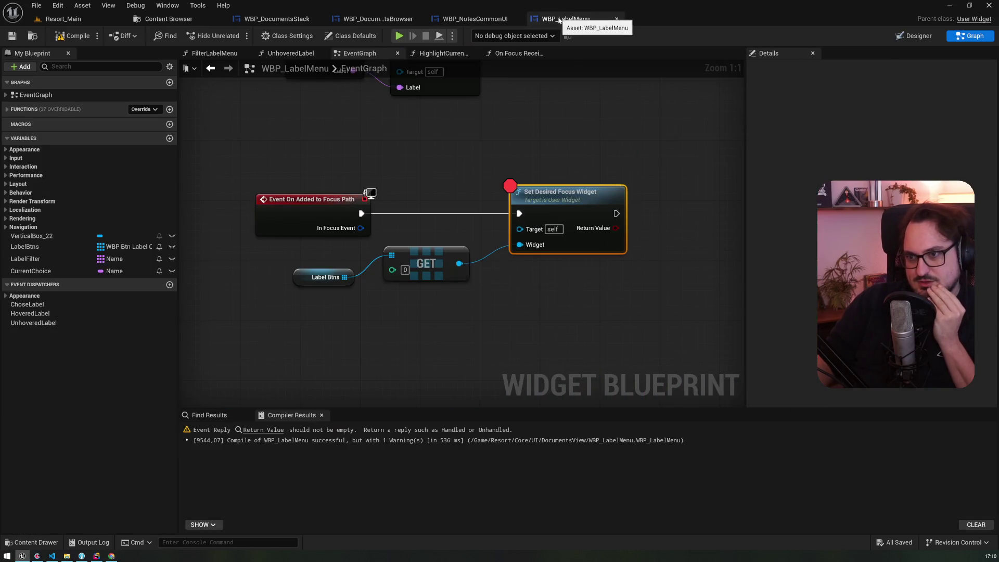
drag(497, 158, 472, 311)
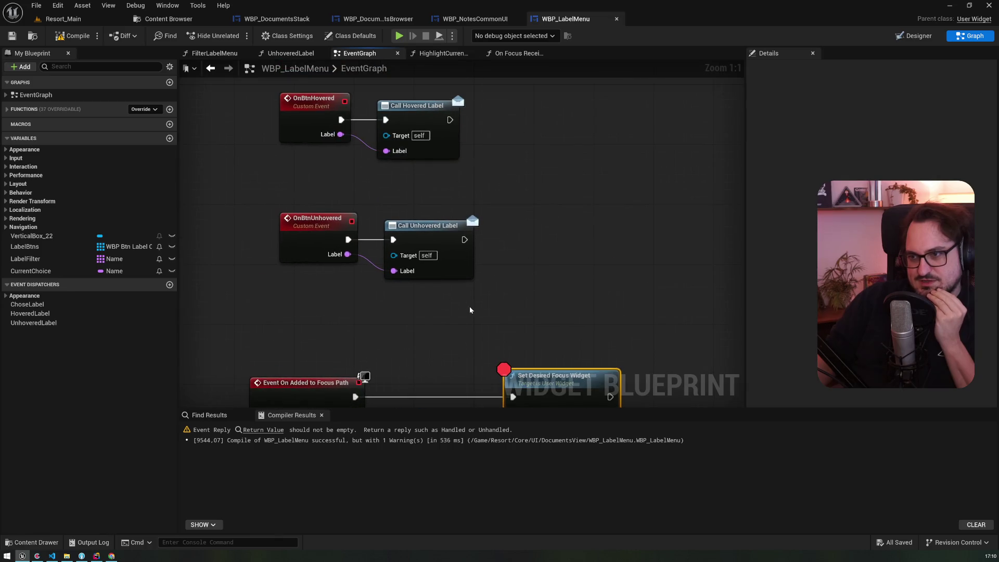
click(480, 20)
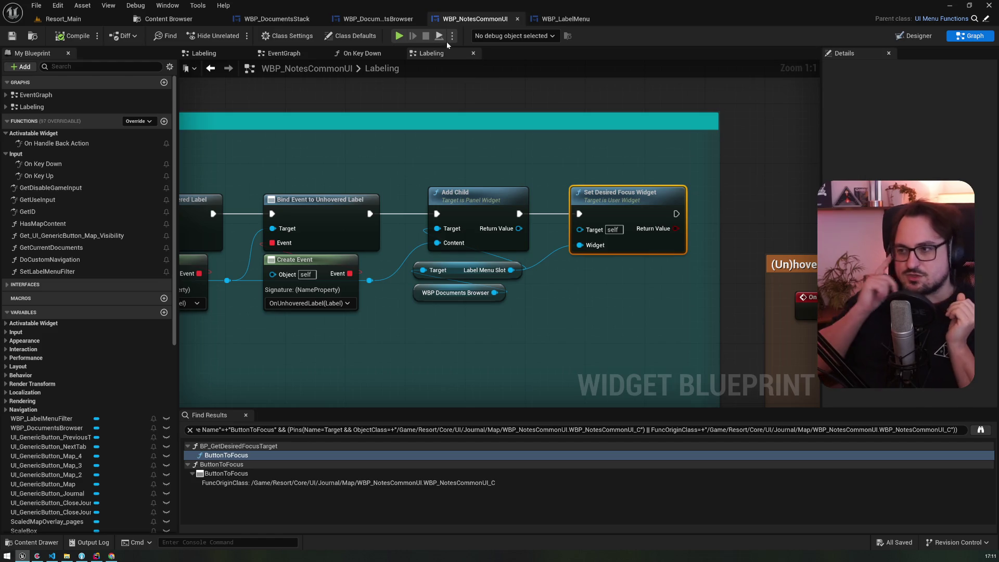
key(Delete)
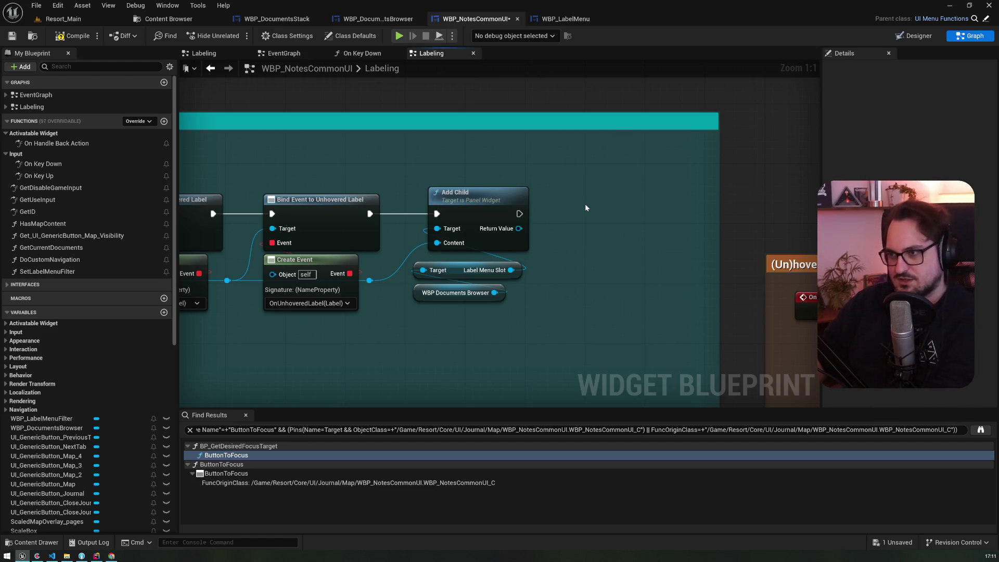
click(150, 122)
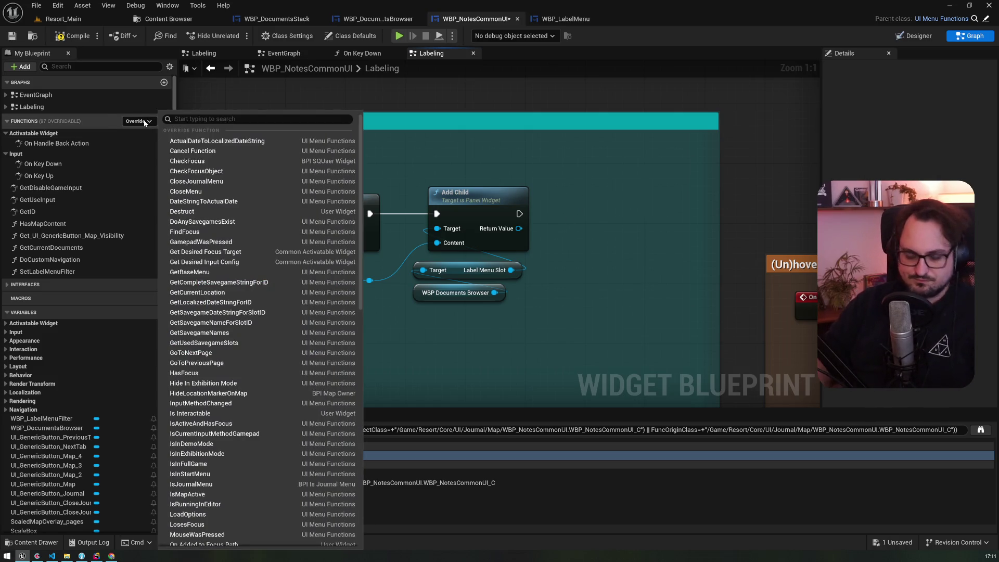
Override Get Desired Focus Target, then collapse ToggleLabelMenu's condition nodes into a LabelingMenuActive macro
click(186, 252)
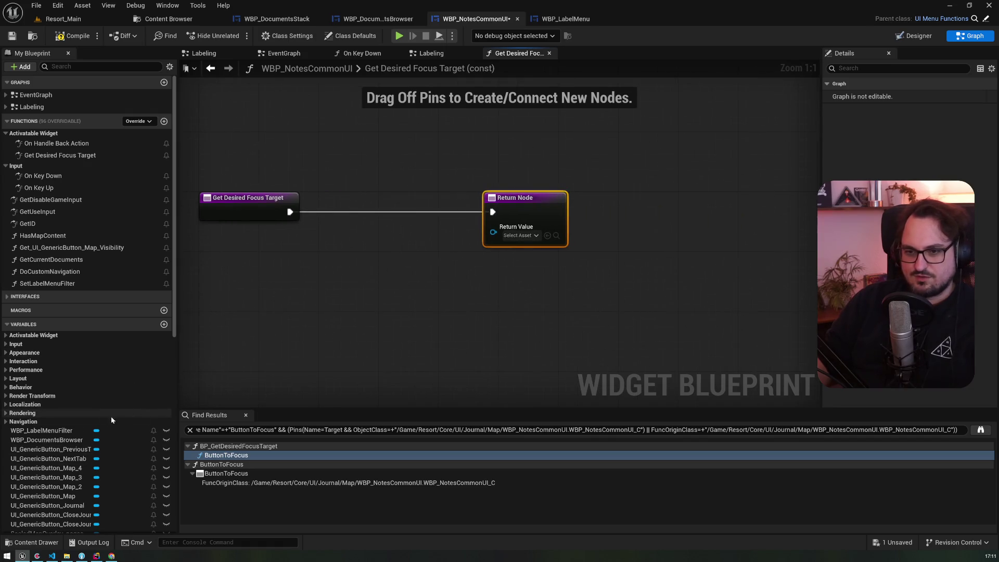
key(alt+Left)
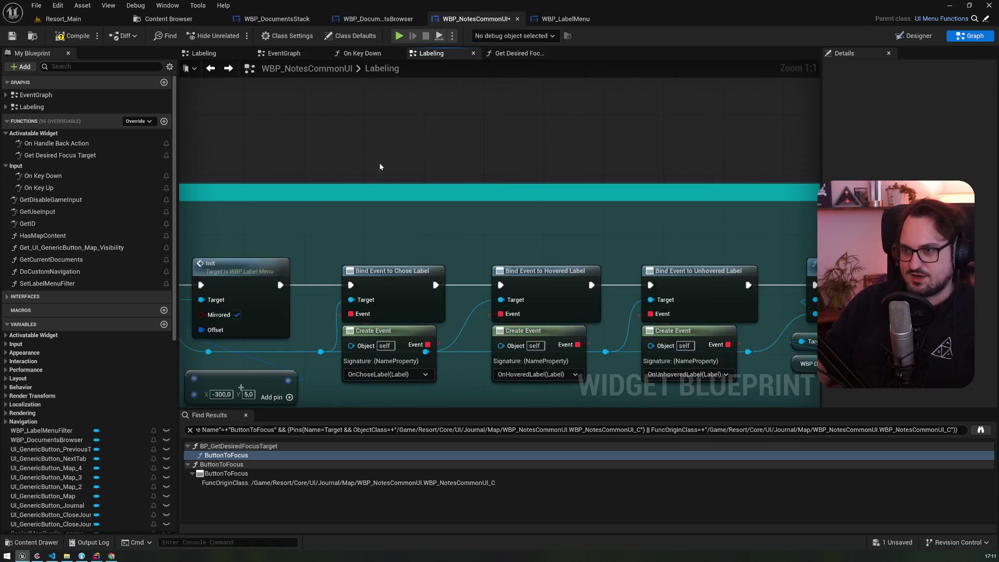
mouse_move(491, 202)
mouse_down()
mouse_move(520, 385)
mouse_move(415, 311)
mouse_move(503, 265)
mouse_move(551, 190)
mouse_move(527, 203)
mouse_up()
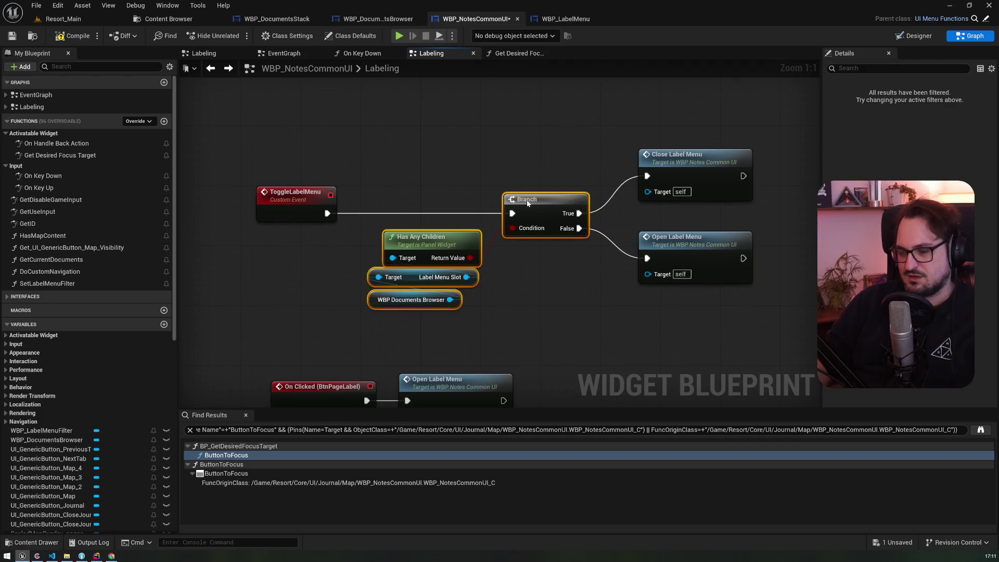
right_click(527, 203)
click(565, 343)
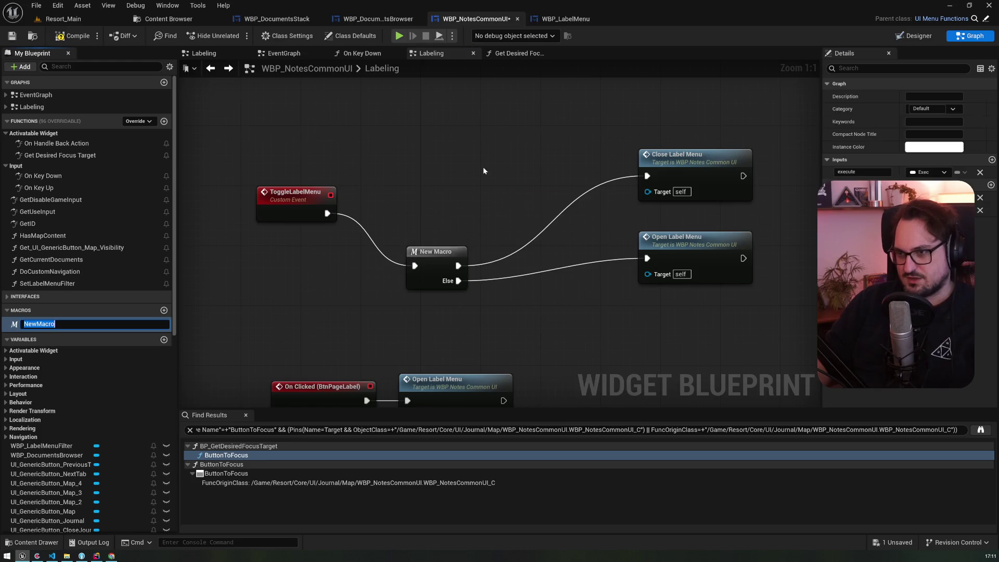
text(Labe)
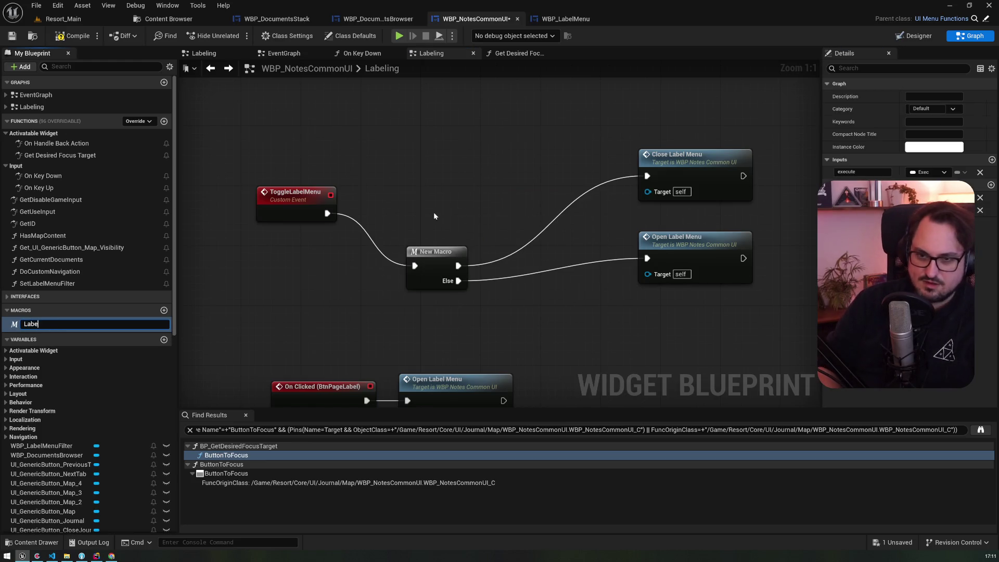
text(lingMenuActive)
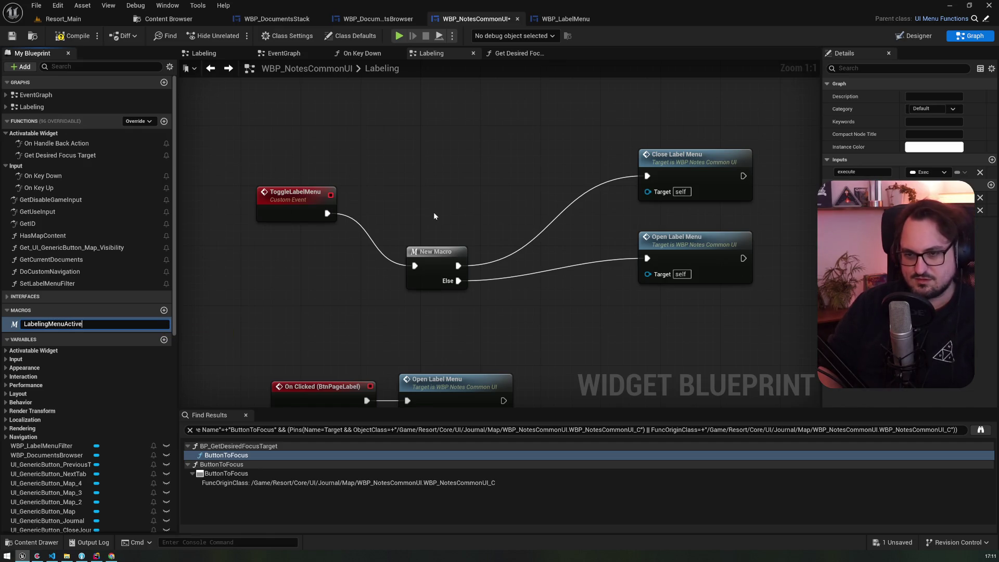
key(Return)
Rename the macro to IsLabelingMenuActive and line up its node
key(F2)
key(Home)
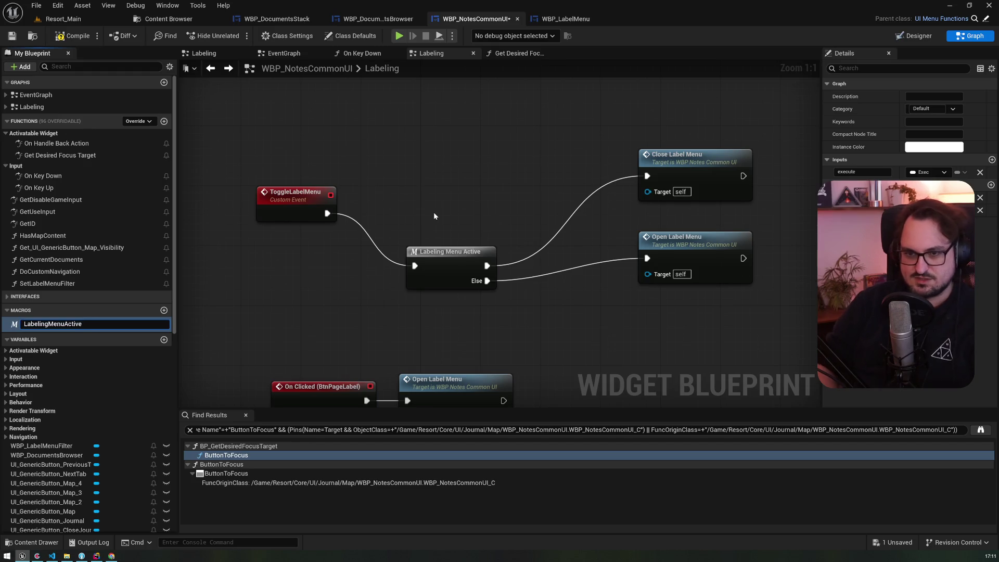
text(Is)
key(Return)
mouse_move(456, 265)
mouse_down()
mouse_move(439, 200)
mouse_move(441, 213)
mouse_up()
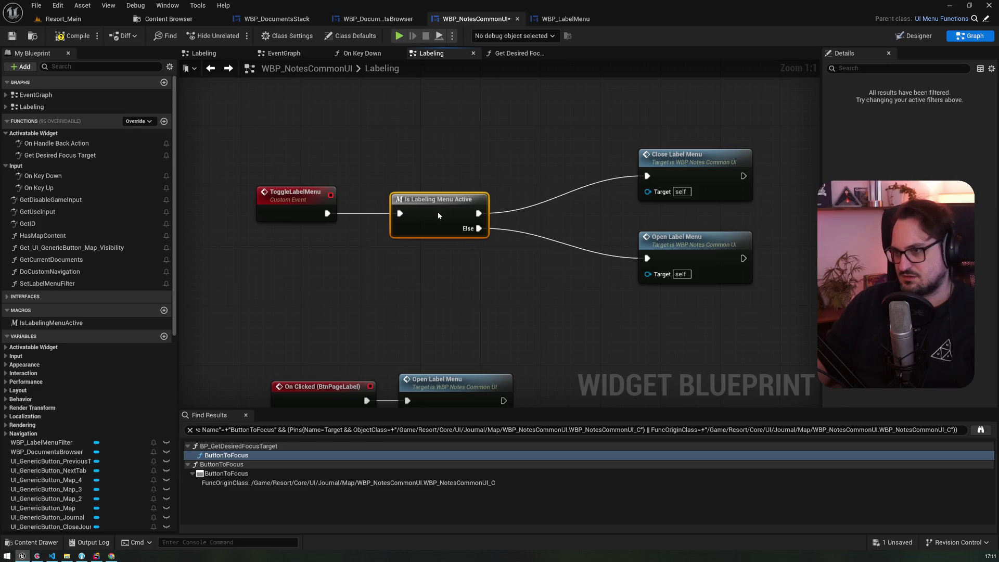
Inside the macro, align the Branch with Inputs/Outputs and move Has Any Children and its getters down
double_click(438, 211)
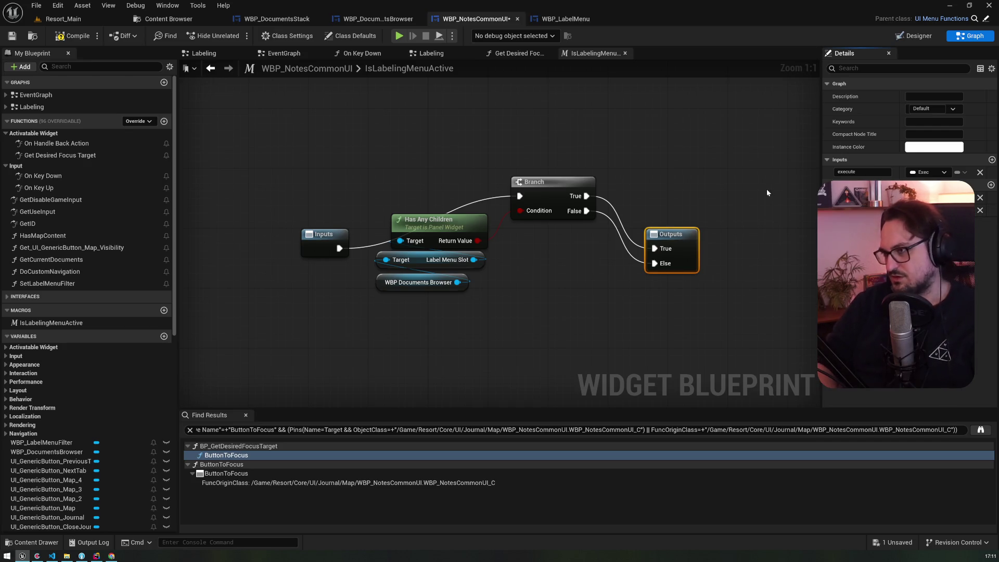
click(553, 196)
drag(553, 195, 549, 243)
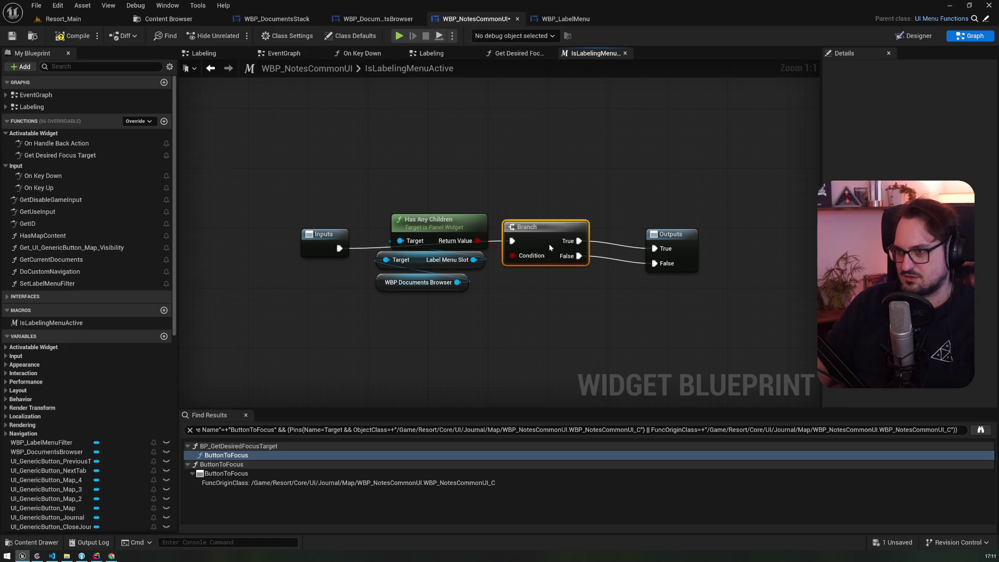
mouse_move(429, 327)
mouse_down()
mouse_move(396, 213)
mouse_move(401, 289)
mouse_up()
click(431, 53)
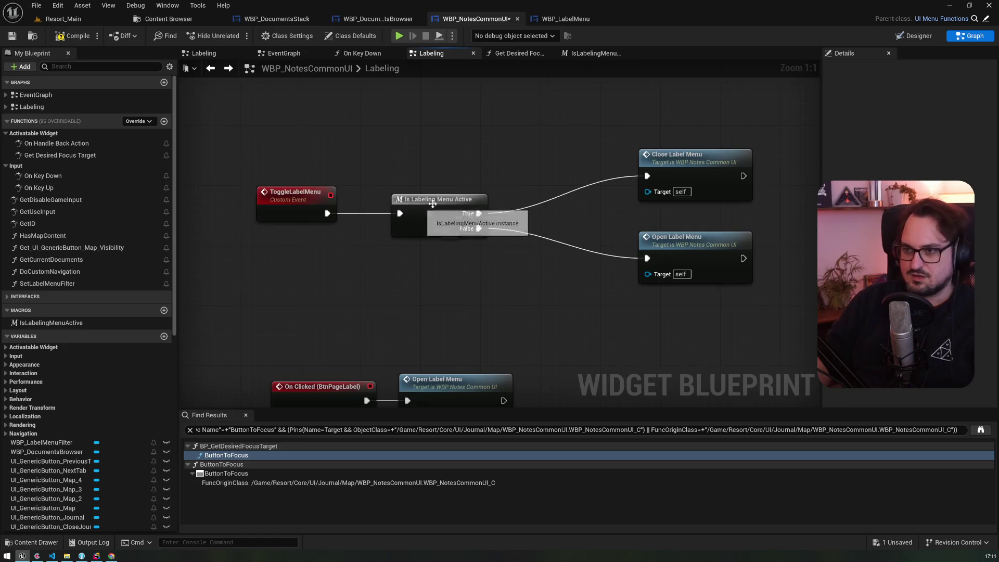
Tidy the label menu nodes, then put Is Labeling Menu Active on Get Desired Focus Target's execution wire
drag(619, 157, 568, 152)
drag(621, 242, 568, 253)
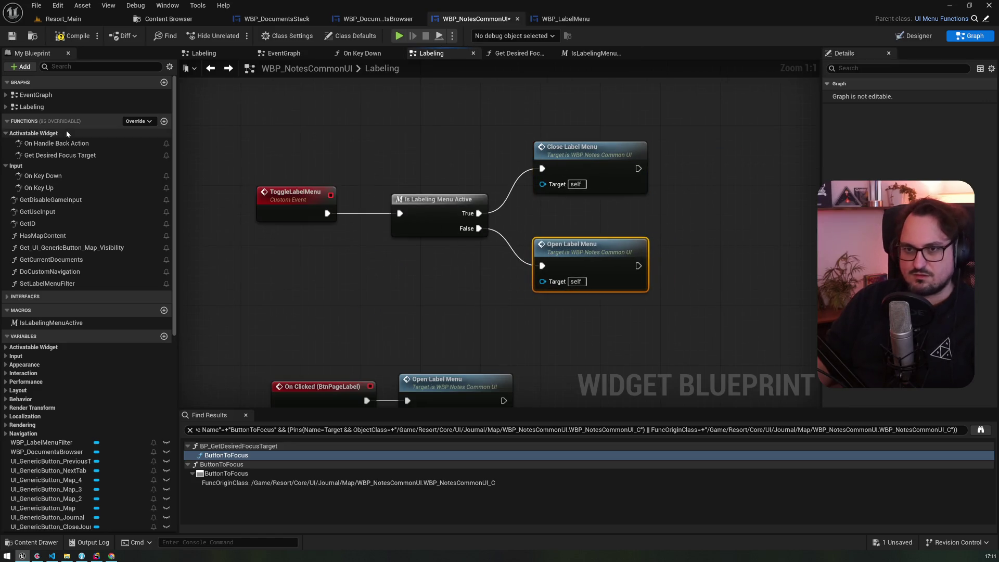
double_click(57, 155)
mouse_move(110, 323)
mouse_down()
mouse_move(280, 208)
mouse_move(347, 211)
mouse_up()
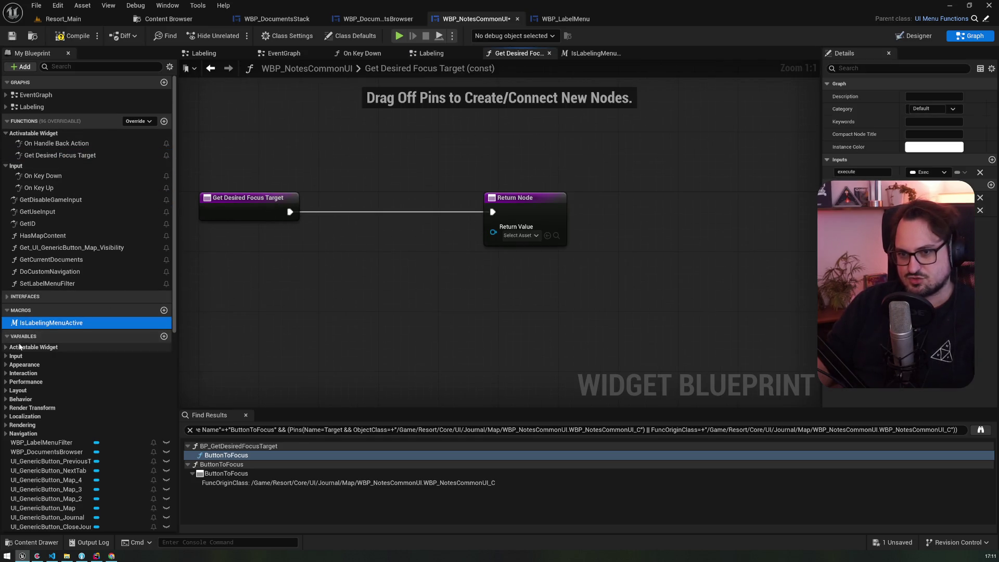
mouse_move(84, 323)
mouse_down()
mouse_move(339, 257)
mouse_move(324, 252)
mouse_up()
drag(290, 211, 328, 271)
drag(343, 271, 351, 211)
drag(527, 204, 625, 207)
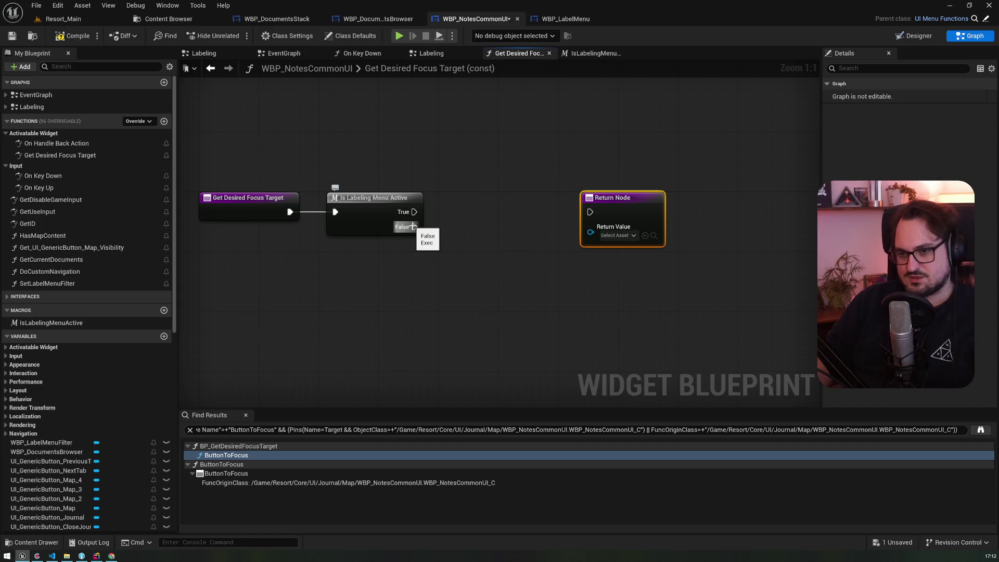
mouse_move(175, 312)
mouse_down()
mouse_move(175, 496)
mouse_move(180, 219)
mouse_up()
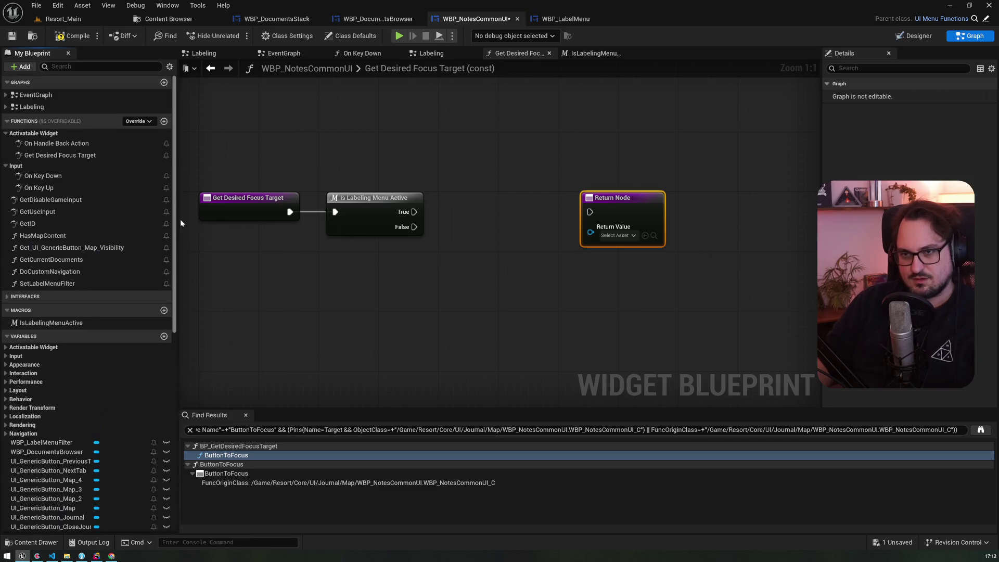
Create a single-value User Widget variable named CurrentFocusTarget
click(163, 337)
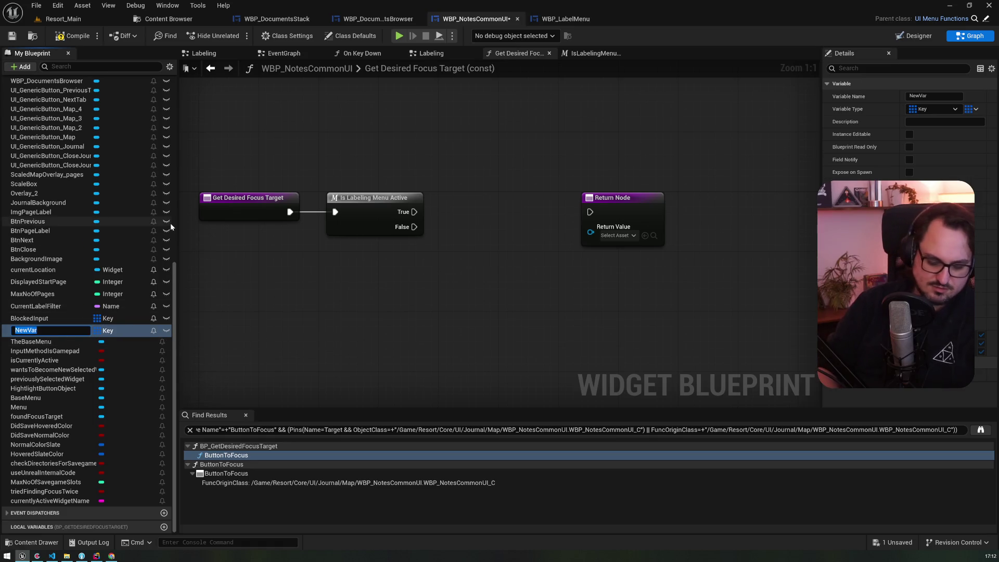
text(cusTarget)
key(Return)
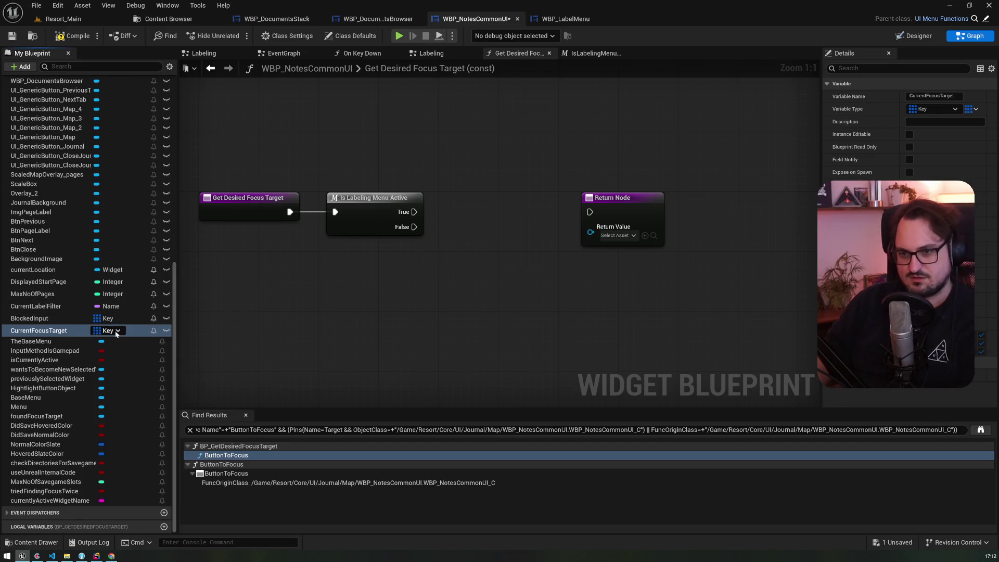
click(117, 333)
text(wird)
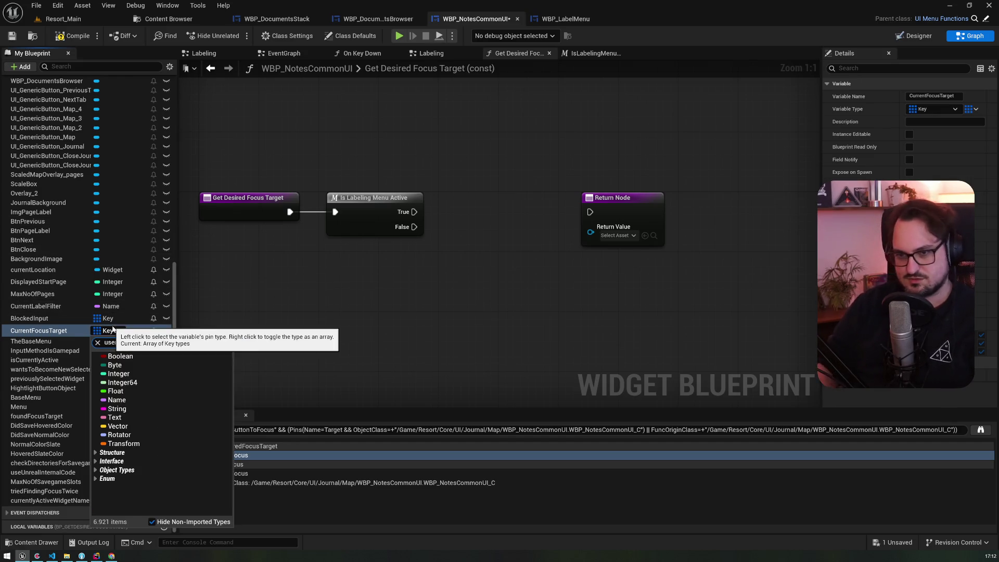
key(BackSpace)
key(BackSpace)
text(dg)
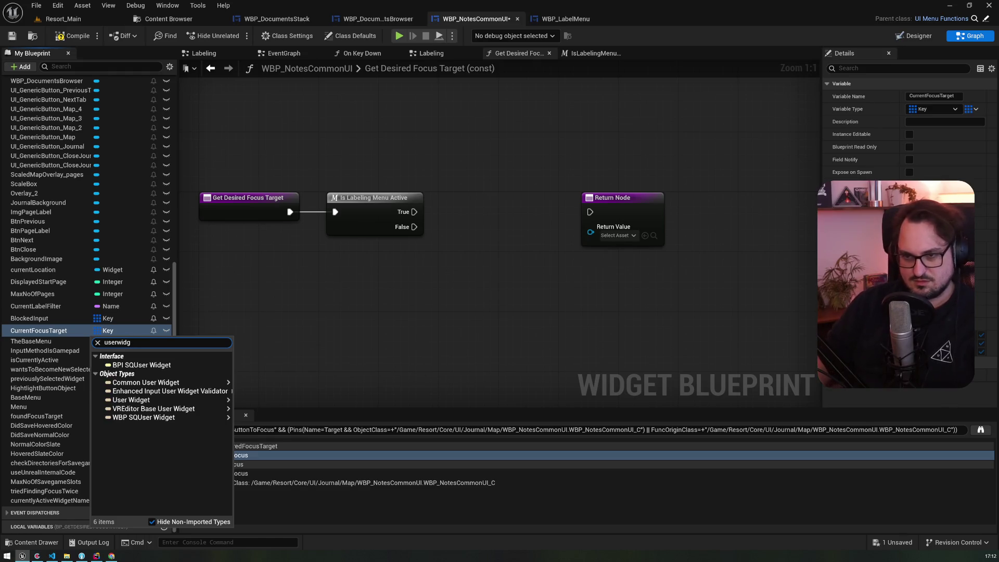
mouse_move(151, 404)
click(268, 384)
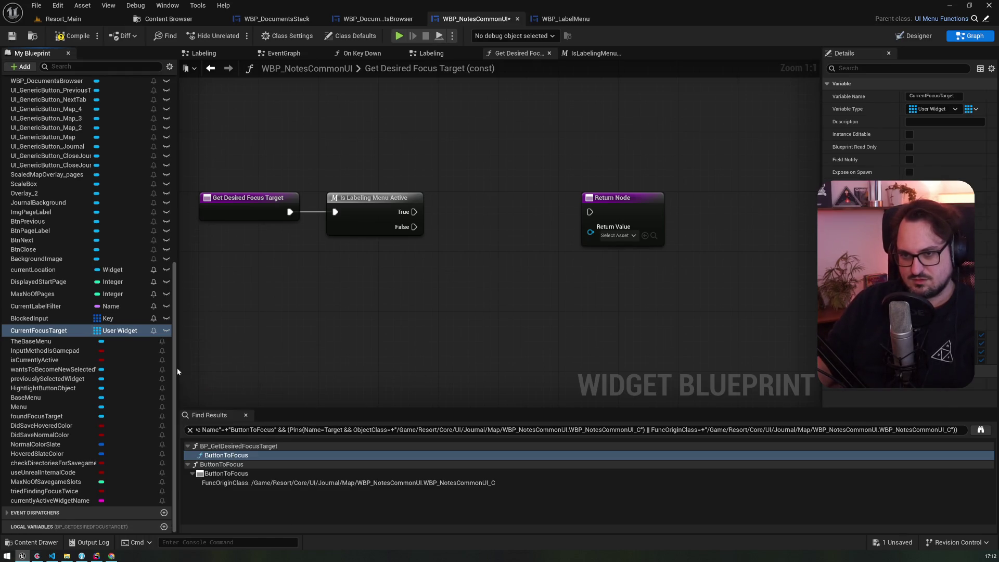
click(969, 109)
click(957, 125)
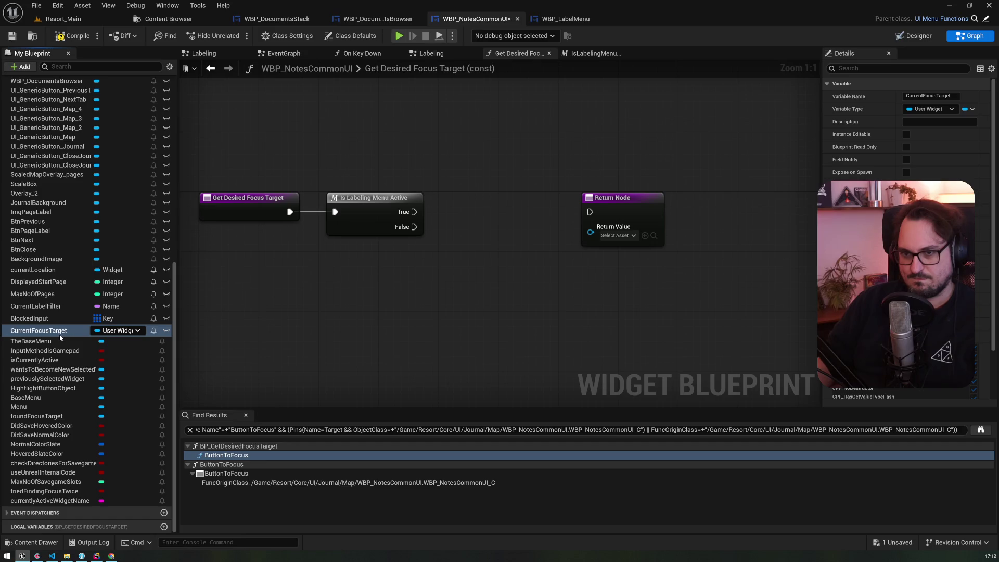
Return Current Focus Target through the Return Node on Is Labeling Menu Active's False path
drag(59, 338, 586, 231)
click(617, 210)
drag(645, 191, 437, 307)
drag(420, 227, 492, 279)
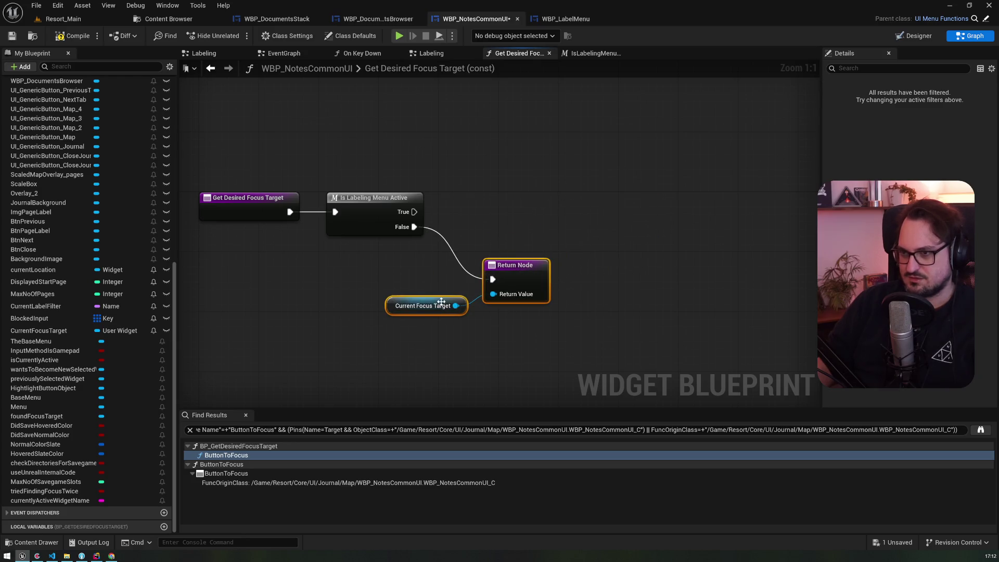
click(404, 312)
scroll(135, 234, up, 8)
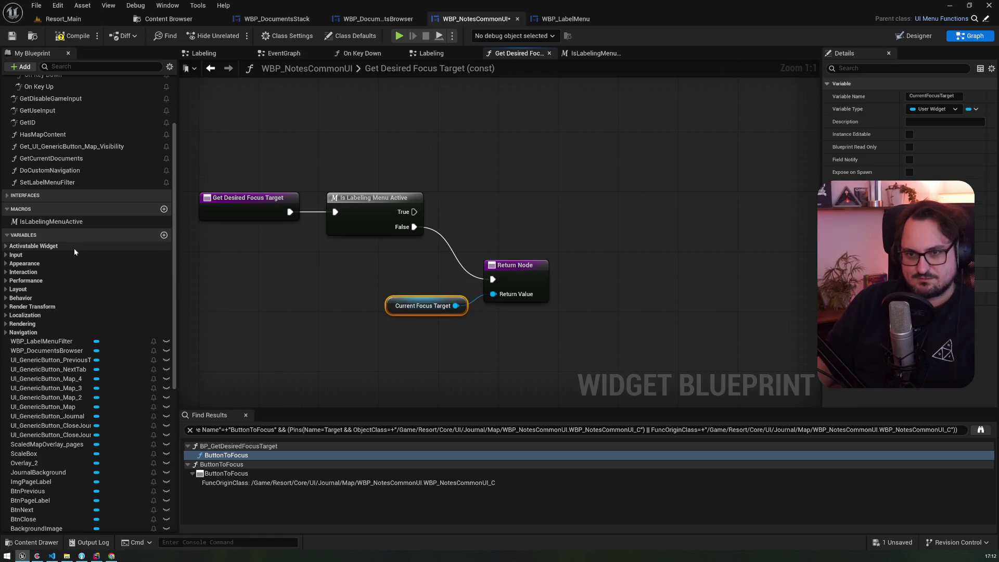
Bring the EventGraph's On Clicked BtnNext and BtnPrevious handlers and activation events into view
scroll(54, 249, up, 5)
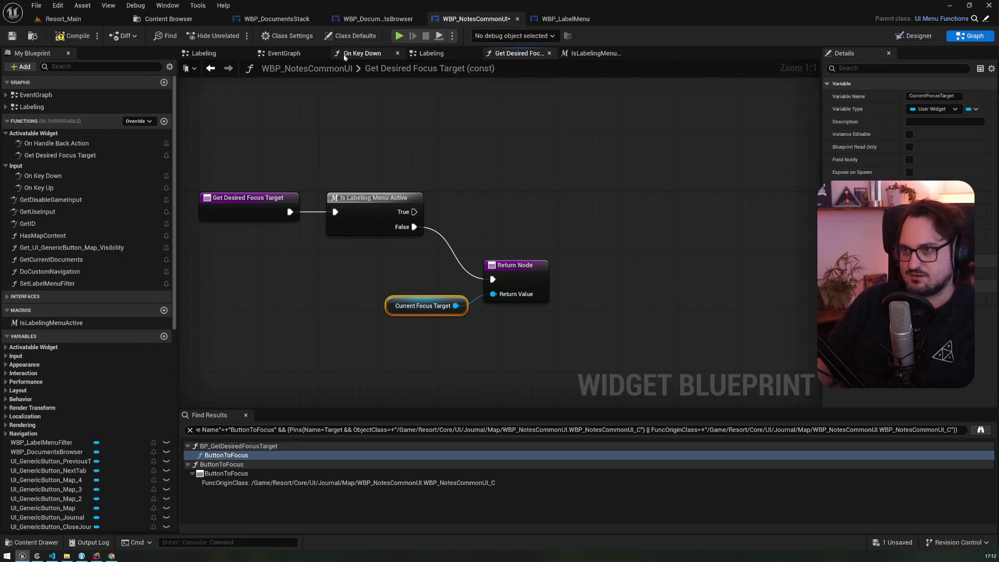
click(307, 53)
scroll(444, 274, down, 4)
scroll(439, 270, up, 3)
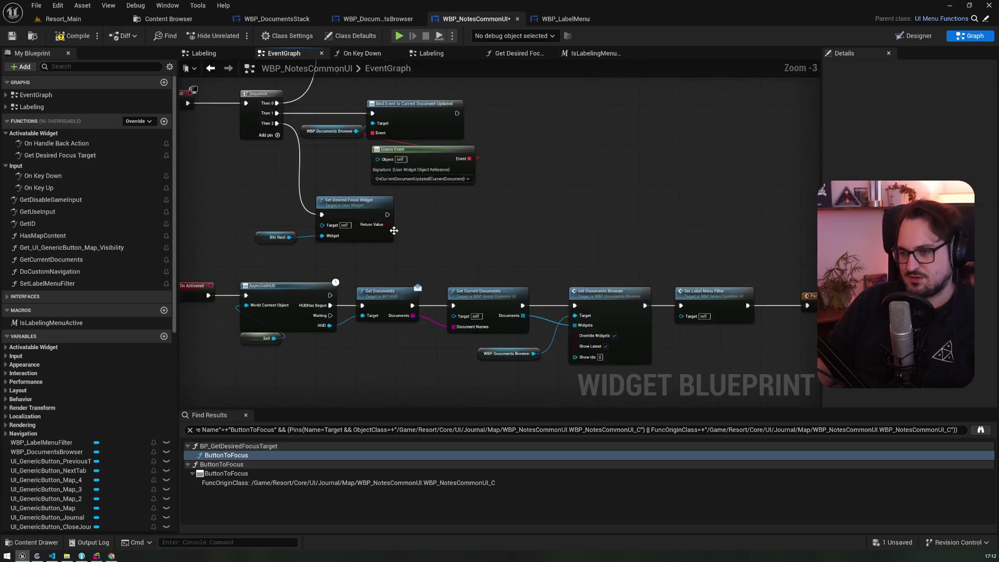
scroll(369, 196, up, 2)
scroll(366, 192, down, 1)
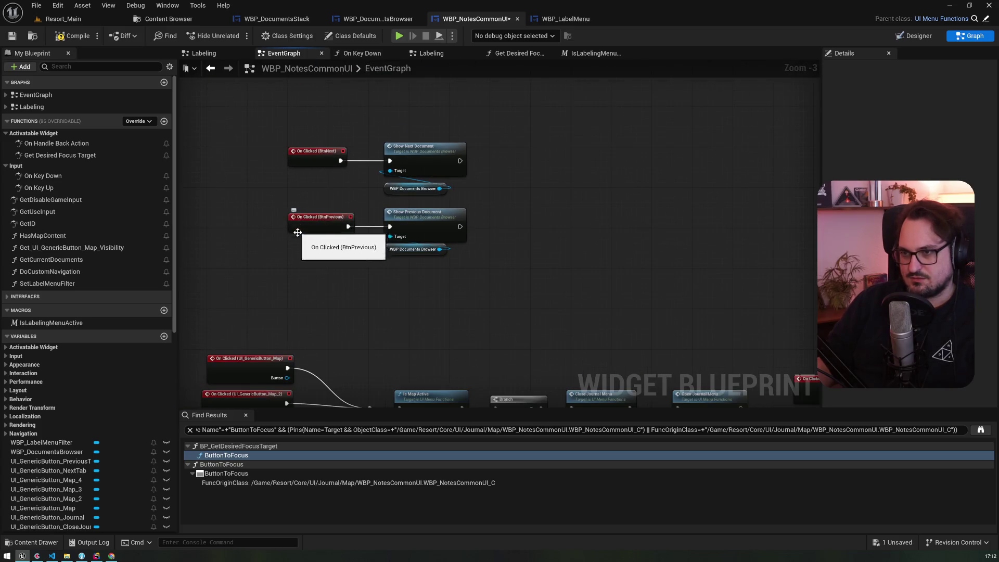
scroll(304, 250, up, 2)
click(304, 250)
click(246, 277)
drag(245, 276, 286, 210)
click(285, 211)
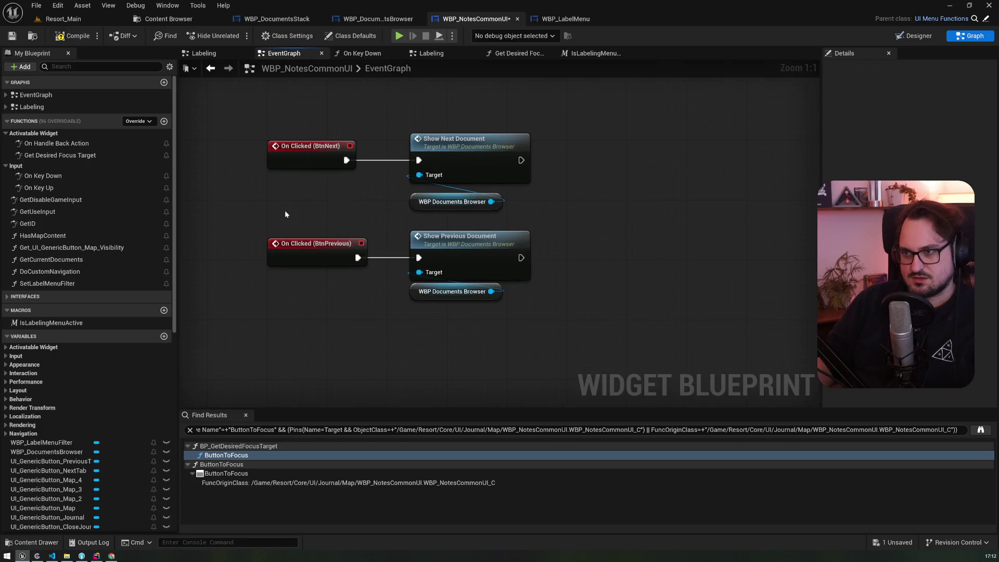
scroll(283, 210, down, 5)
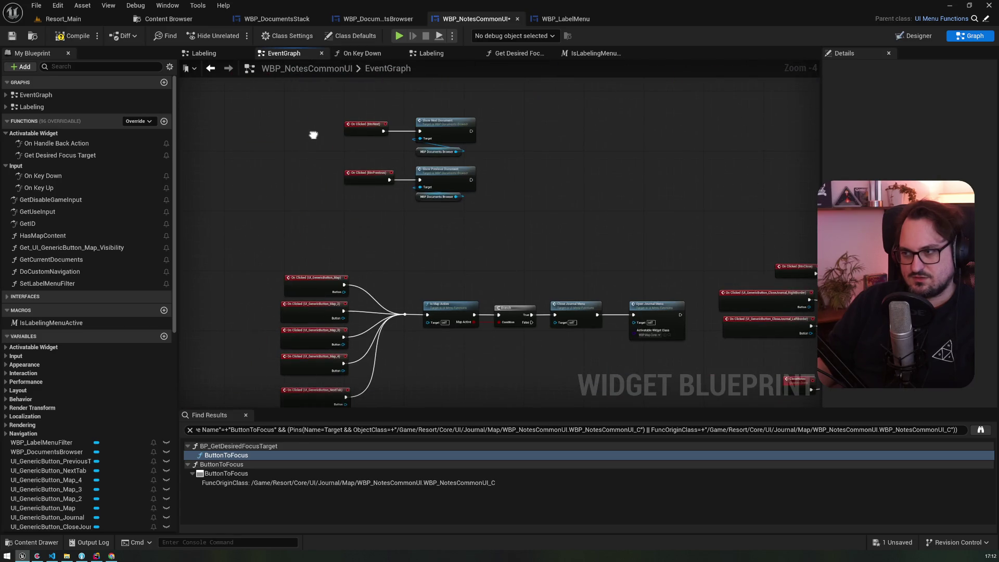
mouse_move(313, 135)
mouse_down()
mouse_move(295, 396)
mouse_move(284, 204)
mouse_up()
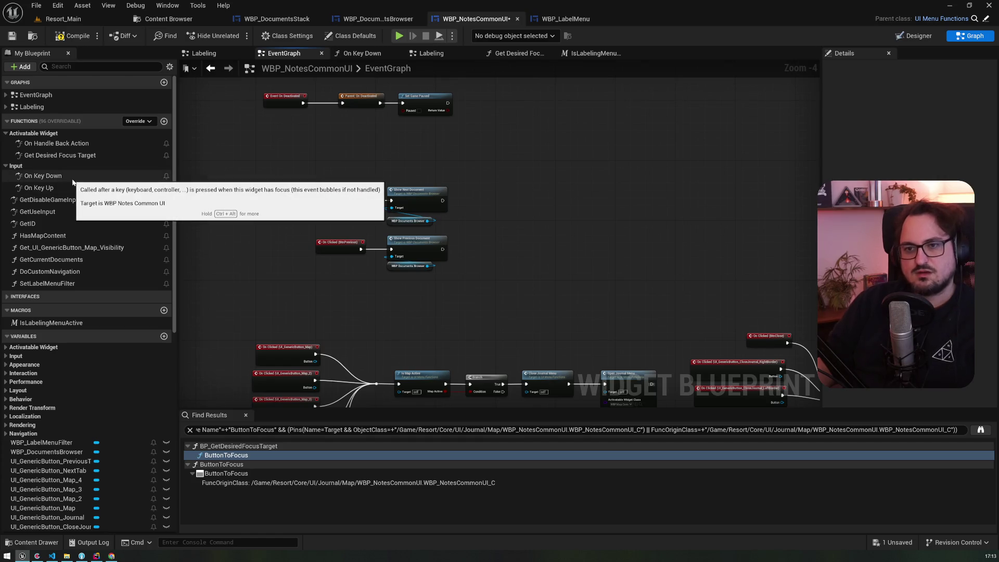
Browse the overridable focus functions, then close the list without choosing one
click(140, 121)
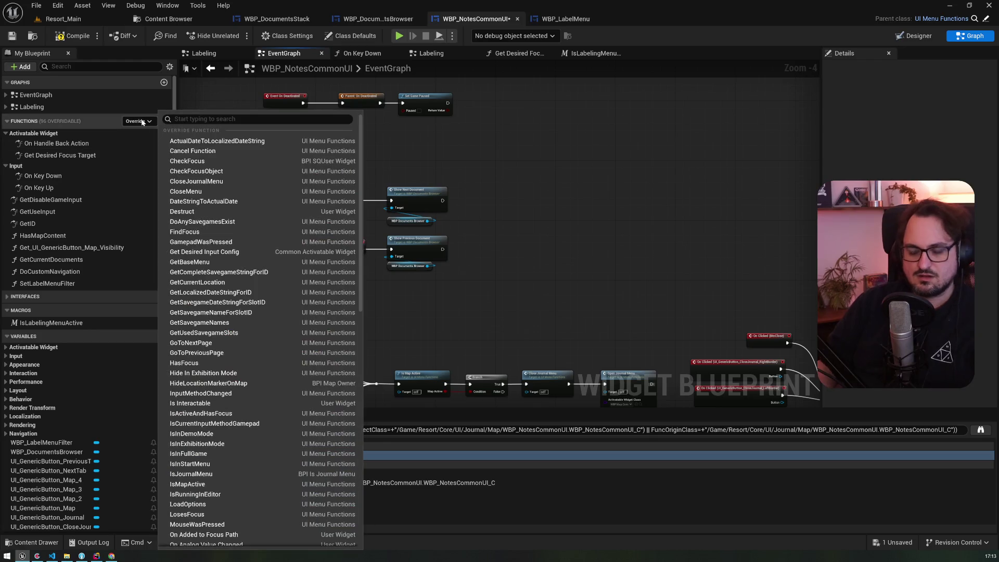
text(focus)
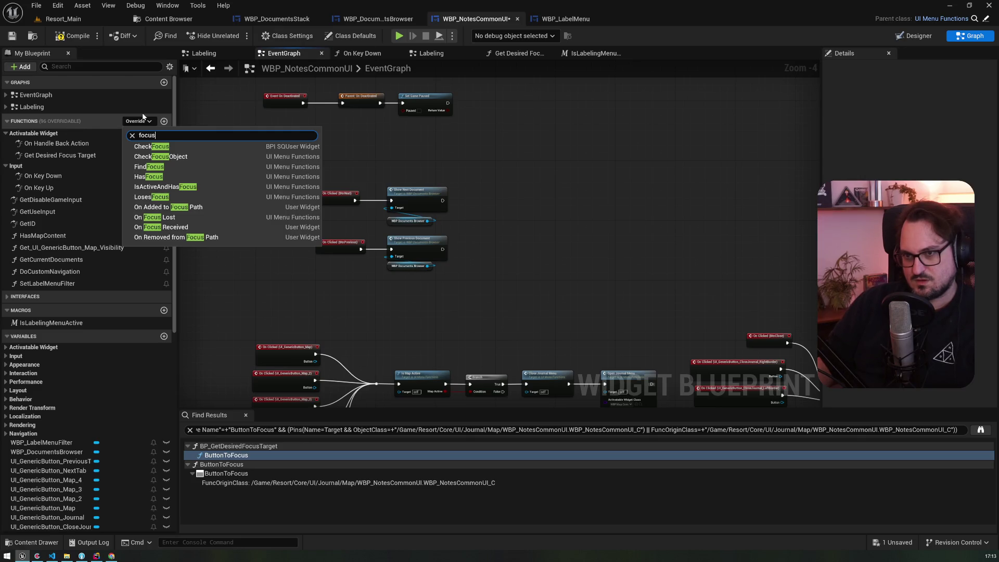
click(226, 267)
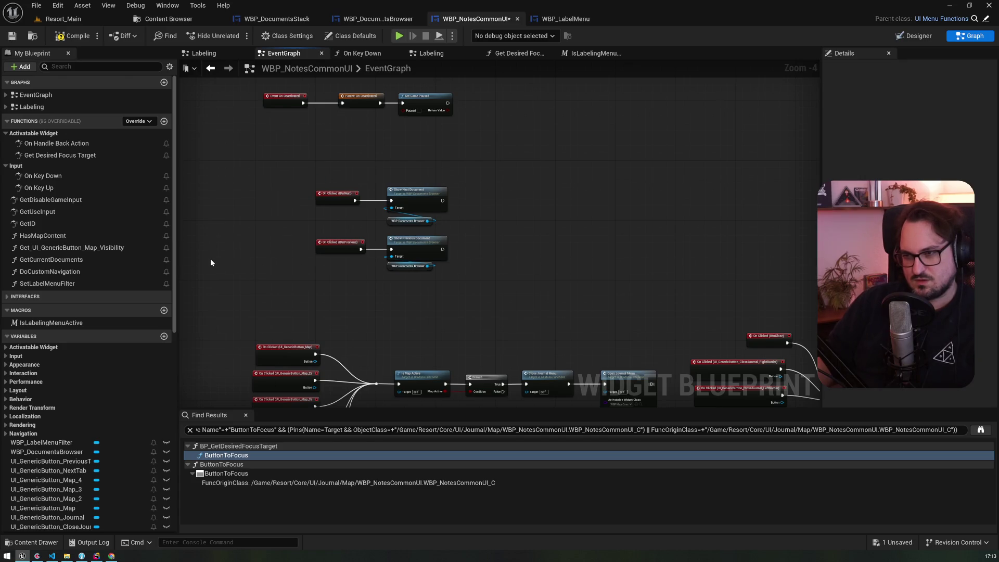
In DoCustomNavigation, add a Set Current Focus Target node beside the Btn Previous getter
double_click(79, 273)
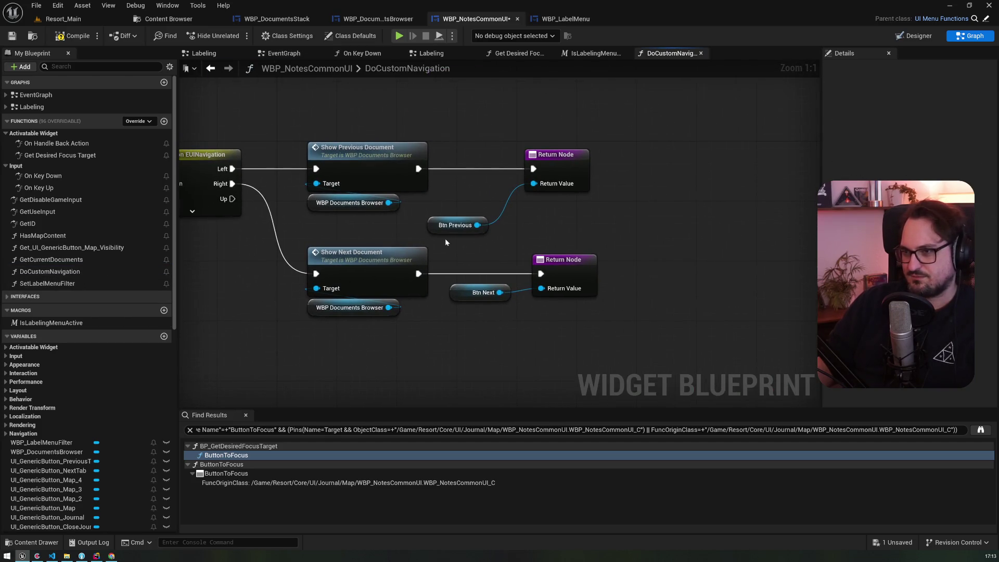
click(474, 213)
scroll(95, 393, down, 10)
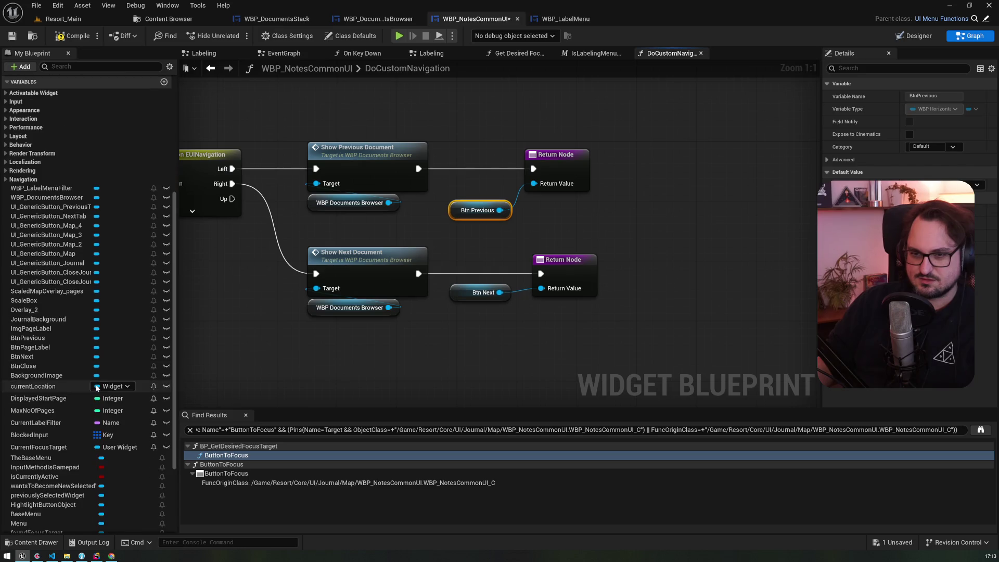
drag(556, 164, 652, 165)
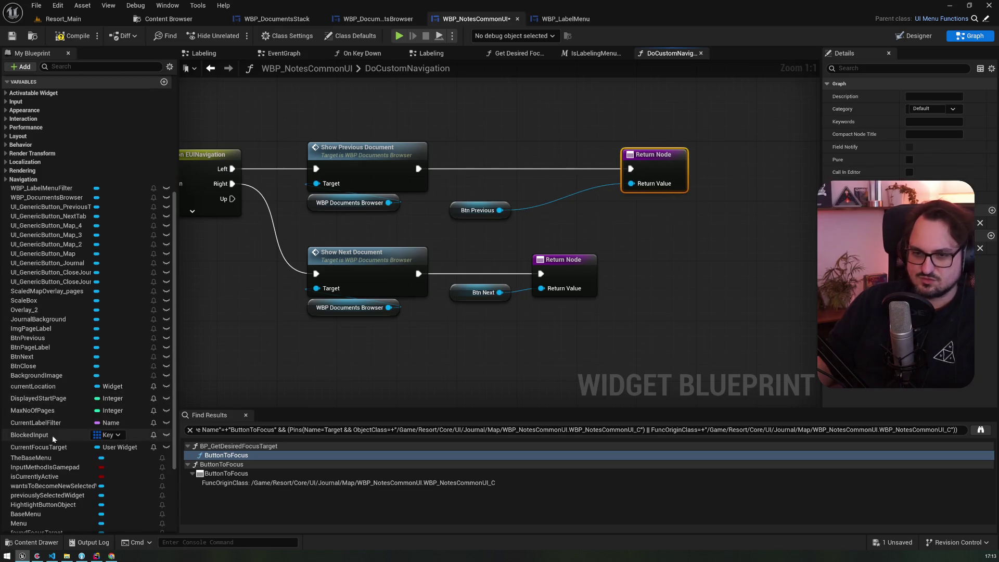
scroll(55, 437, down, 5)
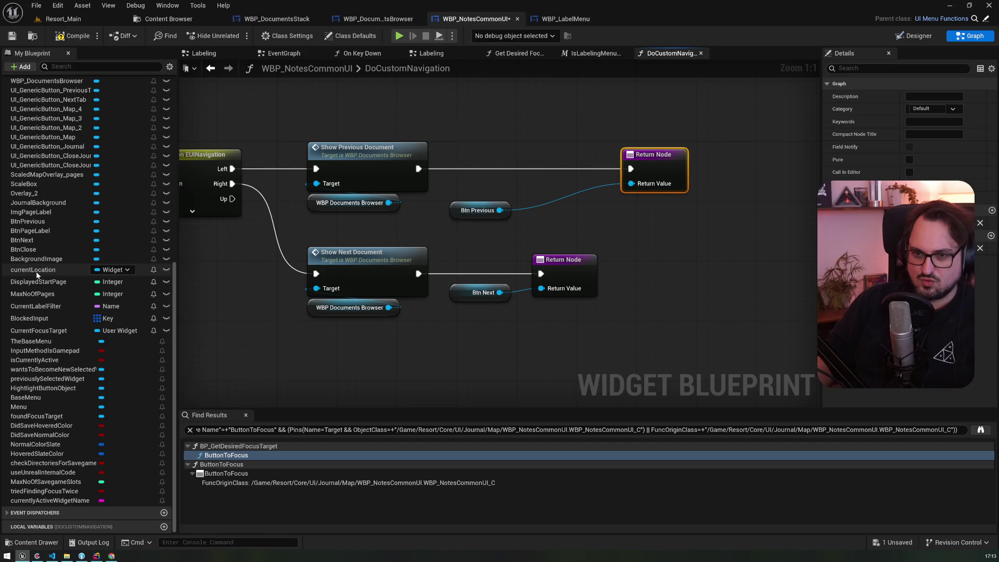
right_click(491, 150)
text(setcurr)
text( foc)
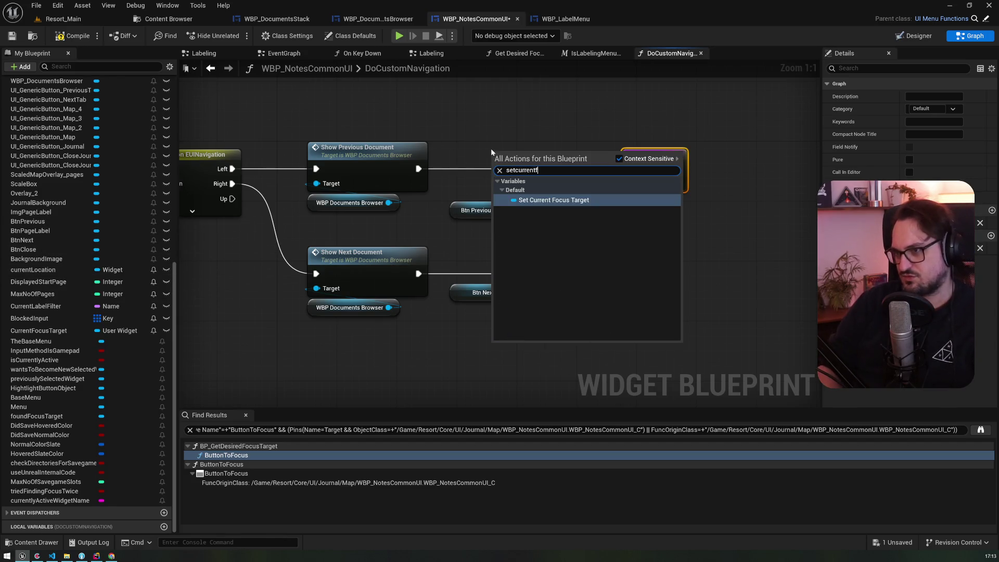
key(Return)
Set Current Focus Target to Btn Previous between Show Previous Document and the Return Node
drag(504, 206, 500, 210)
drag(419, 169, 533, 166)
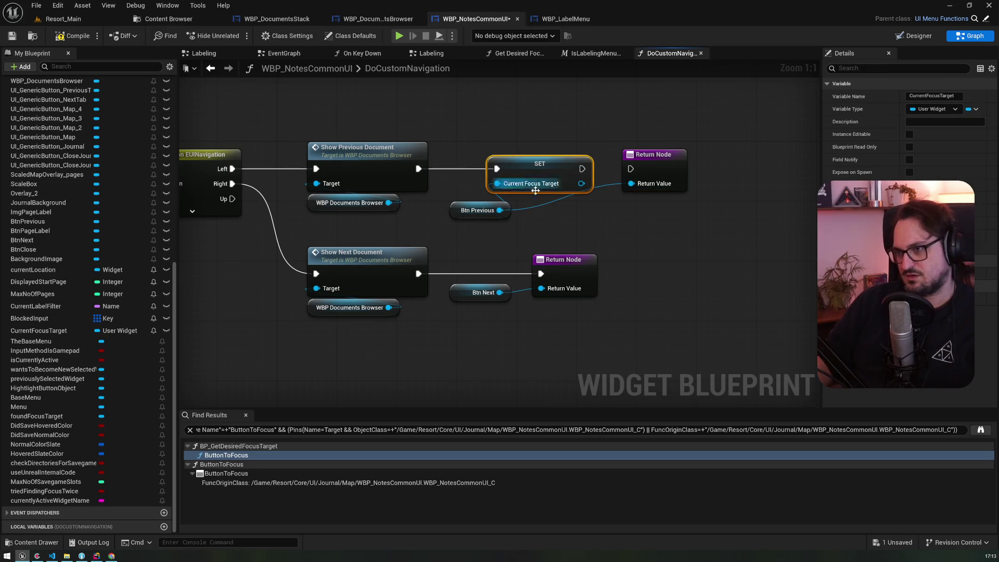
drag(577, 276, 680, 268)
key(ctrl+d)
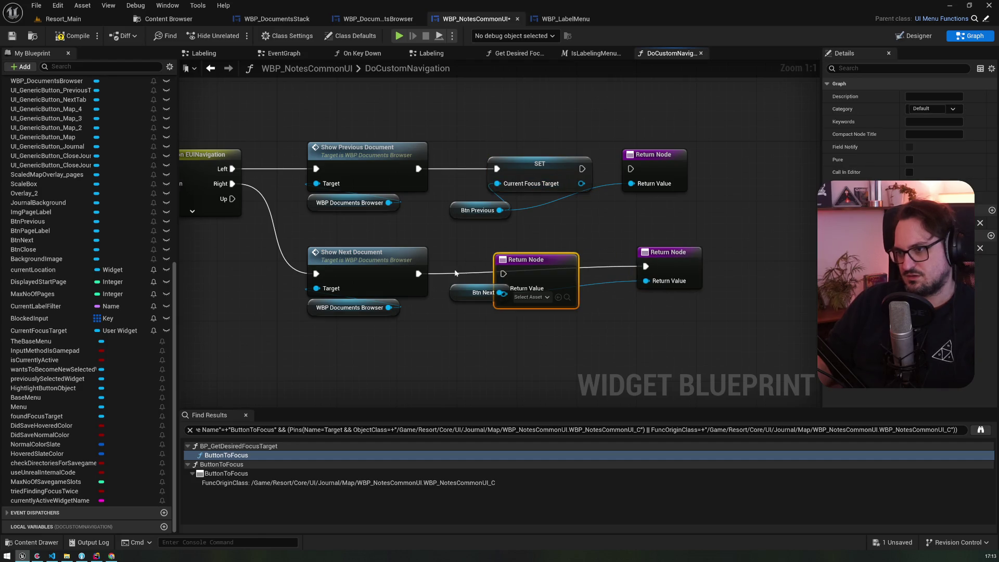
key(Delete)
alt+click(581, 183)
drag(582, 168, 631, 169)
click(540, 164)
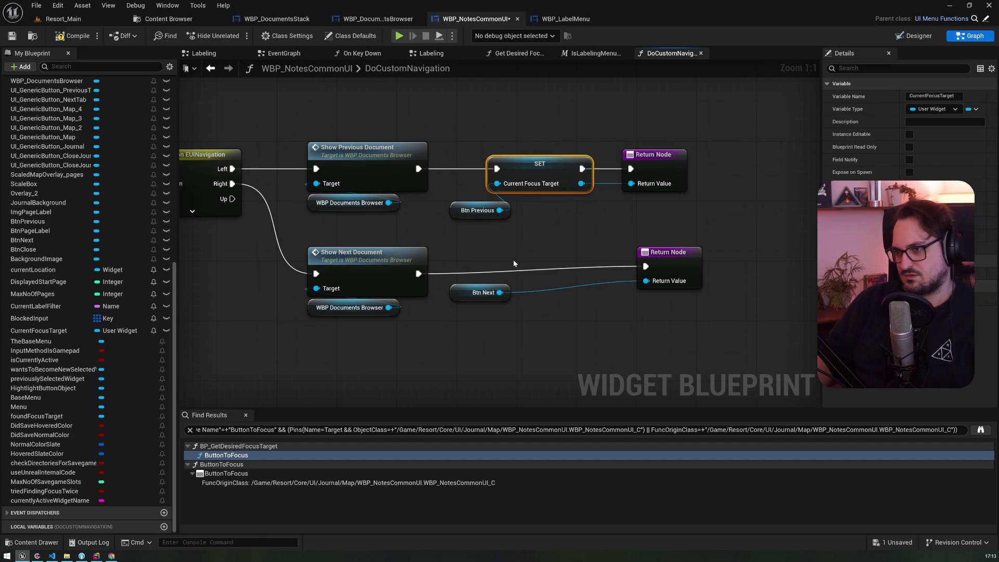
Copy the setter to the Right path, storing Btn Next after Show Next Document before returning
key(ctrl+d)
drag(410, 266, 506, 259)
key(ctrl+z)
drag(418, 266, 513, 266)
mouse_move(471, 298)
mouse_down()
mouse_move(463, 314)
mouse_move(512, 281)
mouse_up()
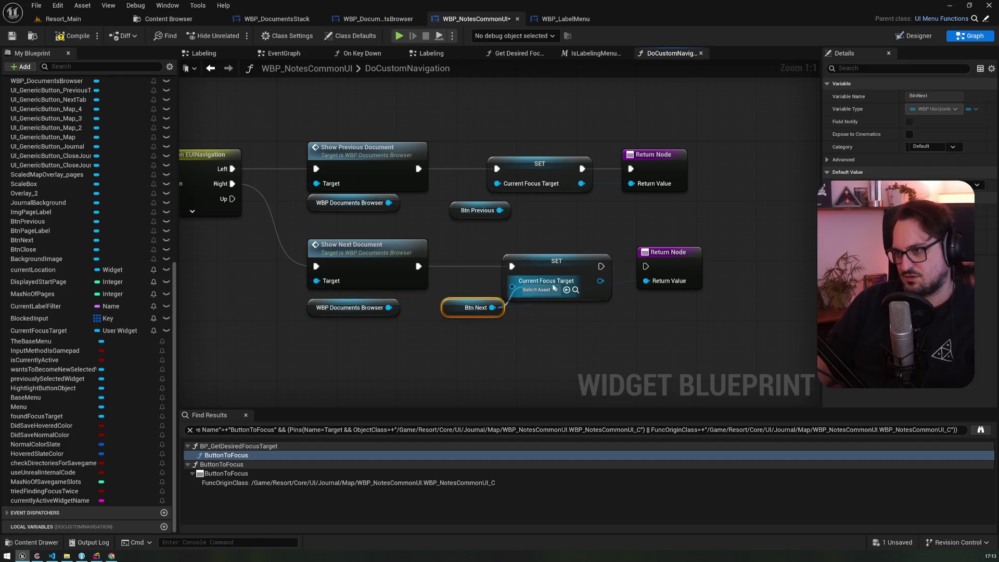
drag(596, 267, 646, 266)
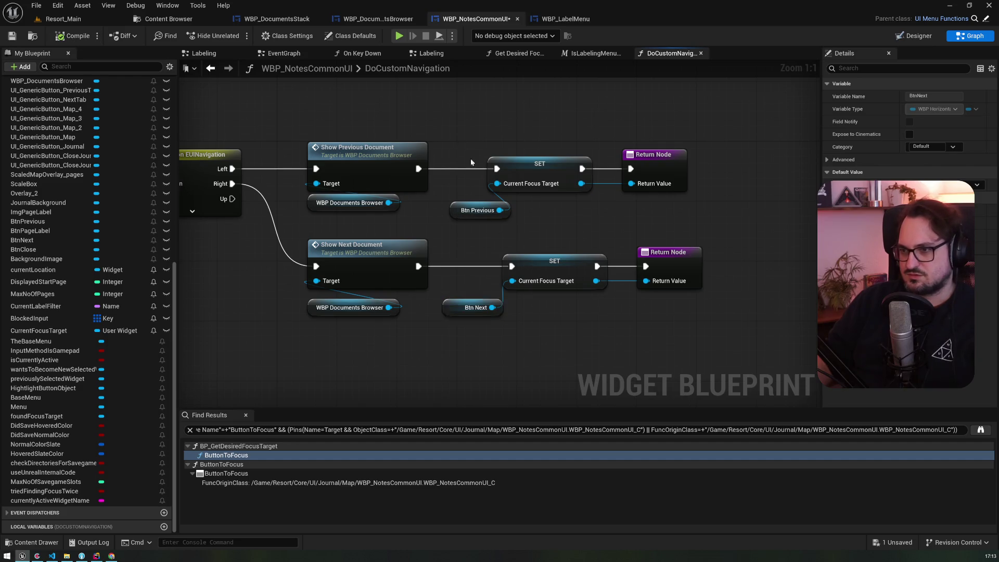
key(alt+Left)
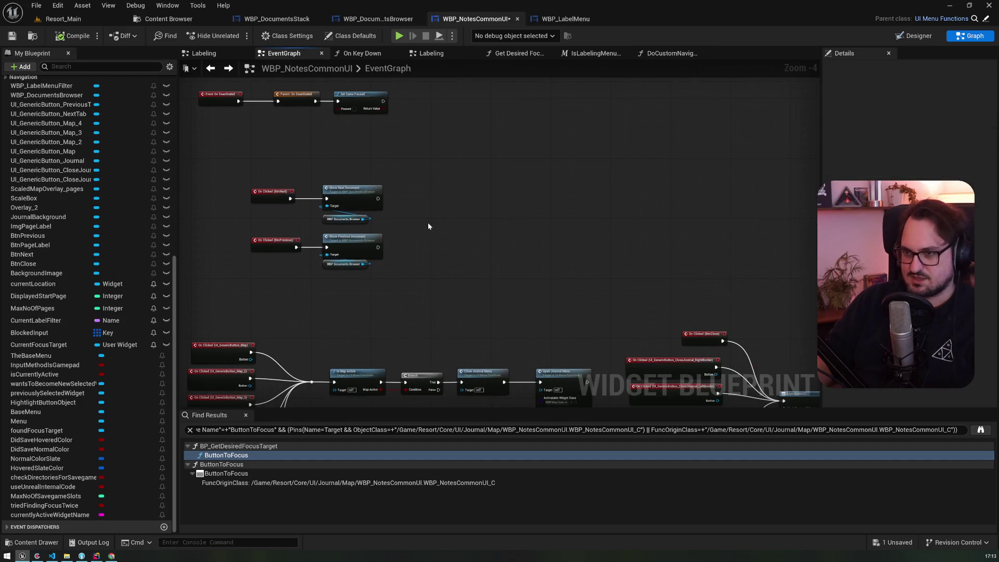
Paste the SET and button nodes, wiring them after Show Next Document and Show Previous Document
key(ctrl+v)
scroll(414, 210, up, 4)
drag(343, 189, 476, 260)
mouse_move(343, 286)
mouse_down()
mouse_move(468, 160)
mouse_move(519, 164)
mouse_up()
Stack the Btn Previous SET below the Btn Next SET, straighten its wire, and save
drag(573, 226, 676, 151)
mouse_move(628, 188)
mouse_down()
mouse_move(612, 233)
mouse_move(620, 360)
mouse_up()
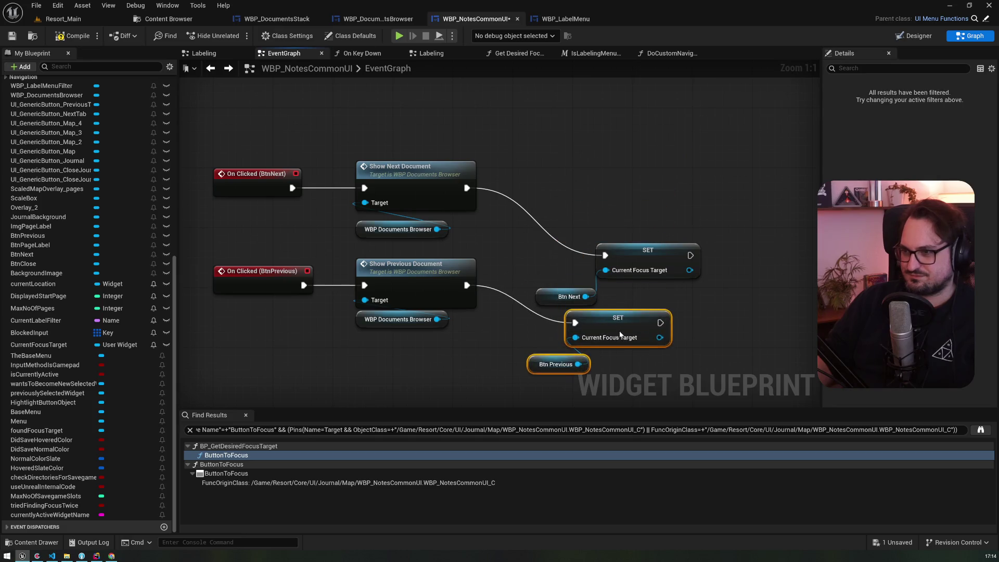
click(713, 366)
drag(718, 381, 536, 211)
mouse_move(642, 255)
mouse_down()
mouse_move(620, 173)
mouse_move(626, 187)
mouse_up()
drag(694, 340, 534, 267)
drag(620, 268, 620, 291)
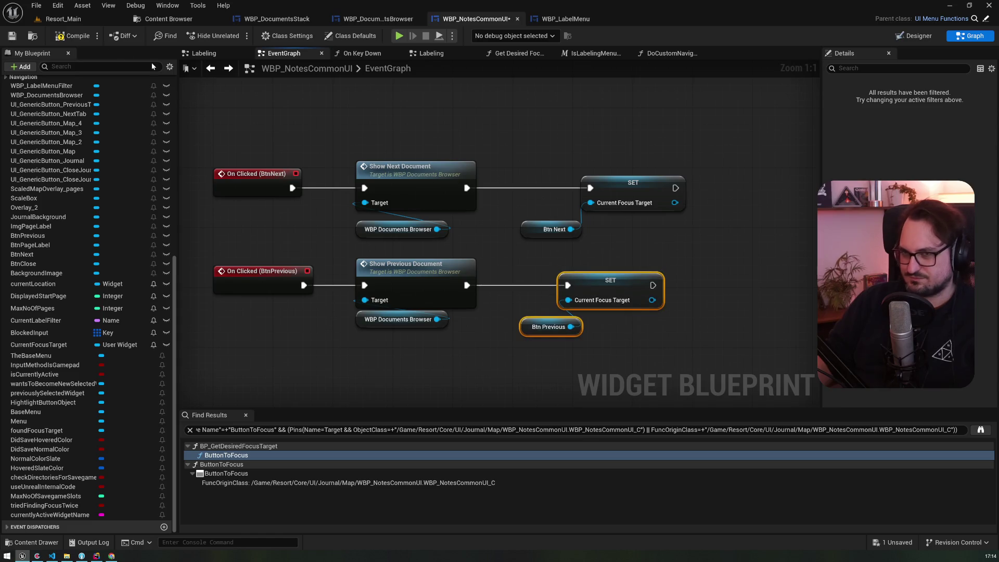
click(10, 37)
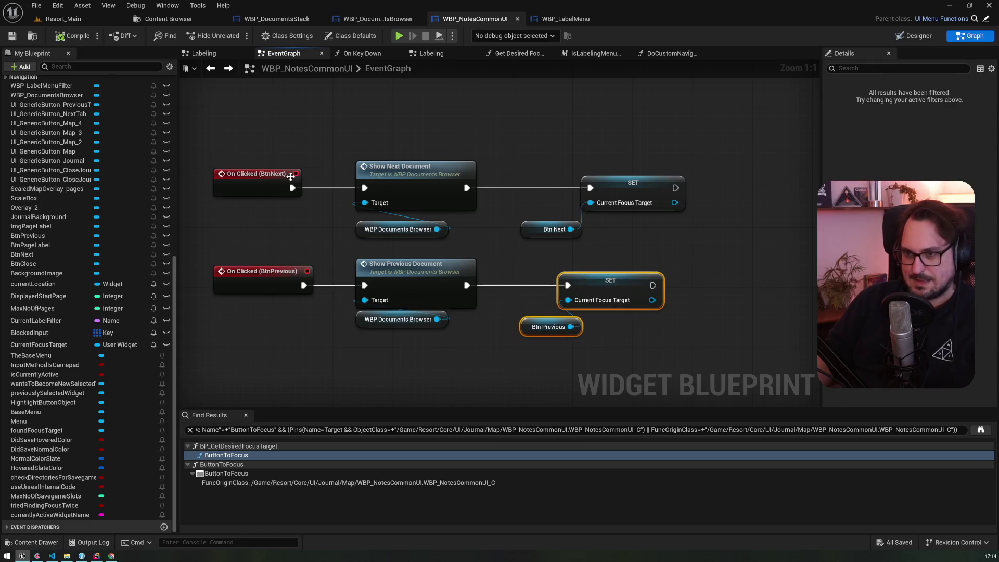
Shift the Btn Next SET nodes left, then open the Get Desired Focus Target function
drag(656, 258, 562, 224)
drag(619, 182, 588, 182)
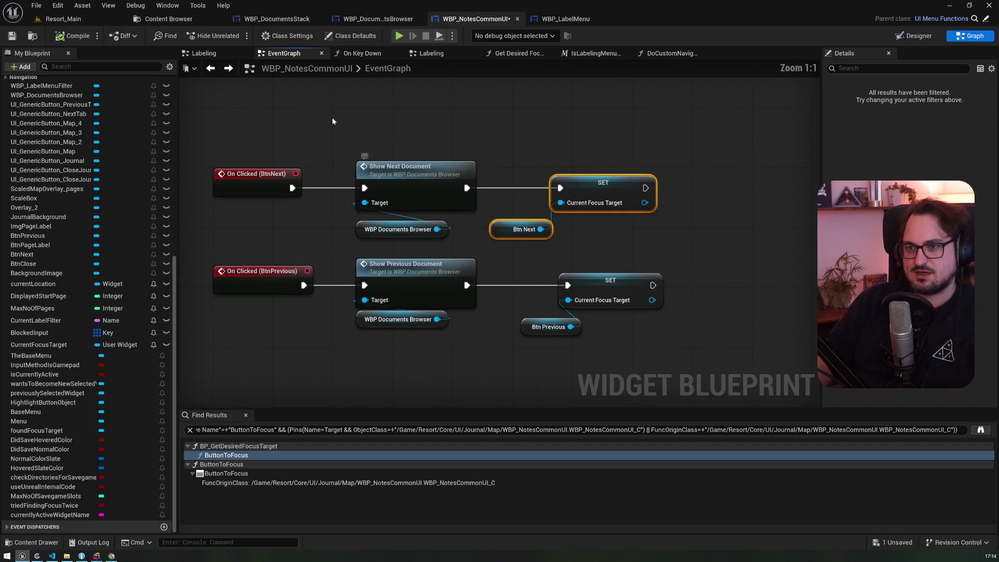
scroll(162, 144, up, 10)
scroll(160, 140, up, 2)
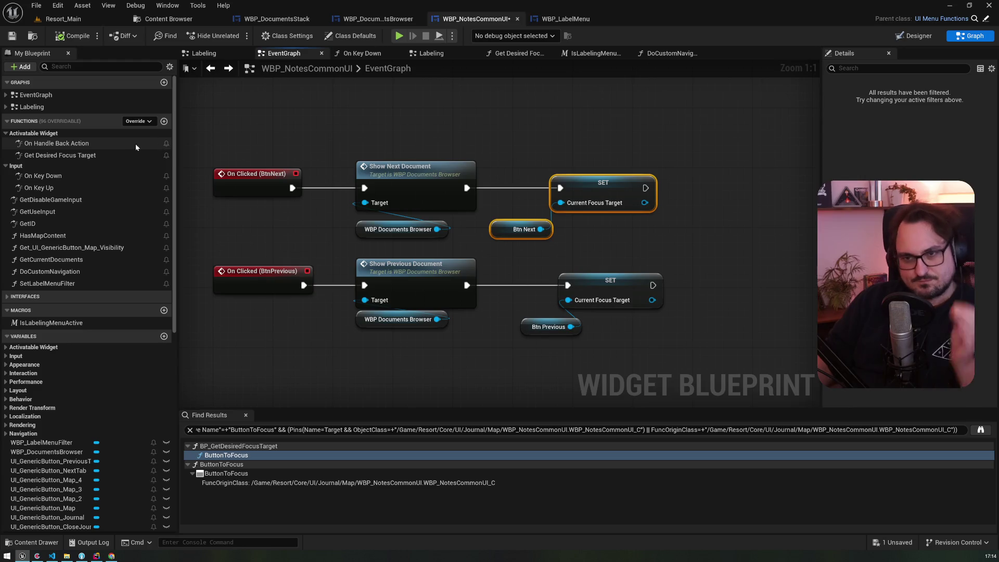
double_click(79, 156)
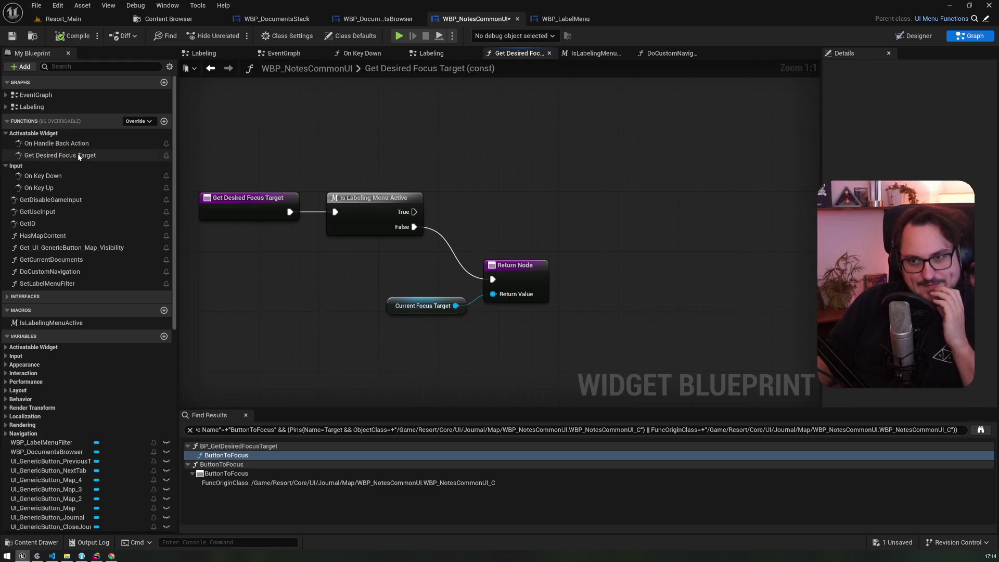
Duplicate the existing Return Node in Get Desired Focus Target
click(512, 279)
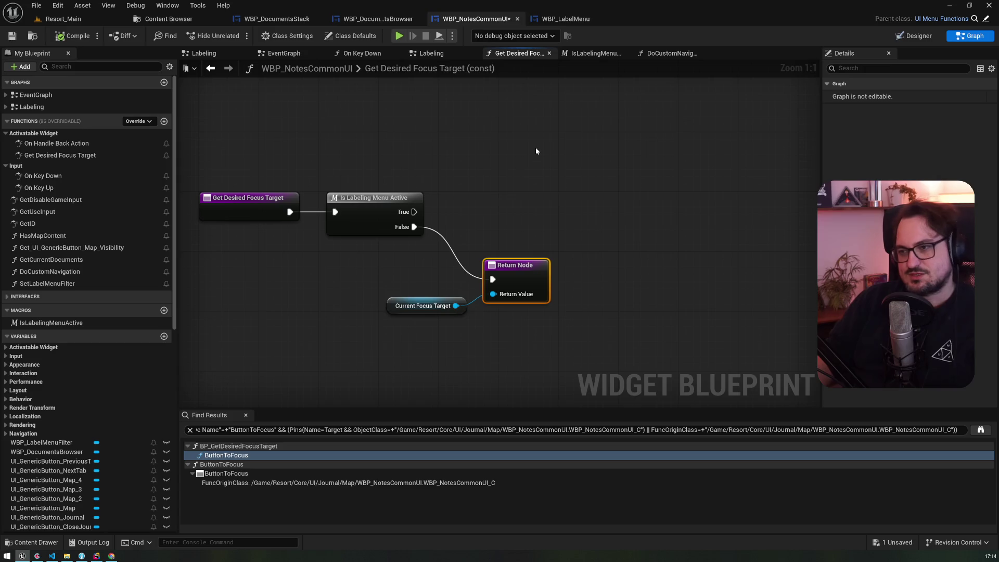
key(ctrl+v)
scroll(65, 416, down, 5)
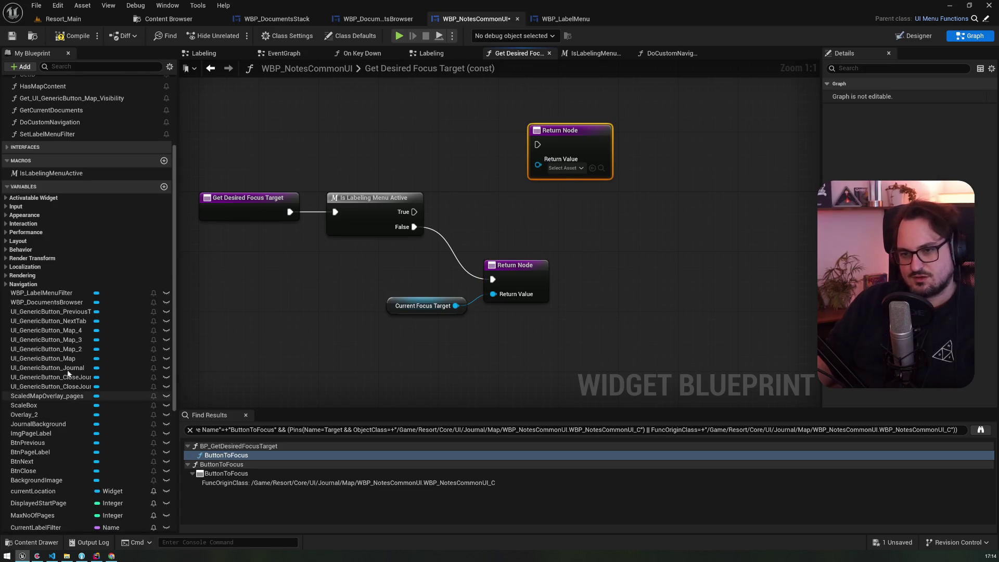
key(alt+Left)
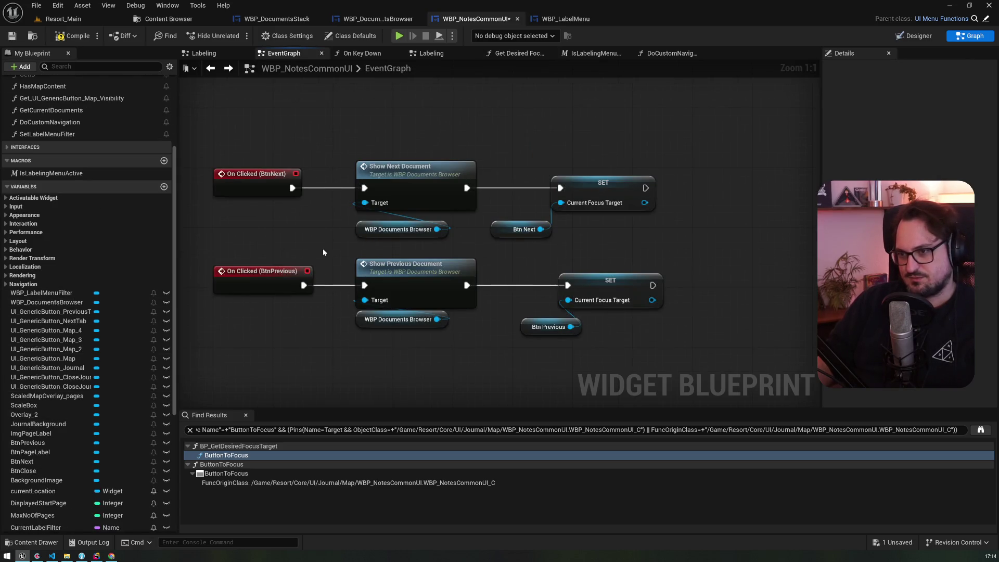
key(alt+Right)
Copy the Label Menu Slot nodes from IsLabelingMenuActive and paste them into Get Desired Focus Target
click(592, 53)
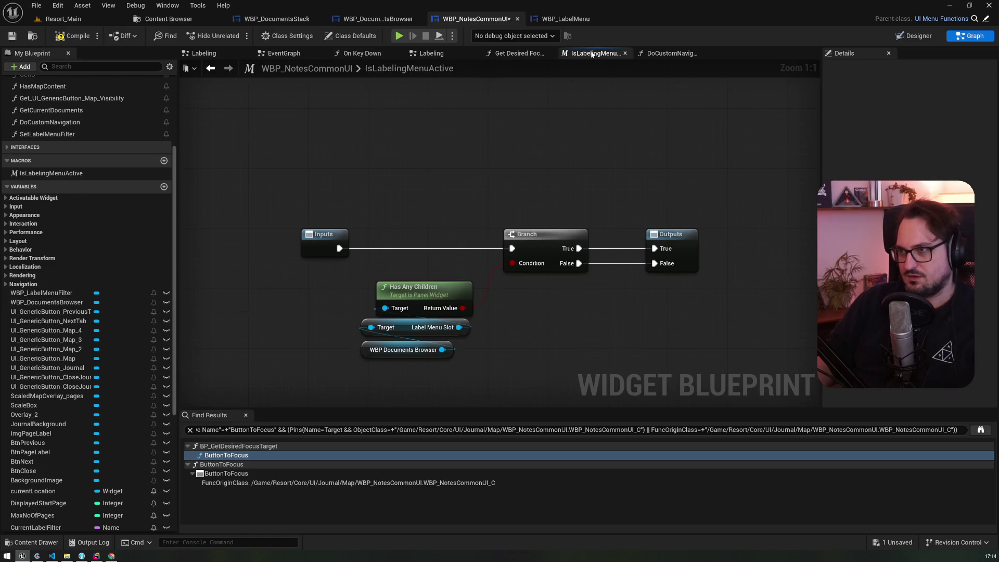
drag(379, 364, 367, 320)
key(alt+Left)
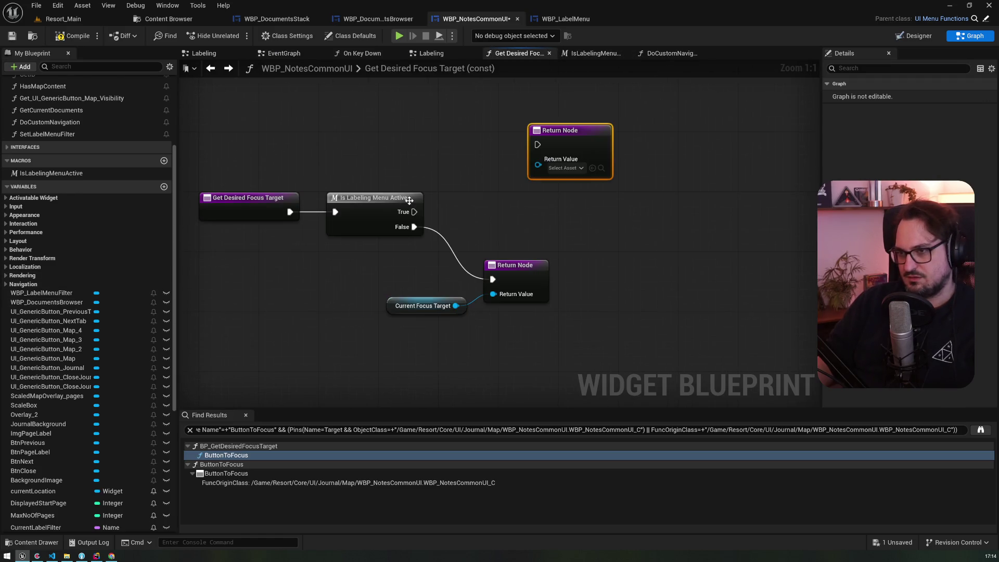
click(70, 294)
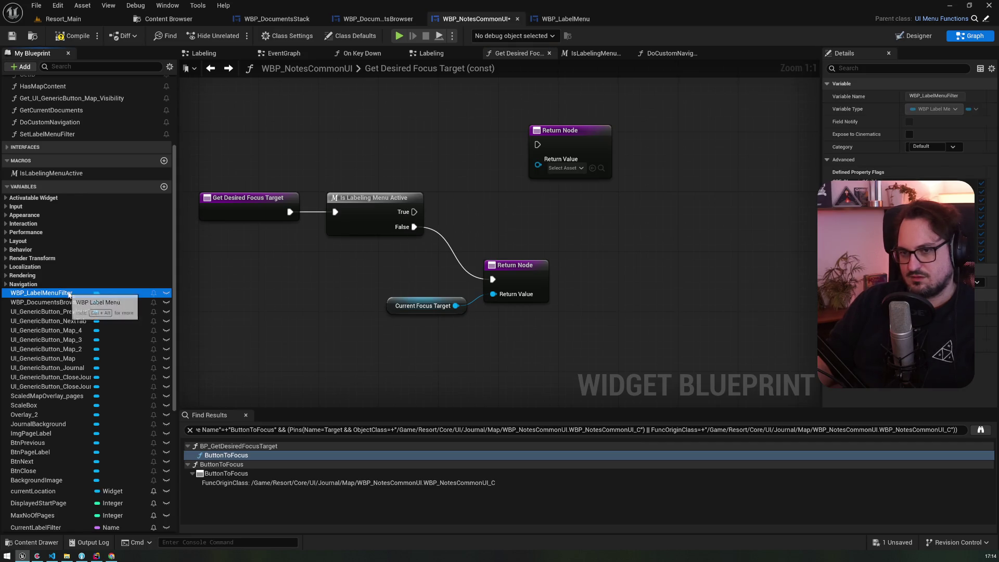
key(alt+Left)
key(alt+Right)
key(alt+Left)
key(alt+Right)
key(ctrl+v)
drag(359, 138, 330, 211)
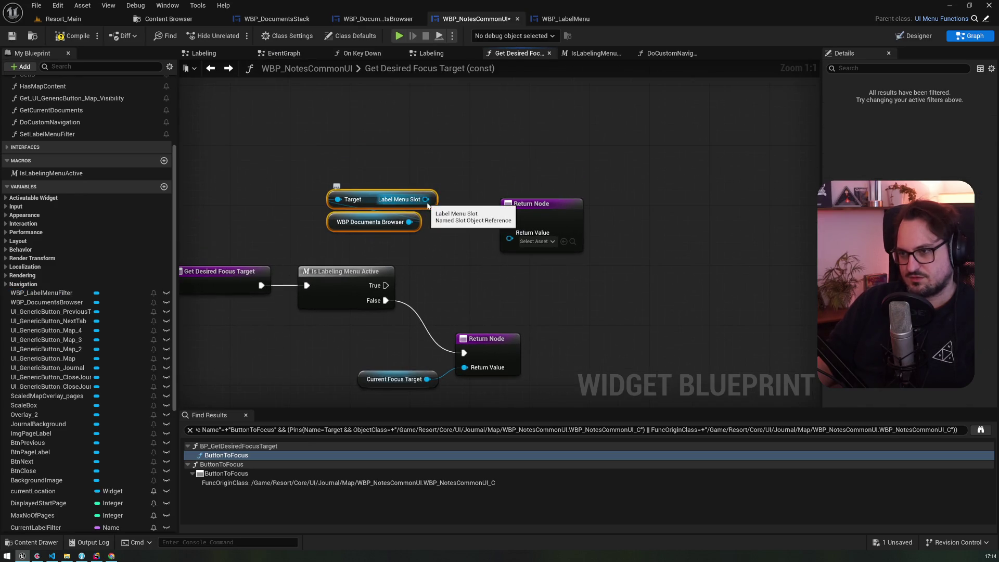
Add a Get Child At node off Label Menu Slot and place it above
drag(428, 204, 404, 165)
text(getcgu)
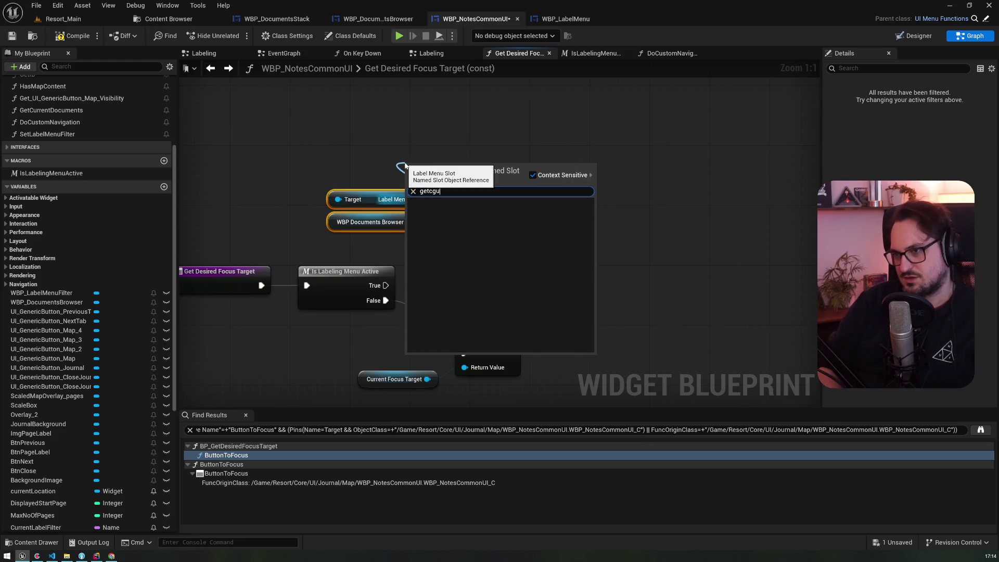
key(BackSpace)
key(BackSpace)
text(hild)
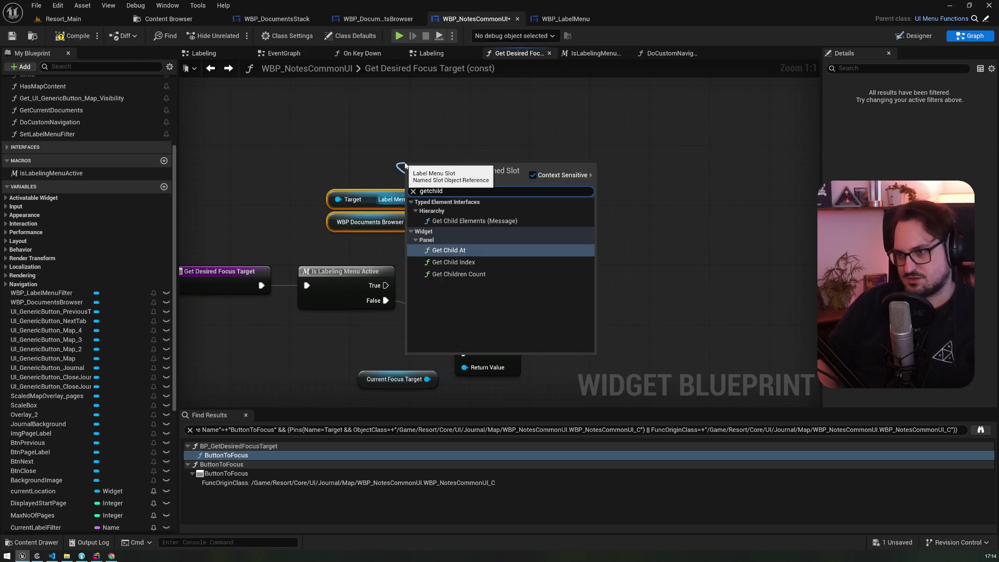
key(Return)
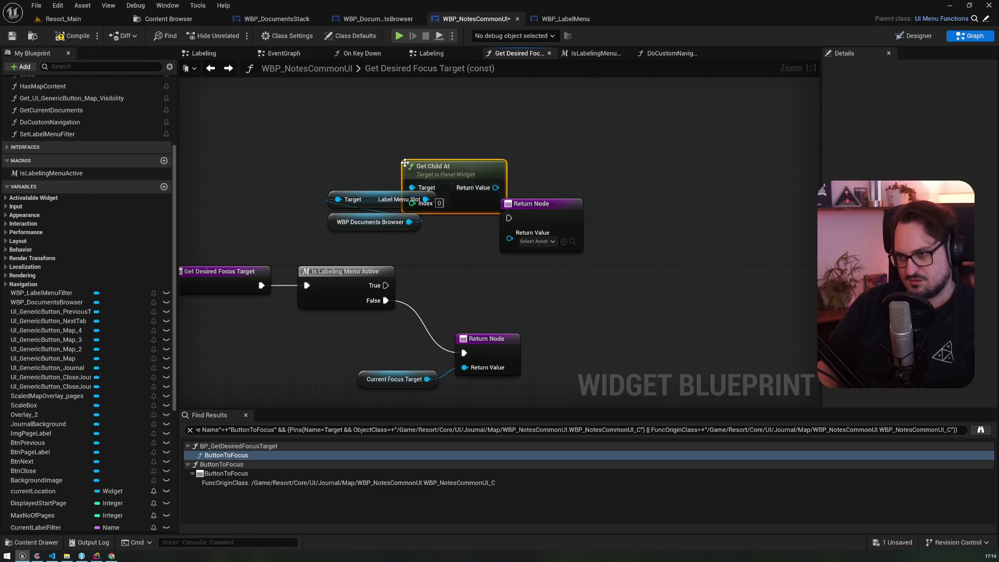
drag(427, 173, 359, 139)
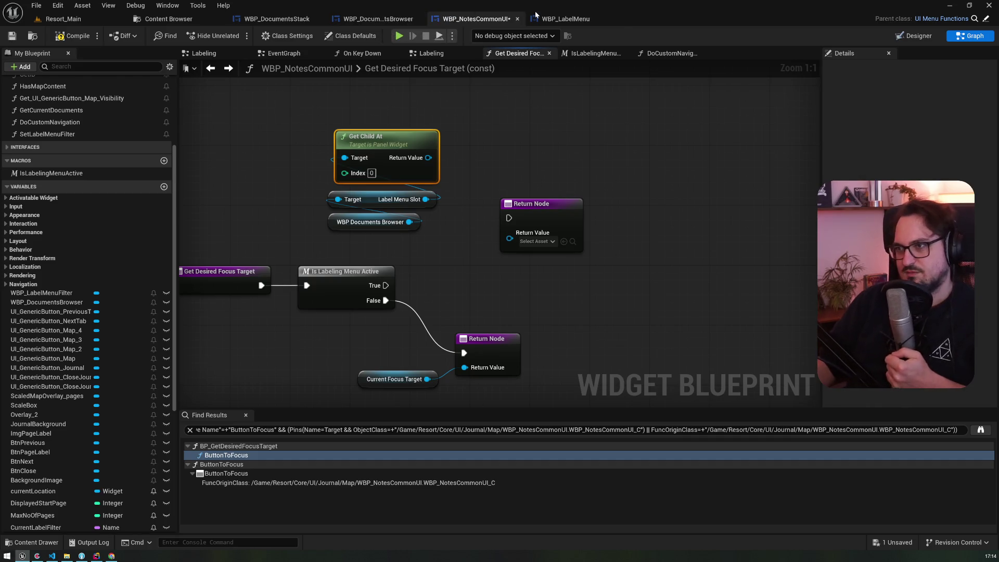
Delete the On Added to Focus Path and Set Desired Focus Widget nodes in WBP_LabelMenu
click(565, 18)
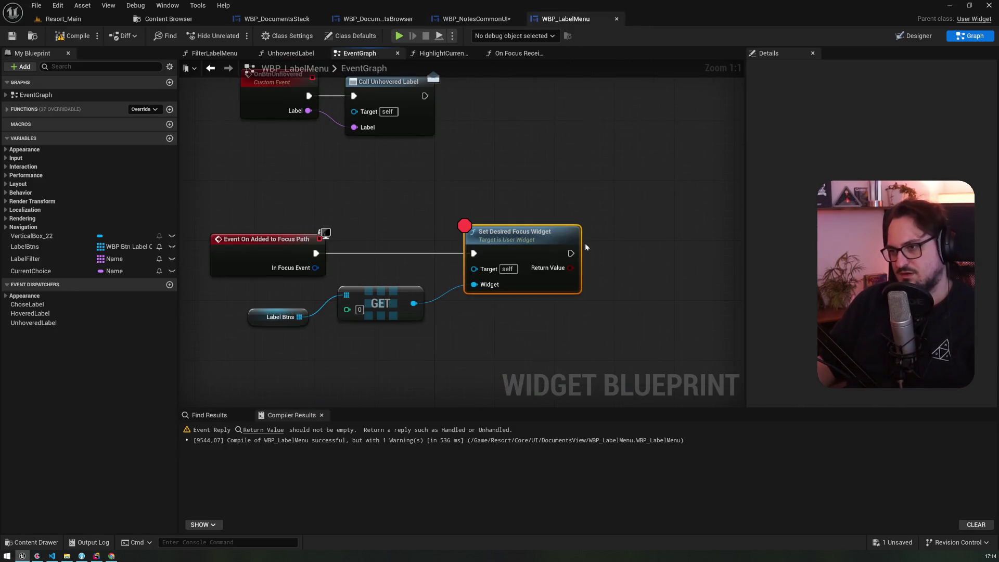
drag(501, 328, 271, 218)
key(Delete)
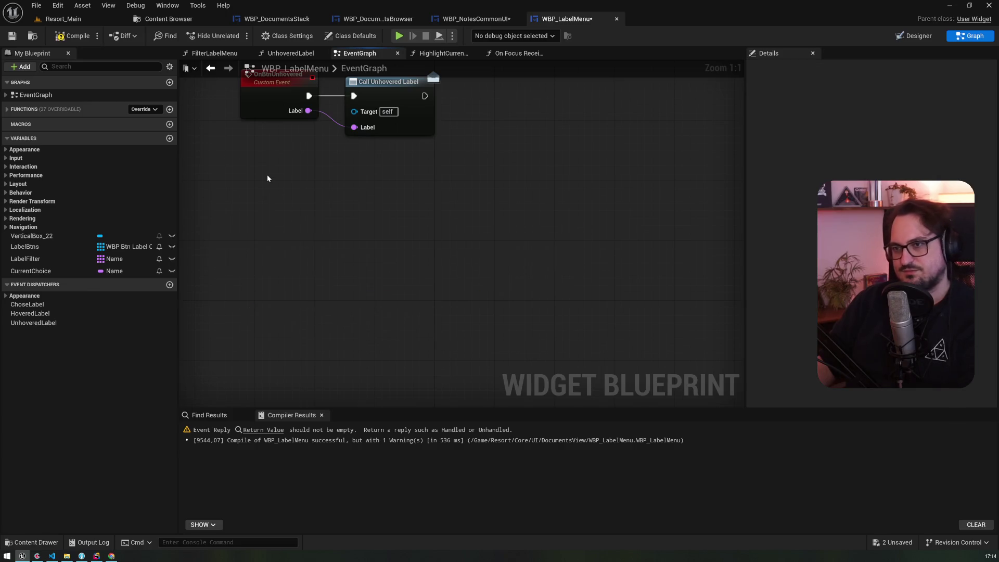
Review the OnChoseLabel event, its variables, and the Init event's Set Mirroring and Set Render Scale branches
scroll(281, 292, down, 2)
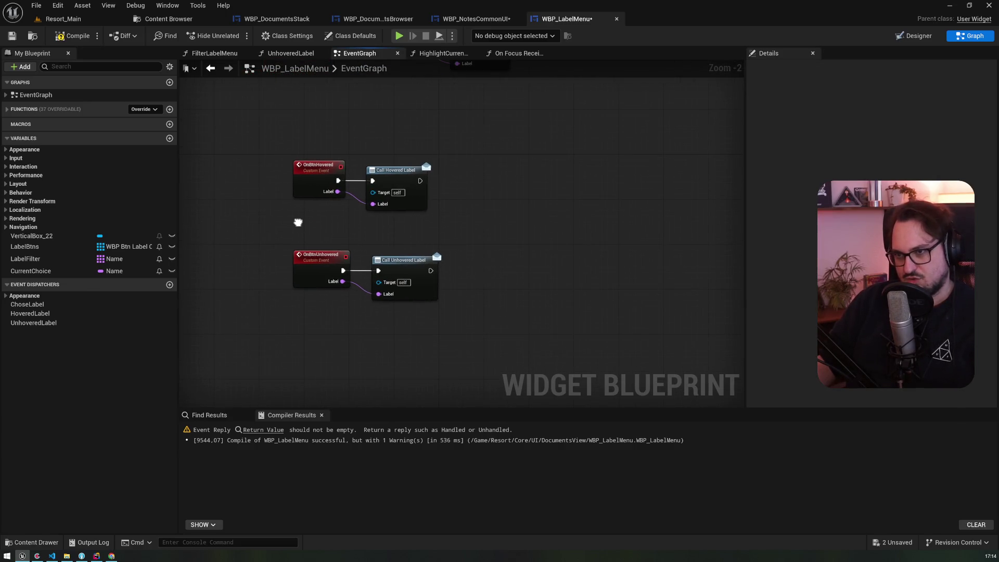
drag(298, 222, 359, 323)
click(421, 244)
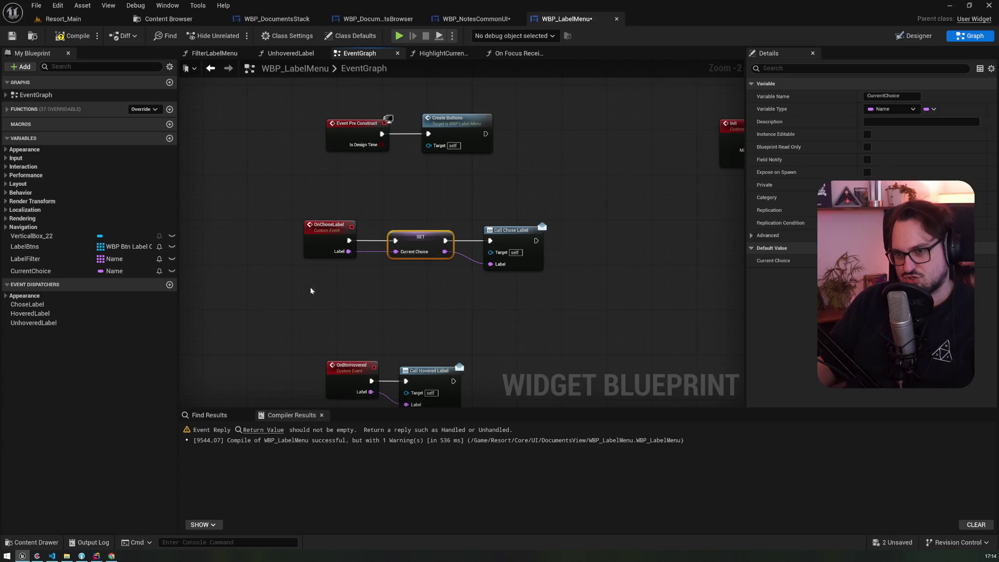
click(31, 236)
click(26, 259)
click(48, 271)
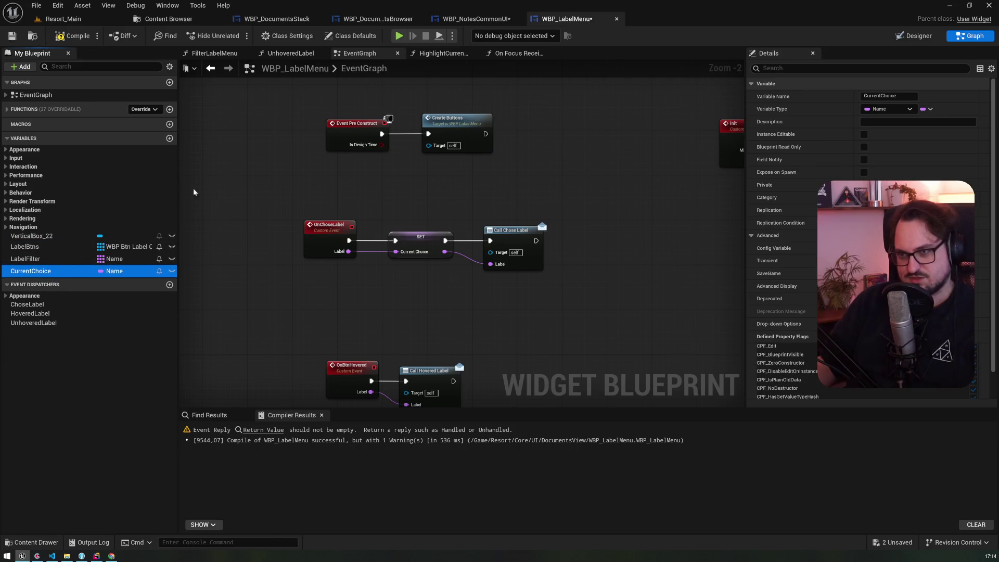
click(7, 110)
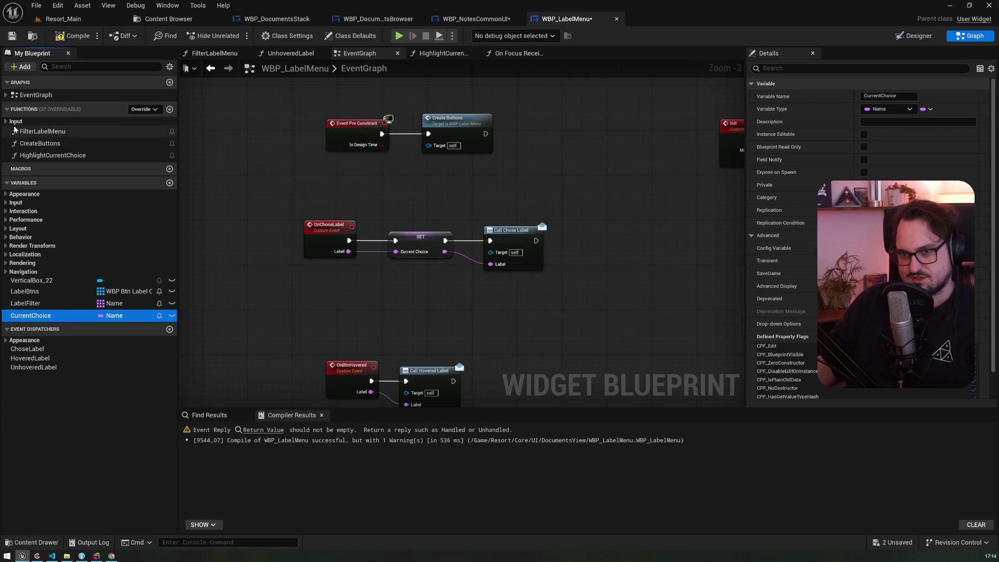
click(5, 95)
mouse_move(258, 153)
mouse_down()
mouse_move(280, 322)
mouse_move(469, 218)
mouse_move(208, 248)
mouse_move(193, 342)
mouse_move(203, 397)
mouse_up()
drag(146, 424, 215, 338)
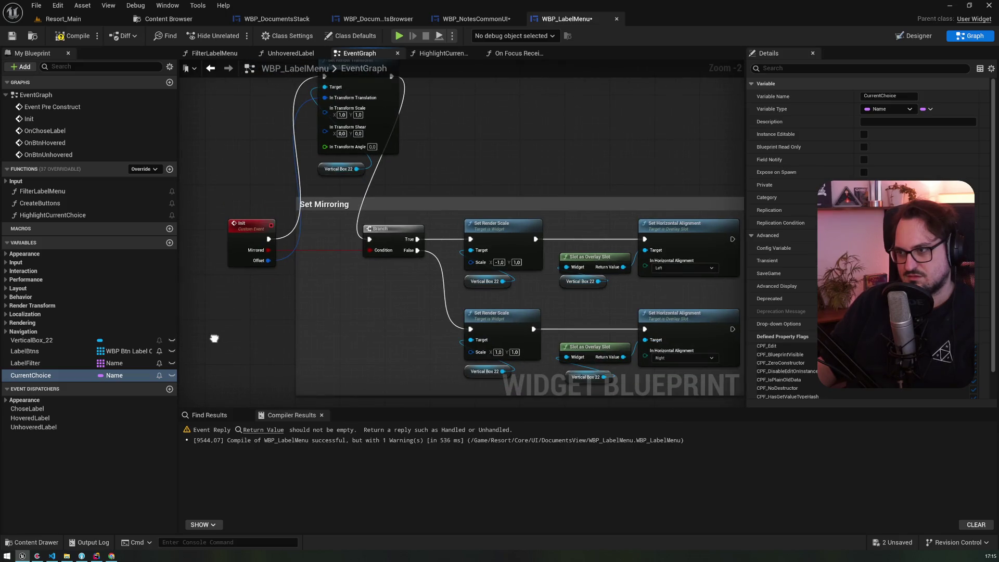
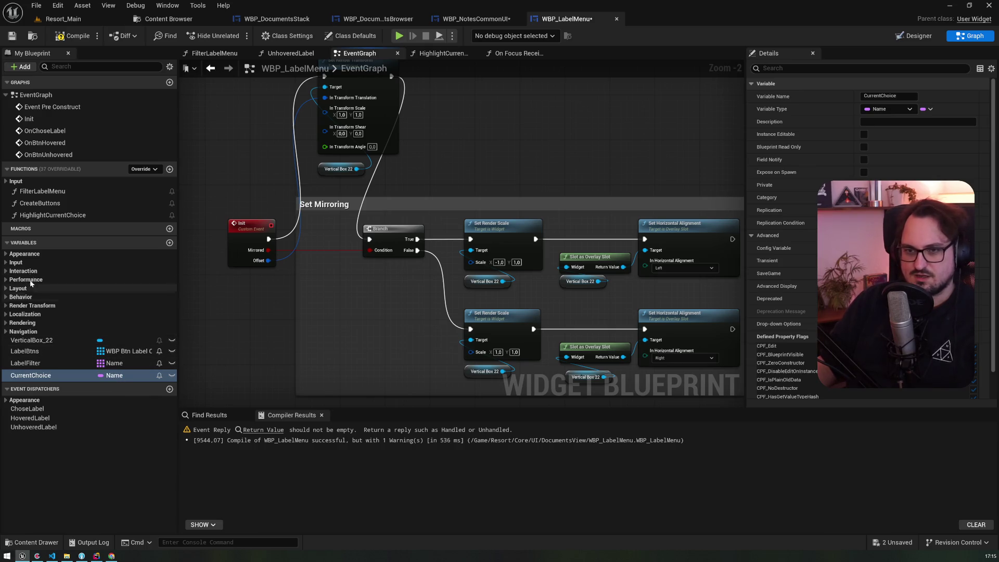
Delete the On Focus Received override from WBP_LabelMenu's Input functions
click(8, 181)
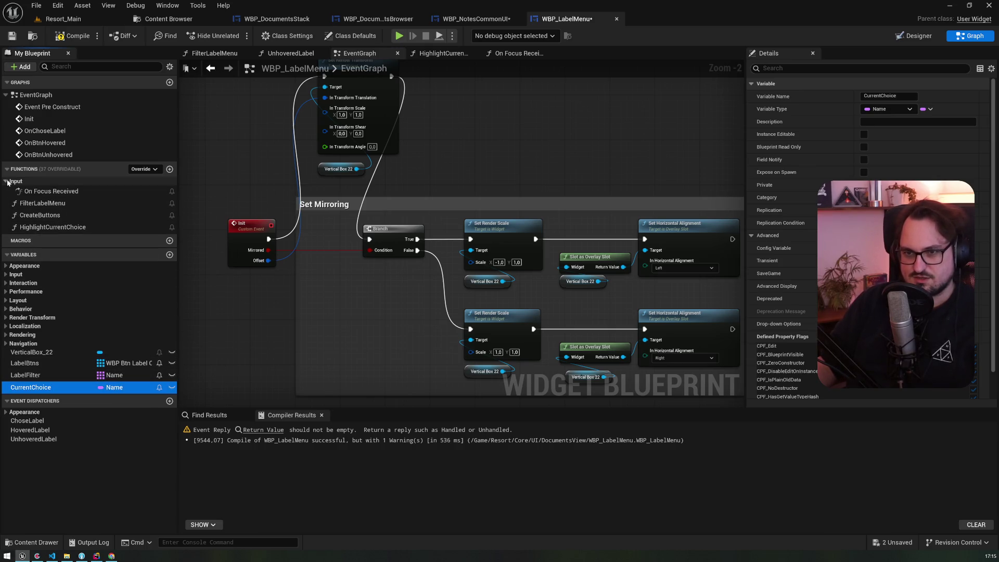
double_click(20, 192)
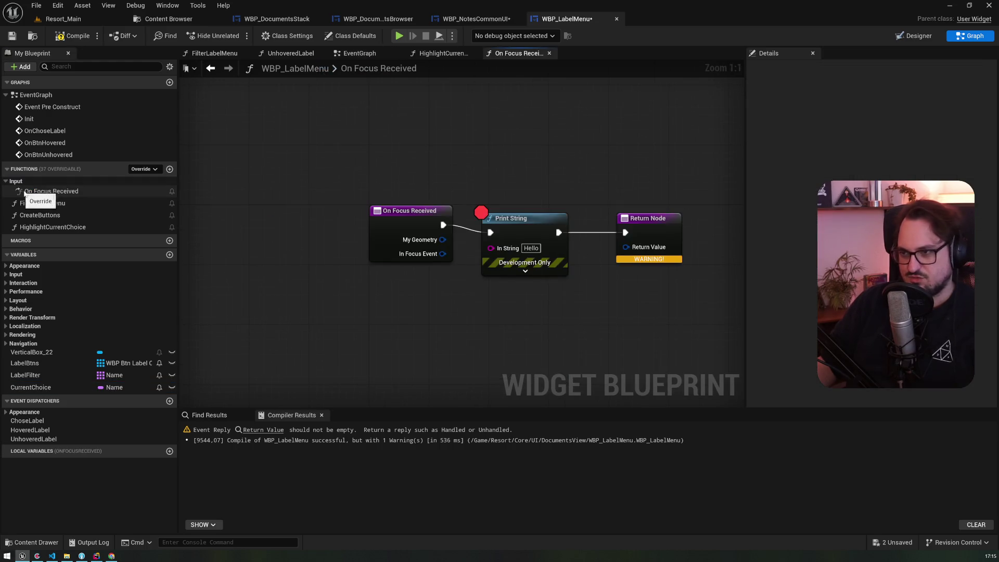
key(Delete)
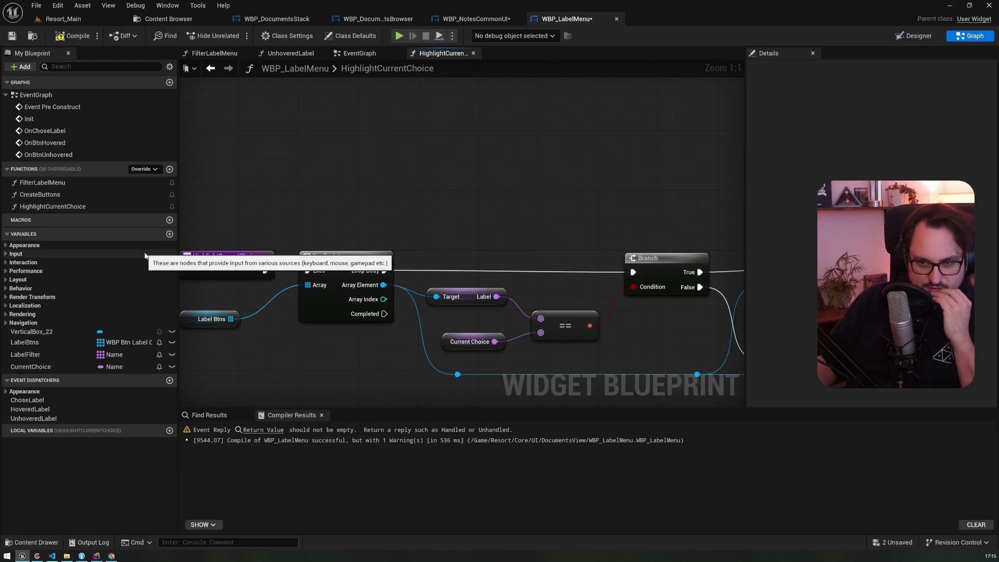
Shift the HighlightCurrentChoice nodes into view, then move to the WBP_NotesCommonUI blueprint
scroll(298, 252, down, 6)
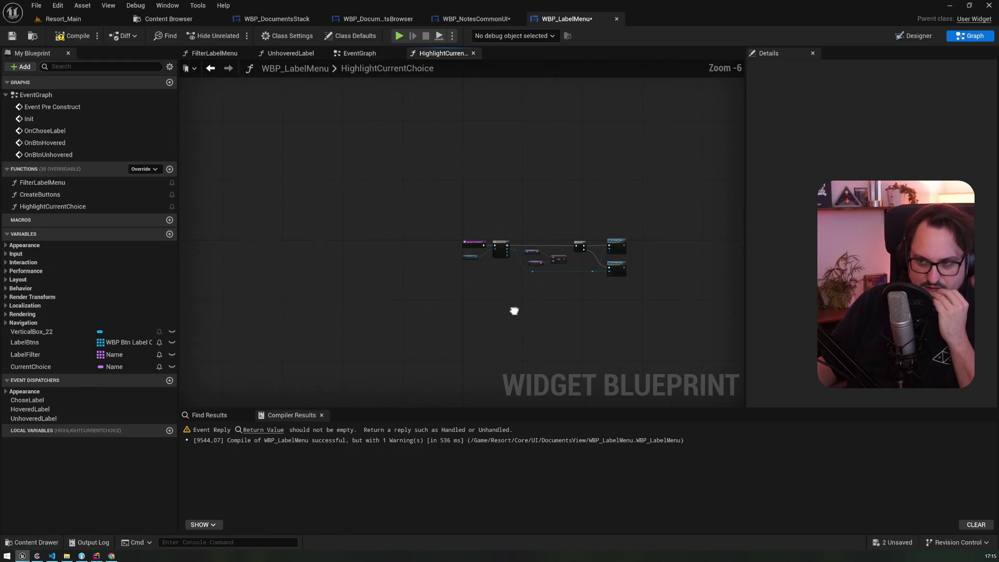
scroll(400, 234, up, 7)
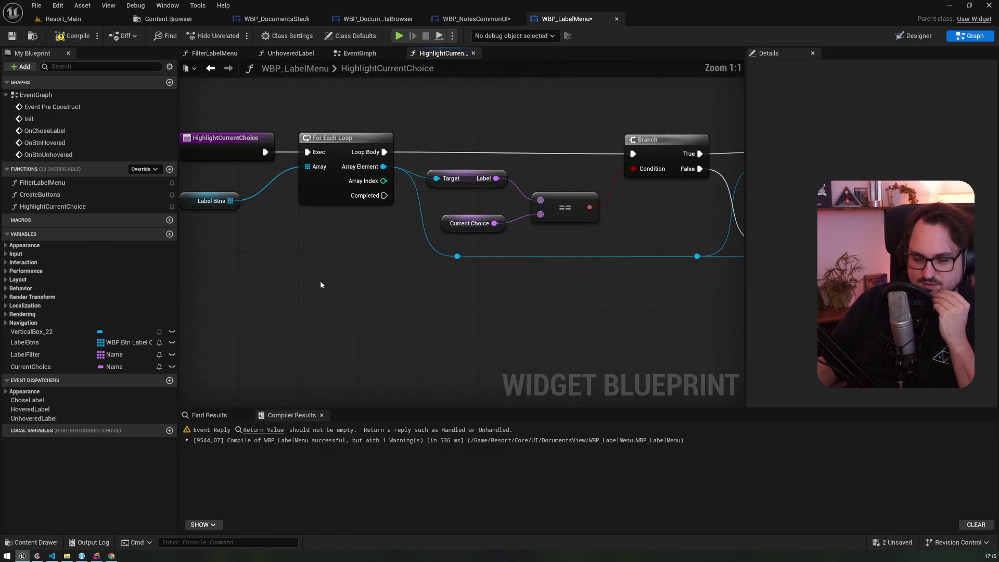
drag(321, 288, 311, 304)
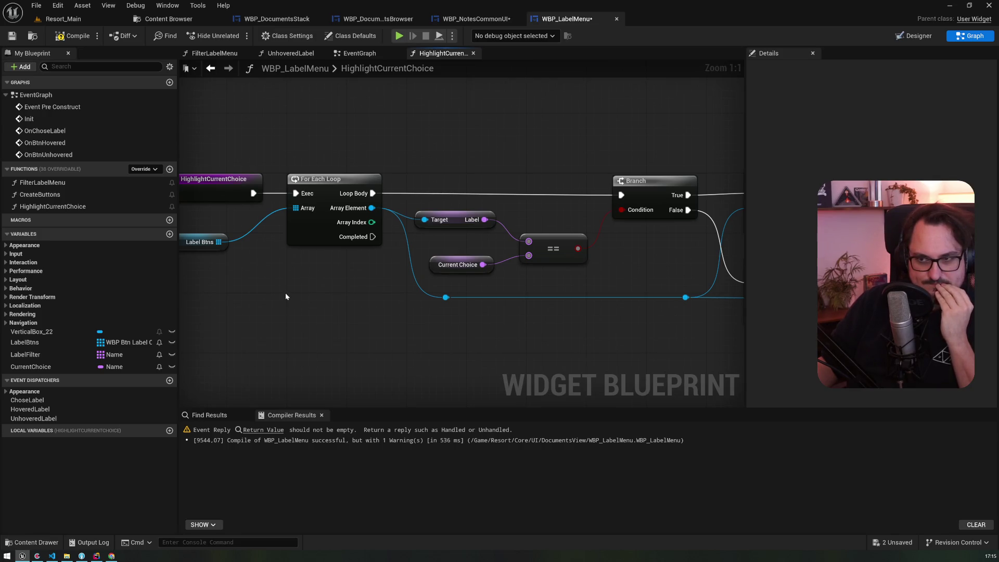
click(475, 18)
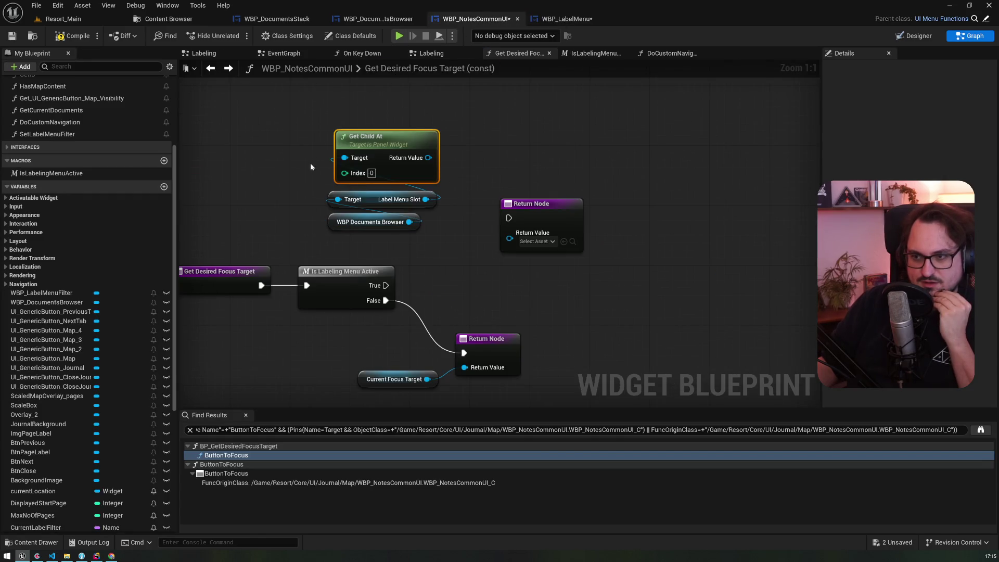
Delete the Get Desired Focus Target override from WBP_NotesCommonUI
mouse_move(318, 181)
mouse_down()
mouse_move(444, 204)
mouse_move(442, 230)
mouse_up()
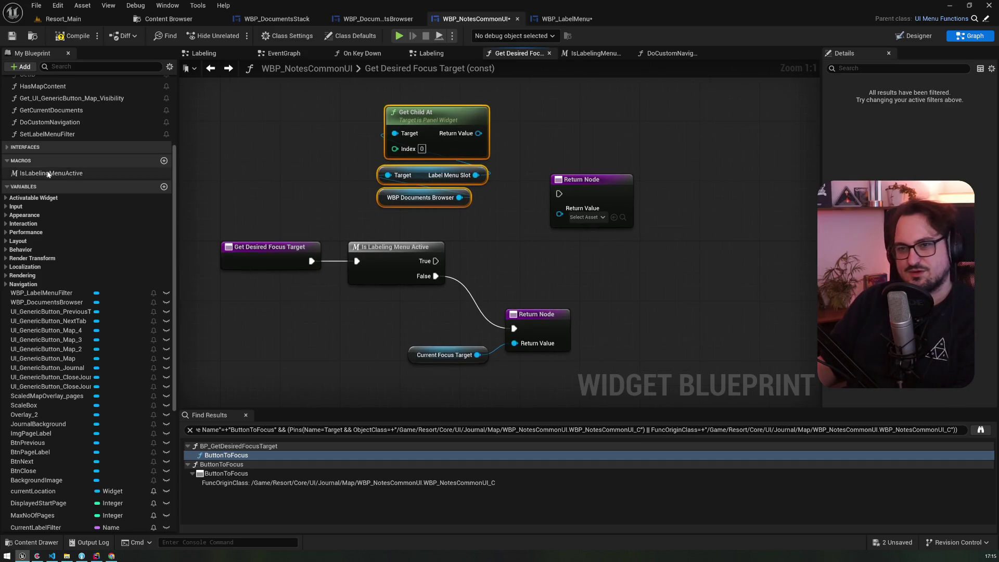
scroll(78, 208, up, 5)
click(76, 155)
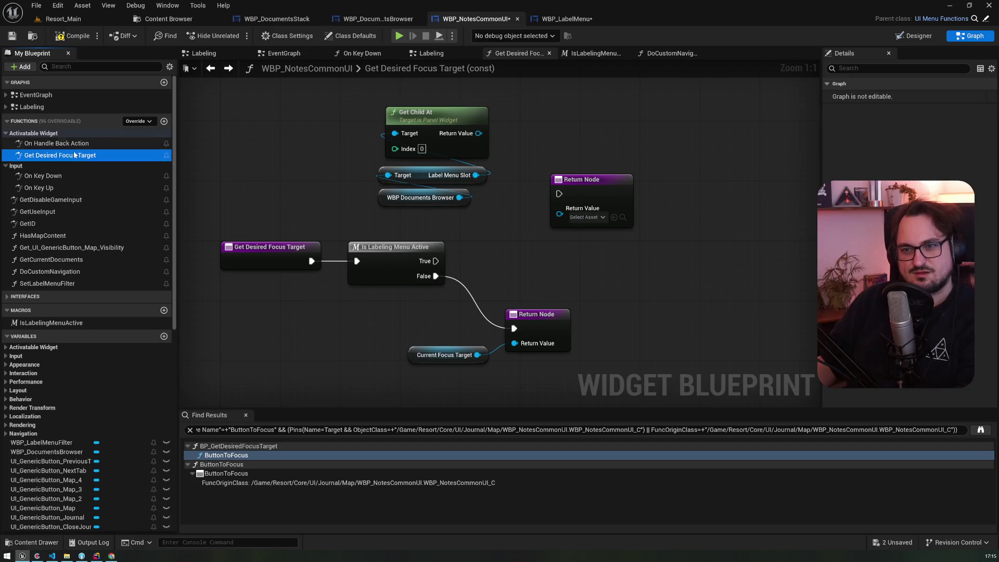
key(Delete)
Open the DoCustomNavigation function graph from the Functions list
scroll(284, 324, down, 4)
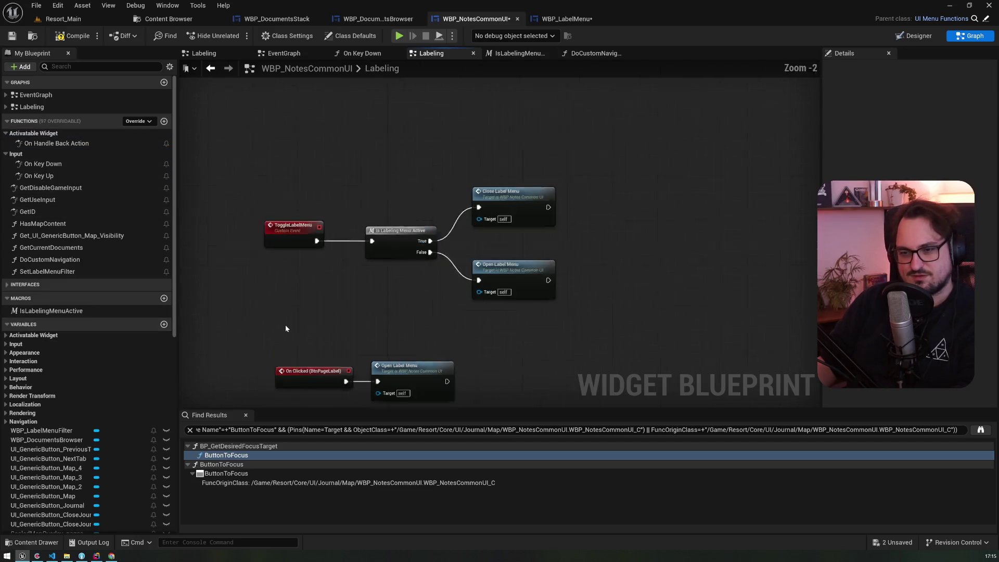
scroll(368, 329, up, 3)
scroll(371, 198, down, 5)
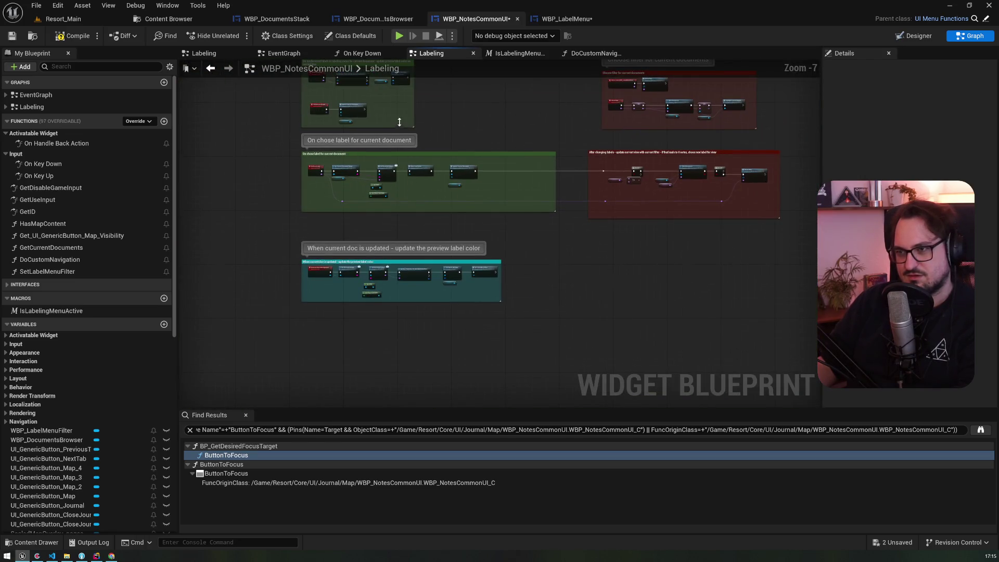
scroll(444, 181, up, 5)
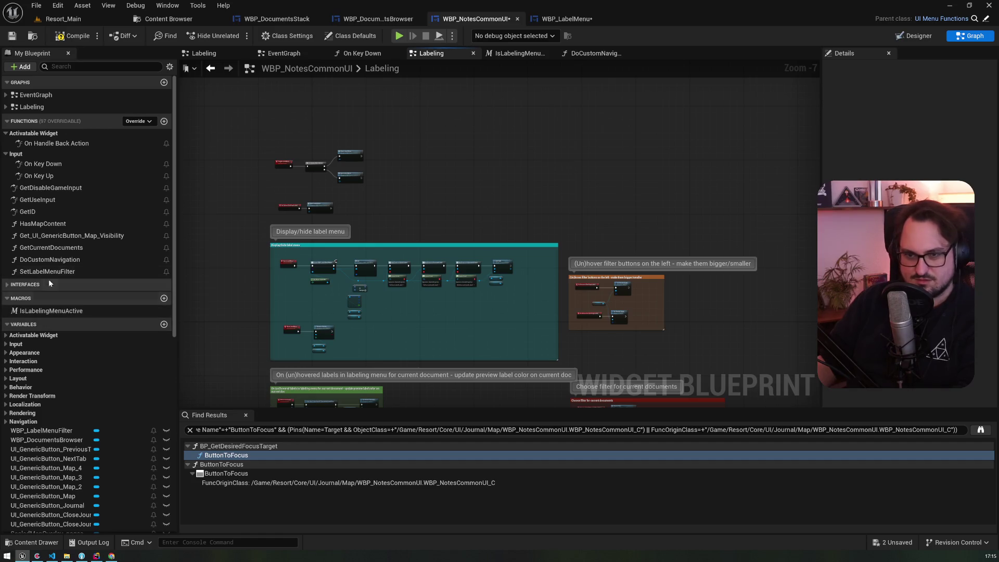
scroll(53, 316, down, 8)
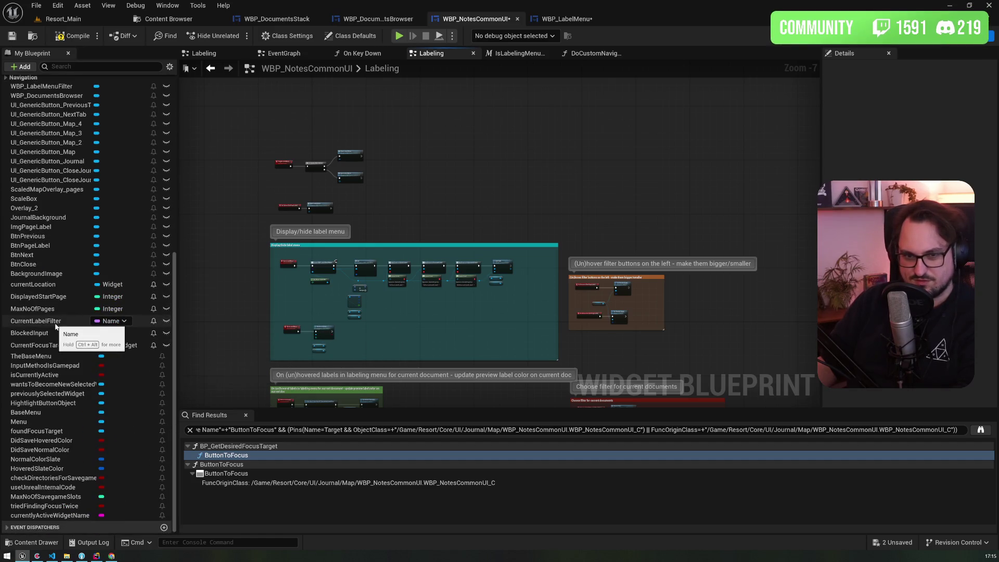
scroll(55, 322, up, 6)
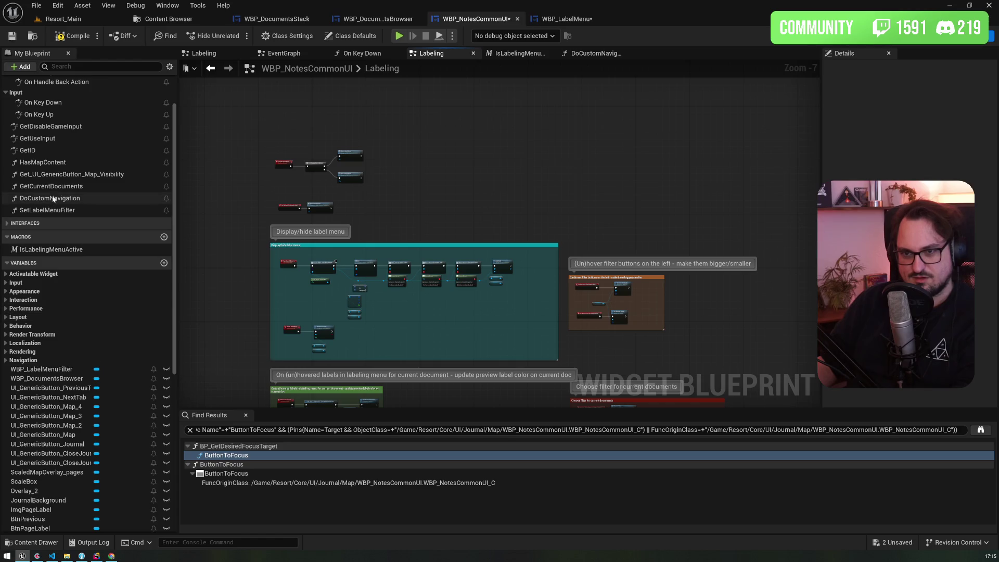
double_click(49, 198)
Replace the SET nodes so Show Previous/Next Document return Btn Previous and Btn Next
drag(535, 343, 609, 156)
key(Delete)
drag(492, 308, 643, 293)
mouse_move(418, 265)
mouse_down()
mouse_move(420, 276)
mouse_move(646, 266)
mouse_up()
mouse_move(419, 169)
mouse_down()
mouse_move(419, 177)
mouse_move(630, 168)
mouse_move(592, 155)
mouse_move(556, 163)
mouse_up()
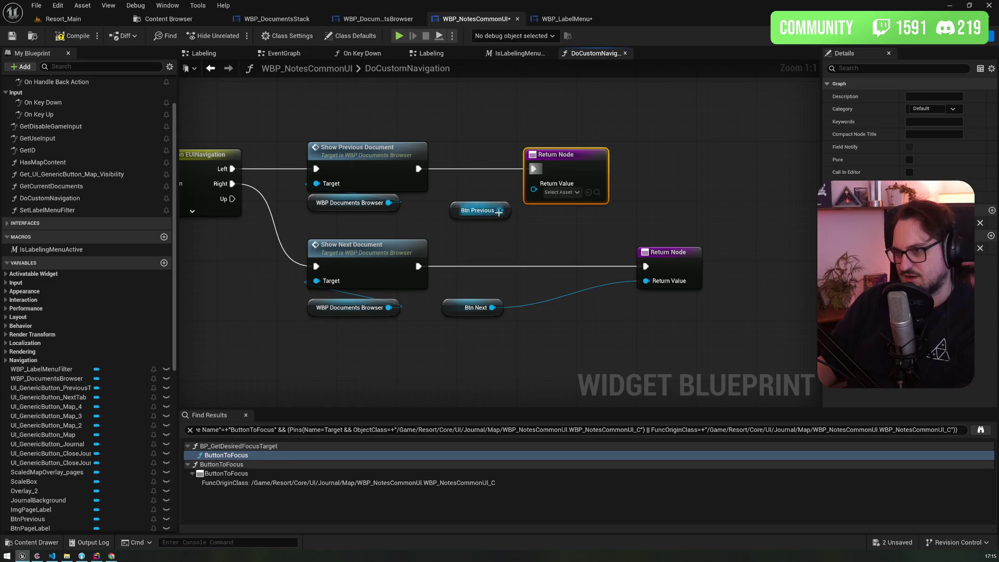
drag(499, 210, 533, 189)
drag(672, 259, 558, 258)
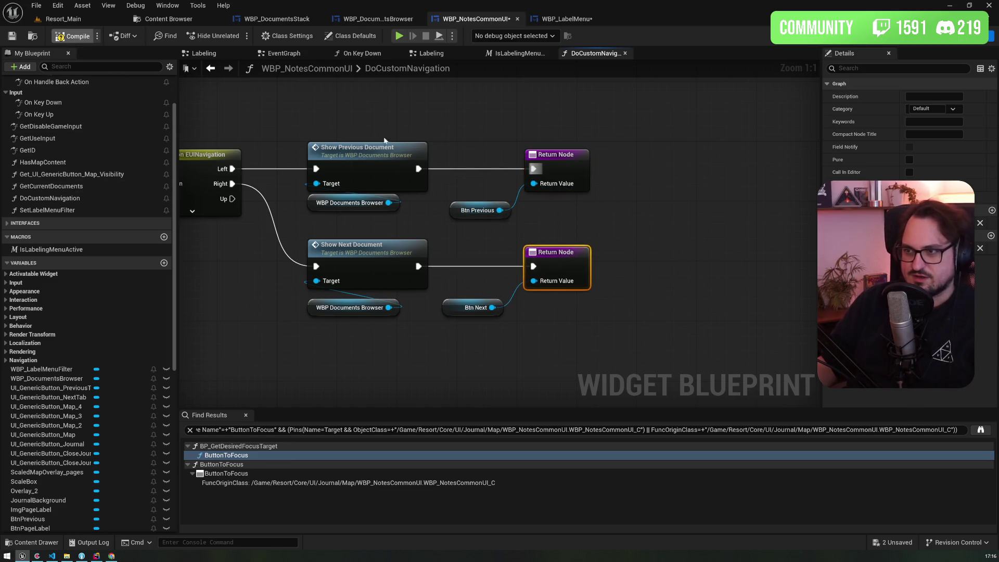
Compile WBP_NotesCommonUI, bring up its EventGraph, then compile and save it
key(F7)
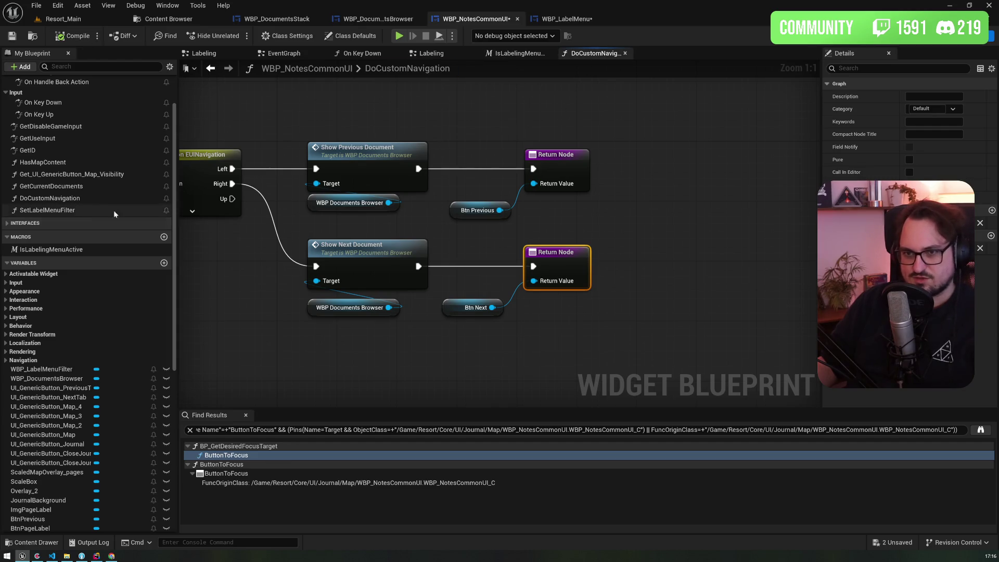
click(431, 54)
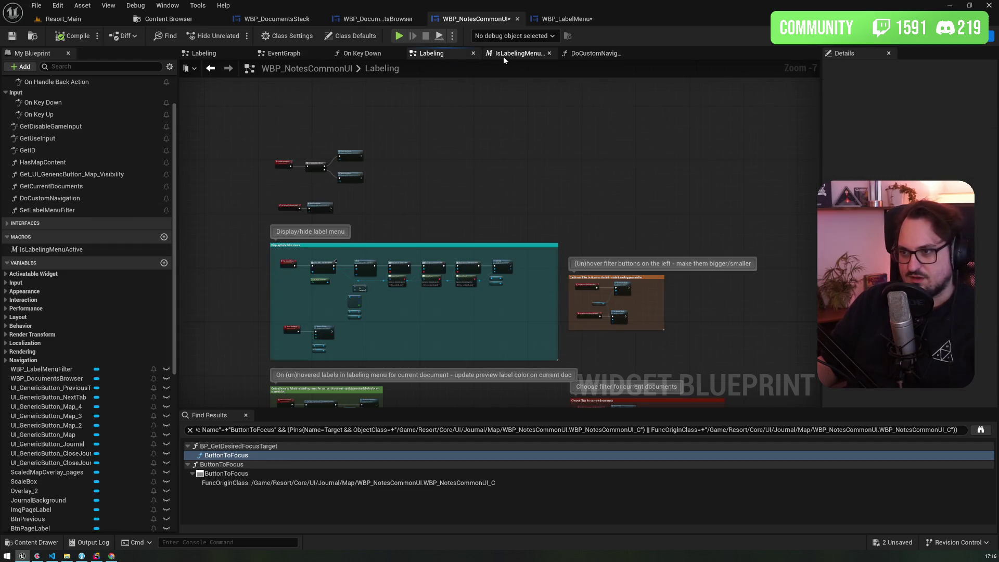
scroll(451, 220, up, 2)
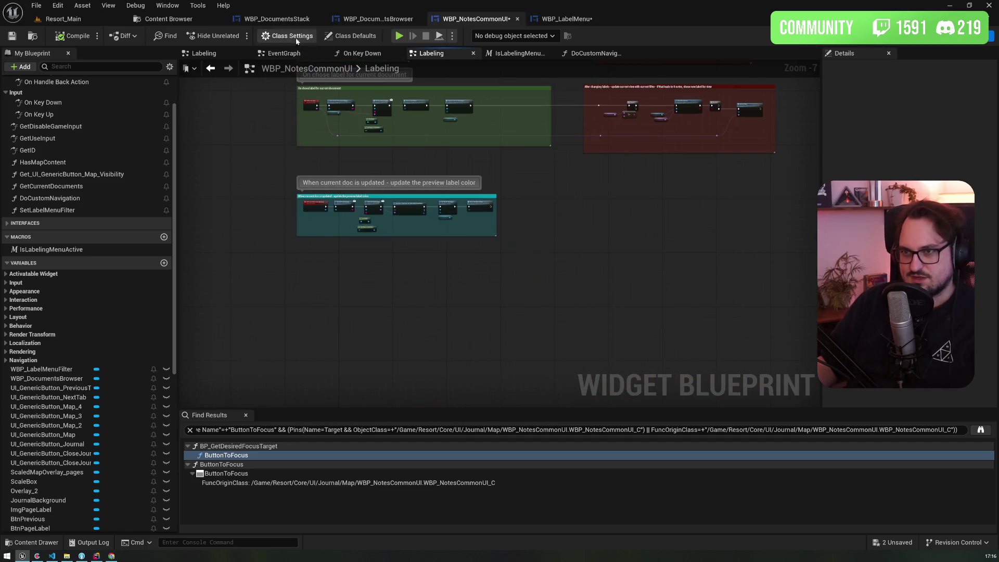
click(284, 53)
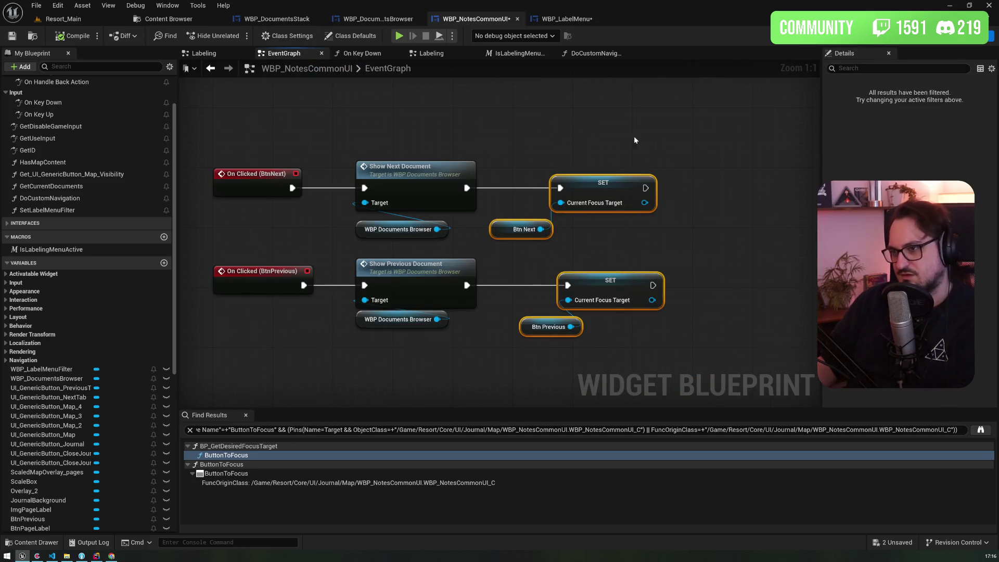
scroll(529, 154, down, 4)
drag(448, 219, 438, 338)
click(69, 36)
click(19, 35)
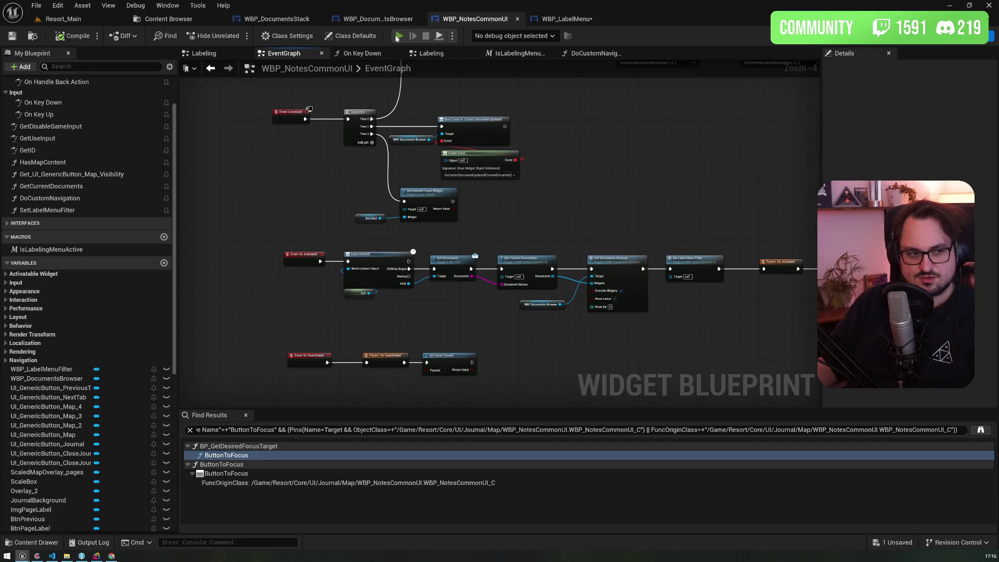
Play-test opening the journal with J and closing it, then return to WBP_LabelMenu
click(398, 36)
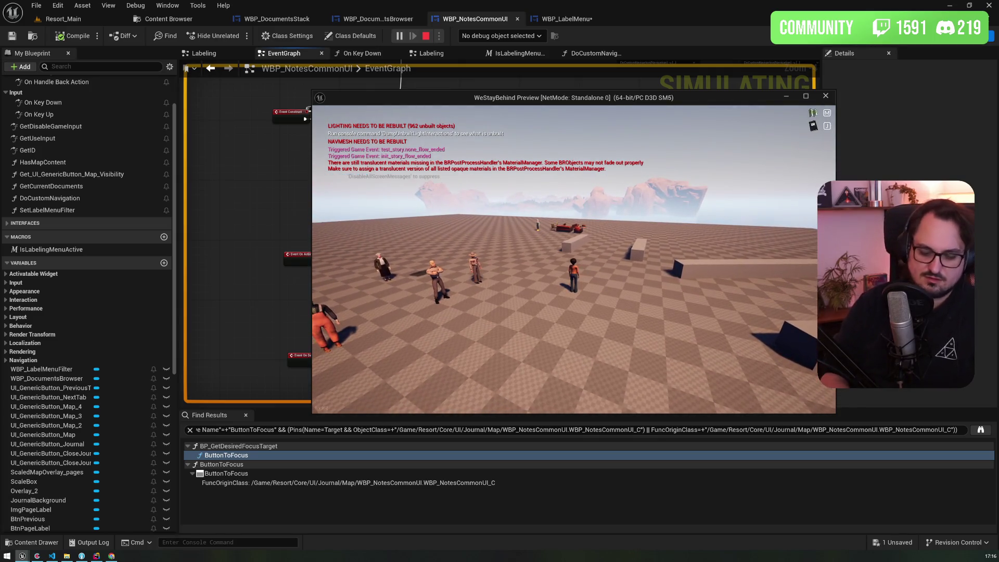
key(j)
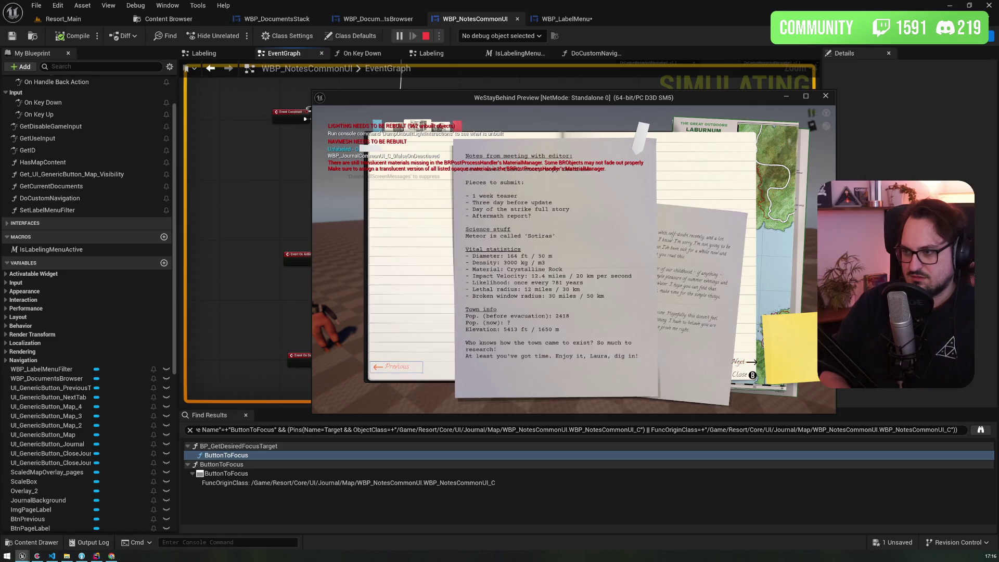
key(Escape)
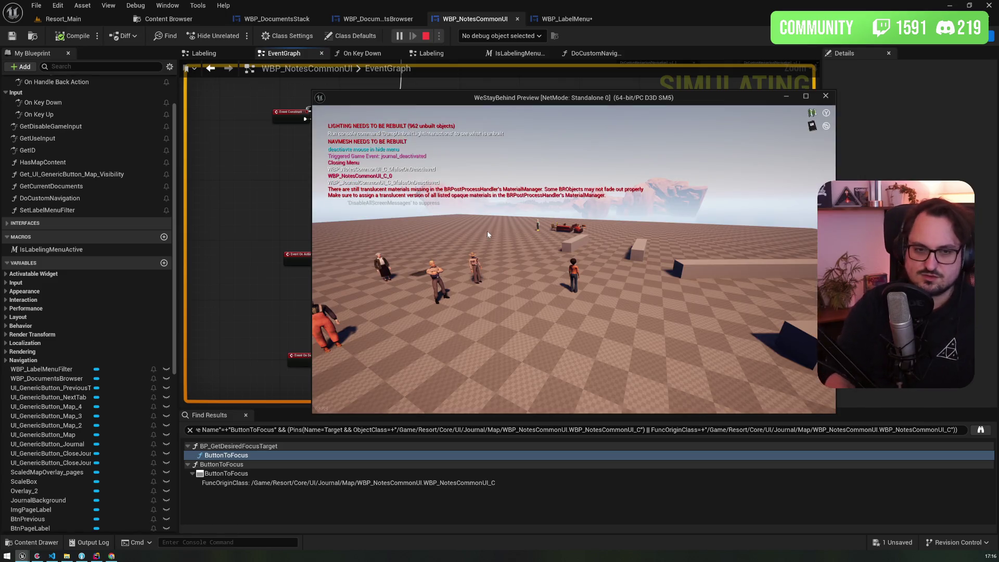
key(Escape)
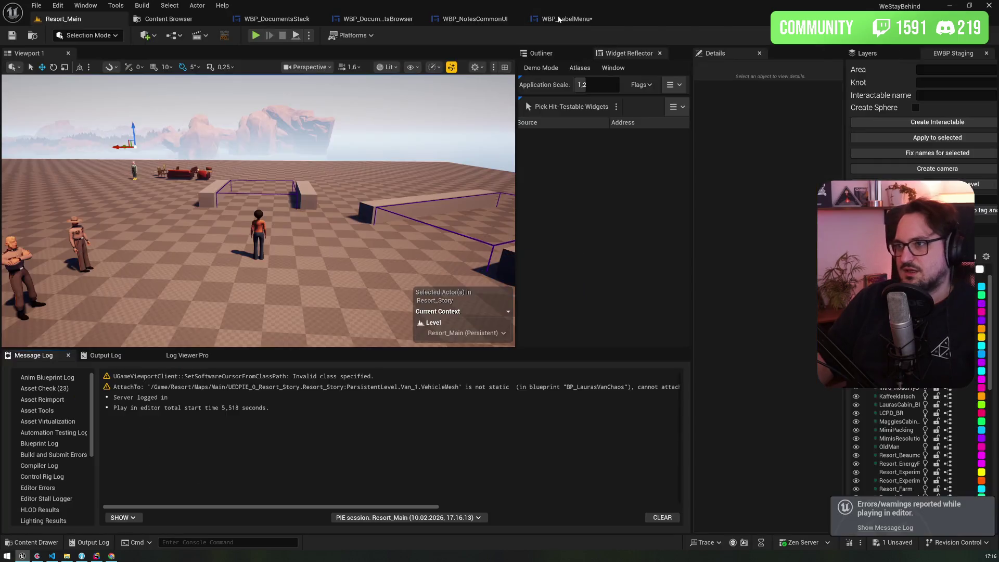
click(558, 19)
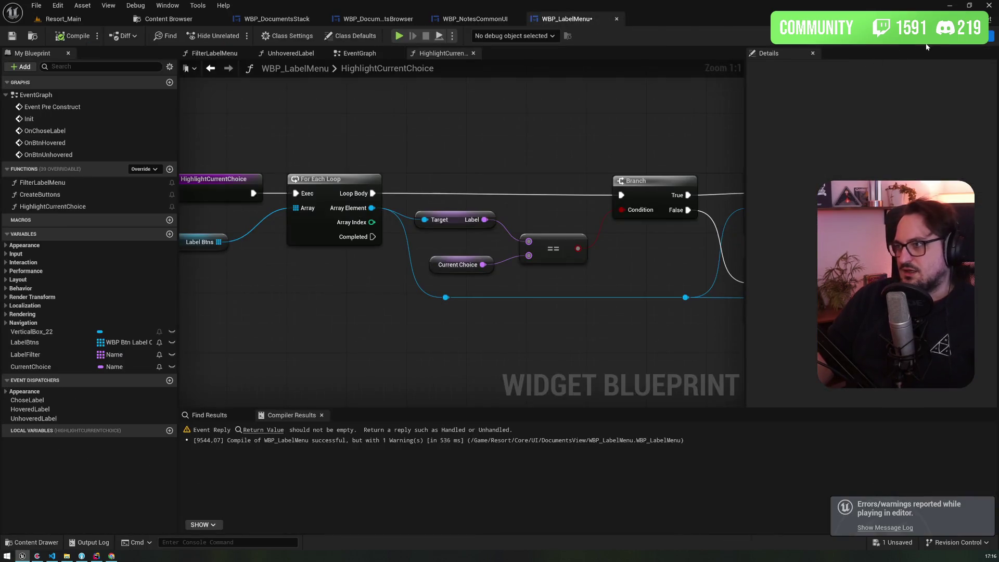
Close the floating UI_MenuFunctions window while passing through WBP_NotesCommonUI
click(476, 21)
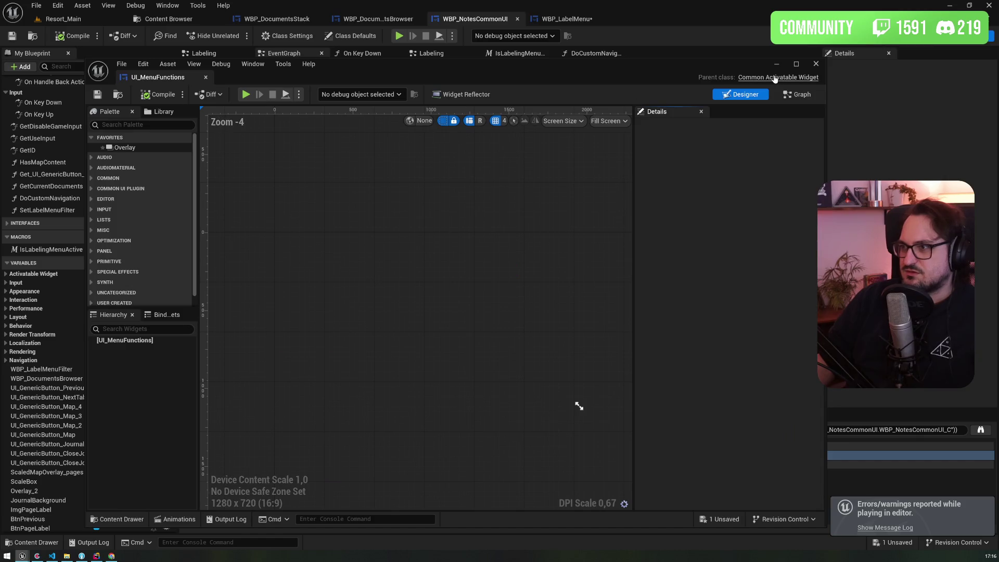
click(816, 64)
click(564, 19)
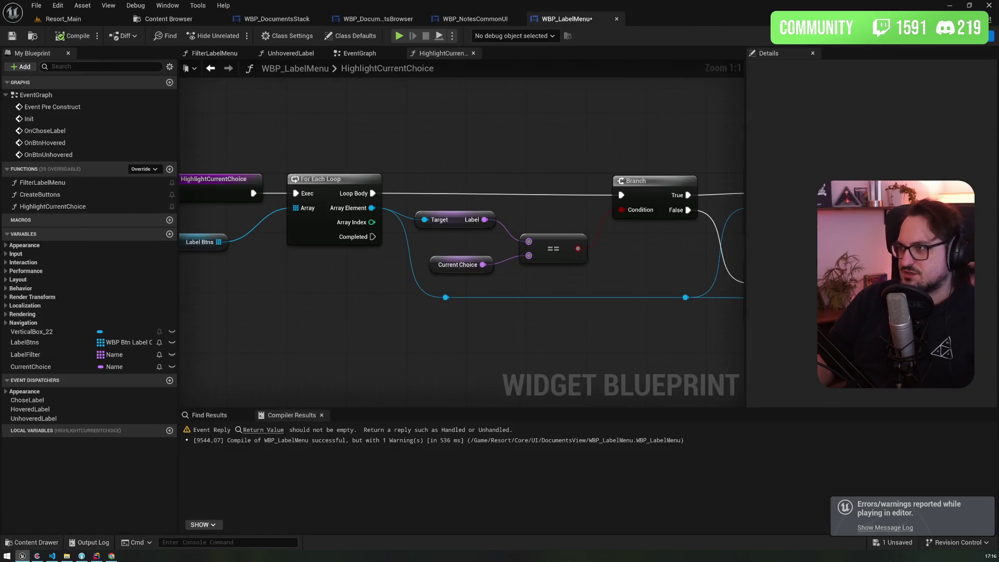
Set WBP_LabelMenu's parent class to CommonActivatableWidget and save it
click(287, 35)
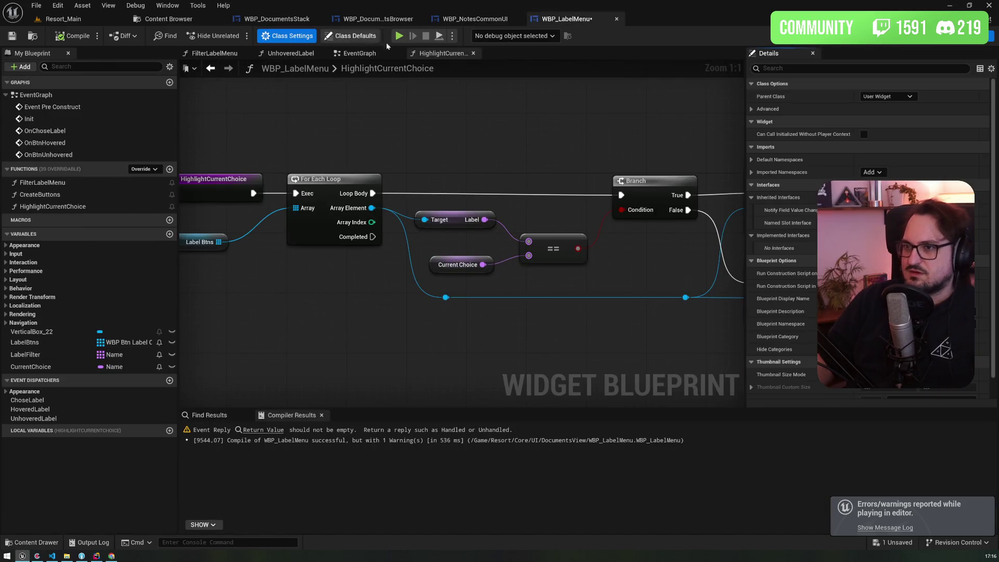
click(888, 96)
text(commona)
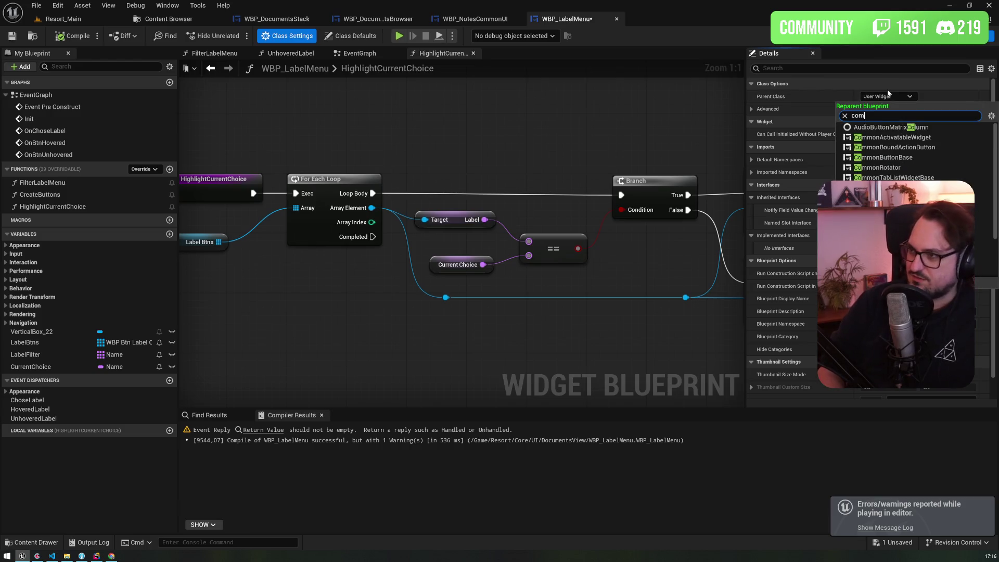
text(c)
click(890, 127)
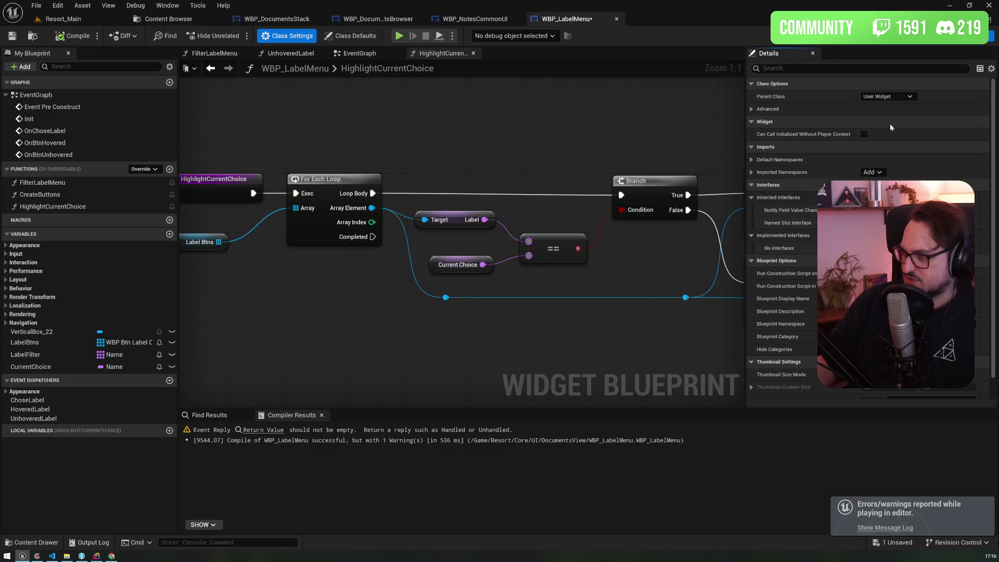
click(8, 40)
click(62, 18)
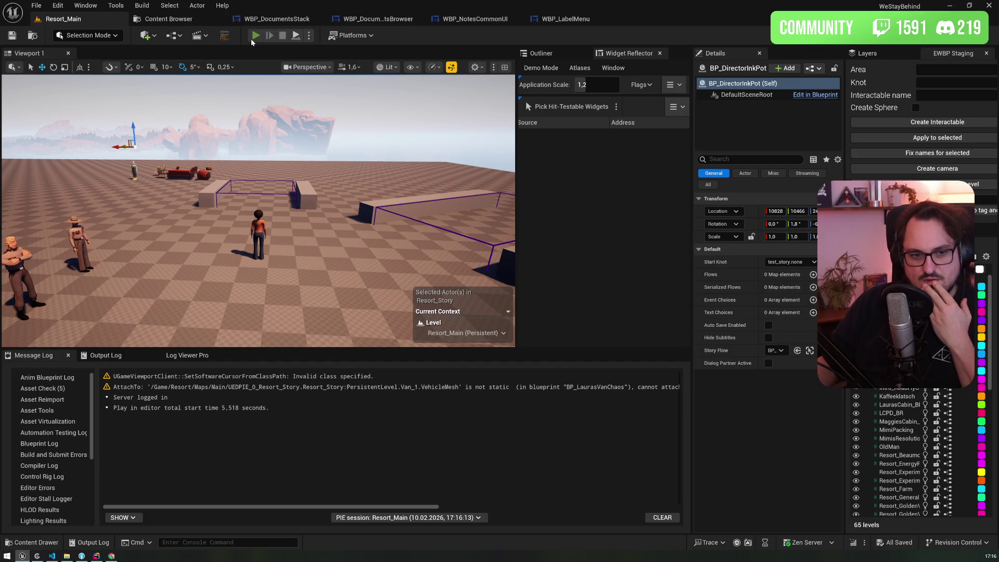
Play-test the journal, recolour the letter page's bookmark ribbon blue-grey, and close it
click(255, 36)
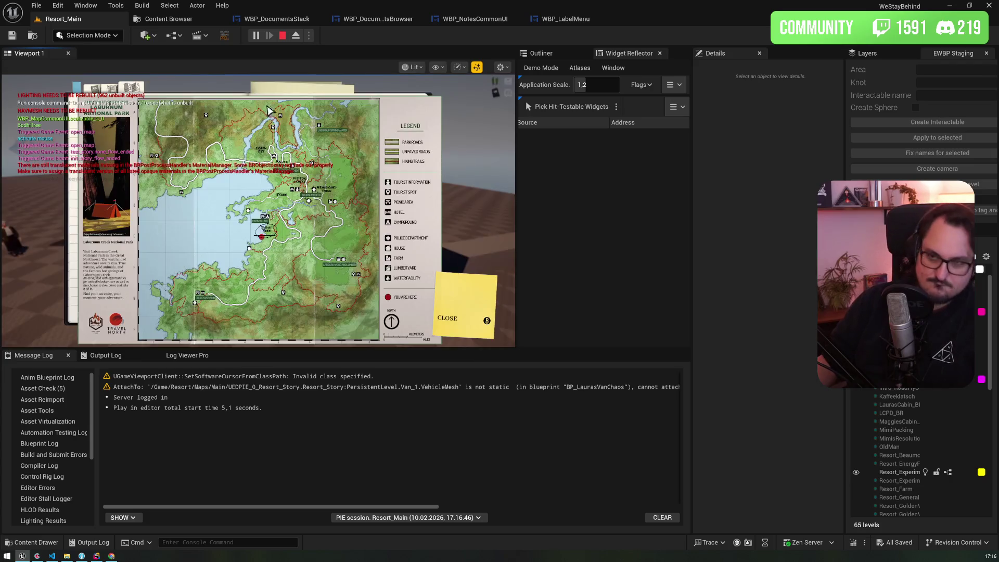
click(112, 92)
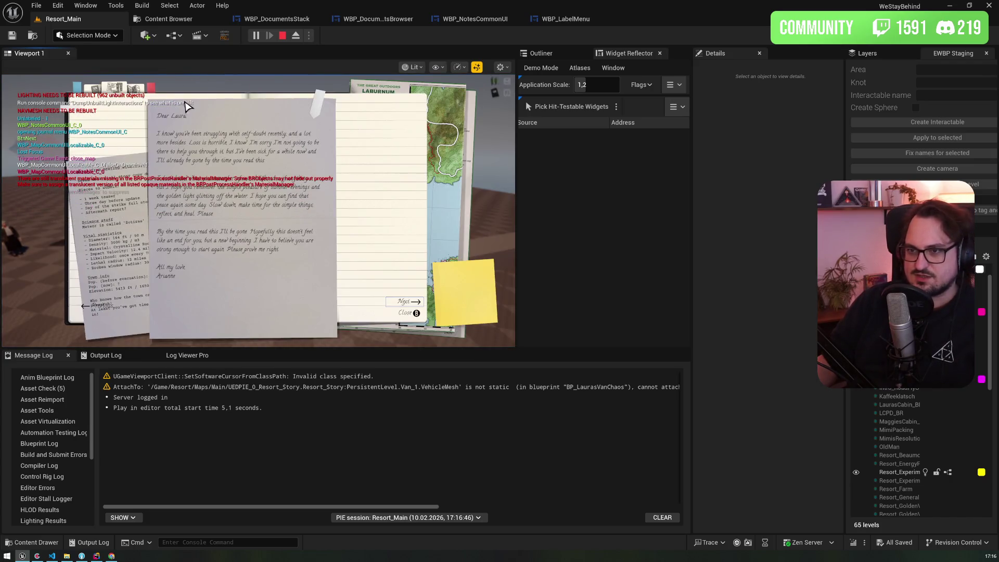
click(316, 104)
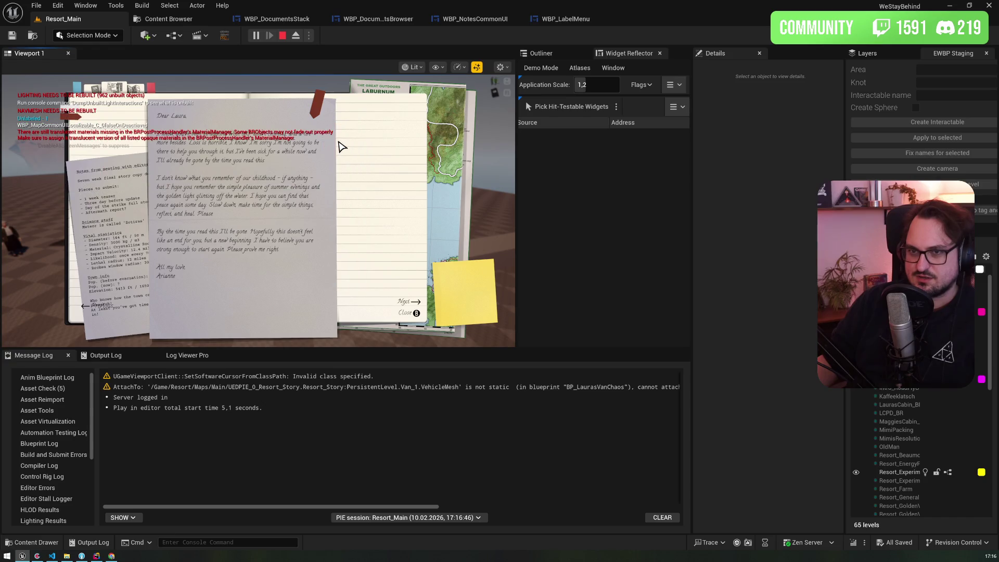
click(347, 241)
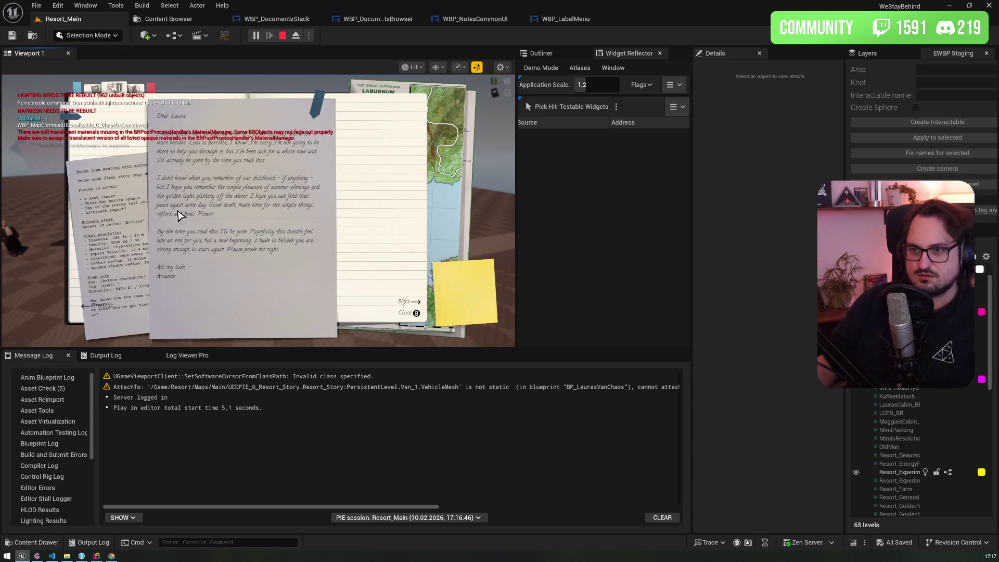
click(106, 312)
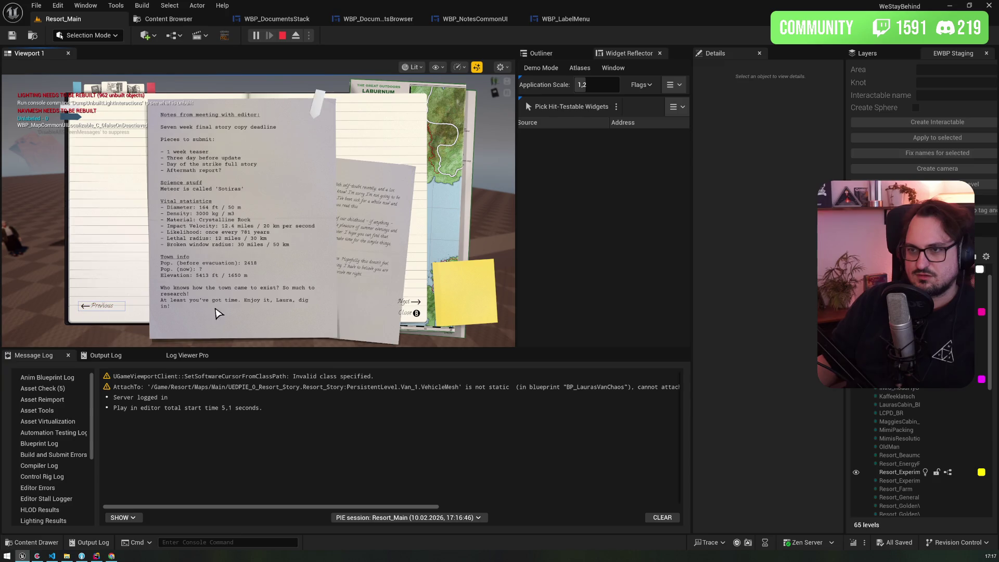
key(Escape)
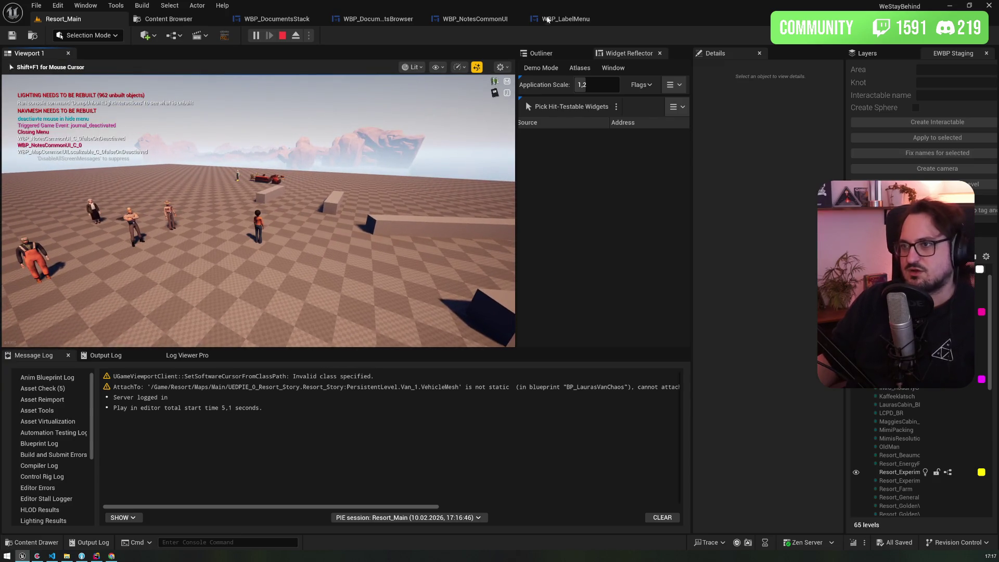
click(485, 19)
click(566, 19)
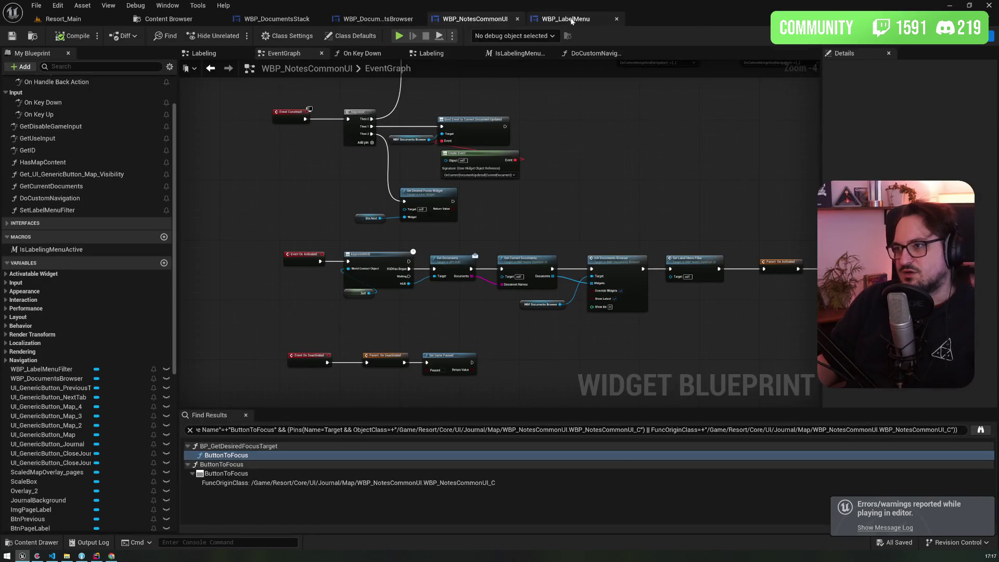
Look through WBP_DocumentsStack and WBP_DocumentsBrowser, then select Open Label Menu in WBP_NotesCommonUI's Labeling graph
click(308, 20)
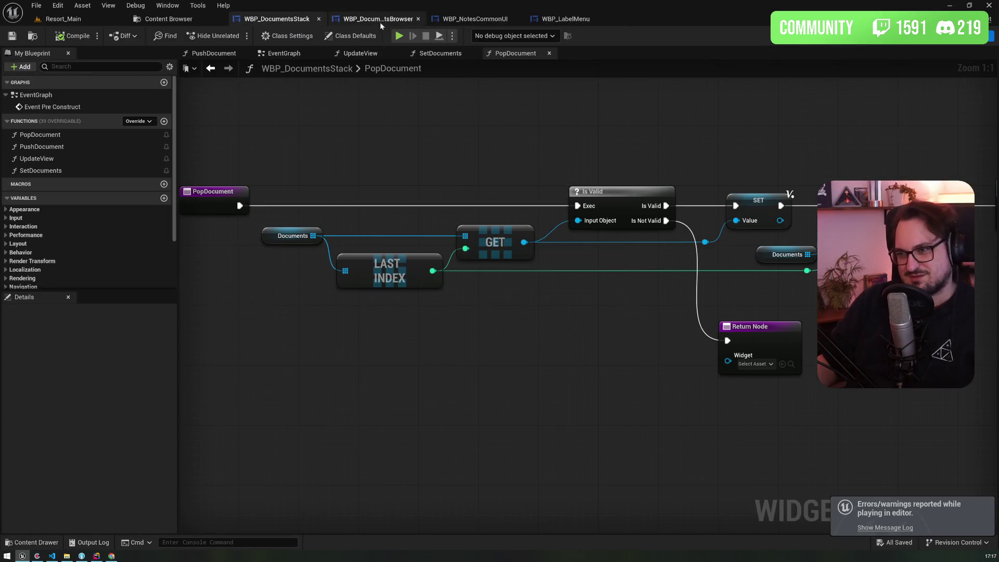
click(381, 23)
mouse_move(303, 254)
mouse_down()
mouse_move(262, 318)
mouse_move(248, 205)
mouse_up()
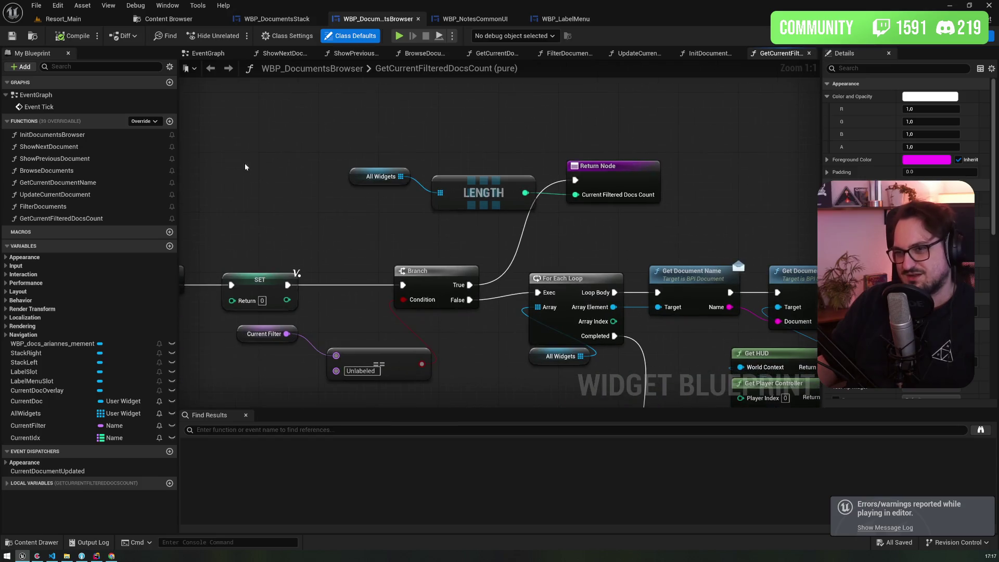
click(454, 21)
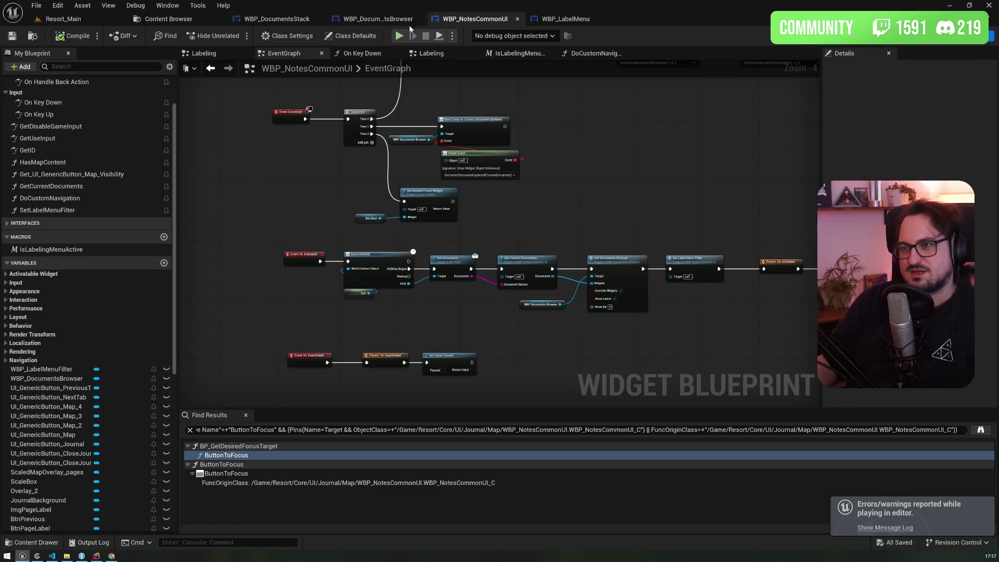
scroll(462, 217, down, 3)
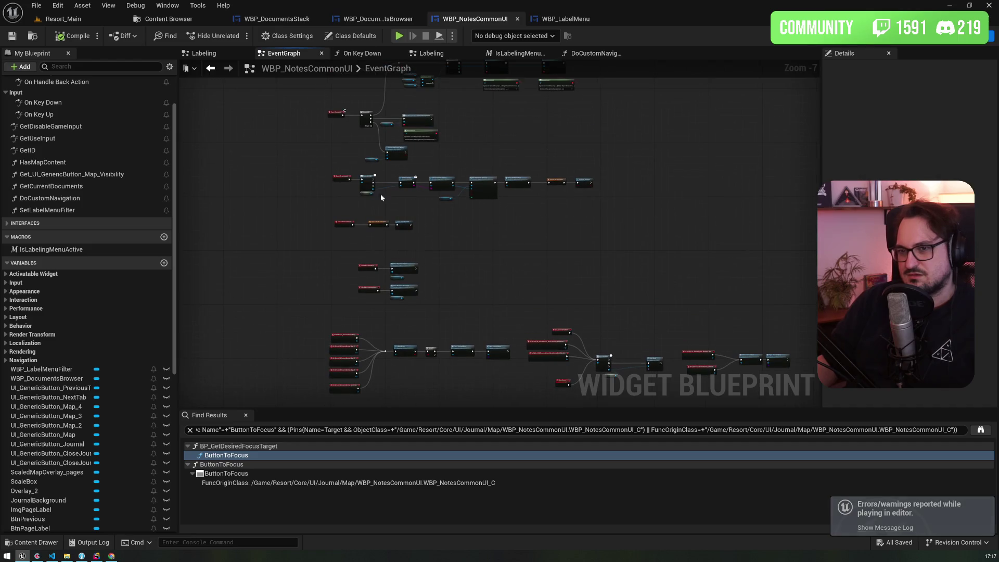
click(518, 53)
click(224, 54)
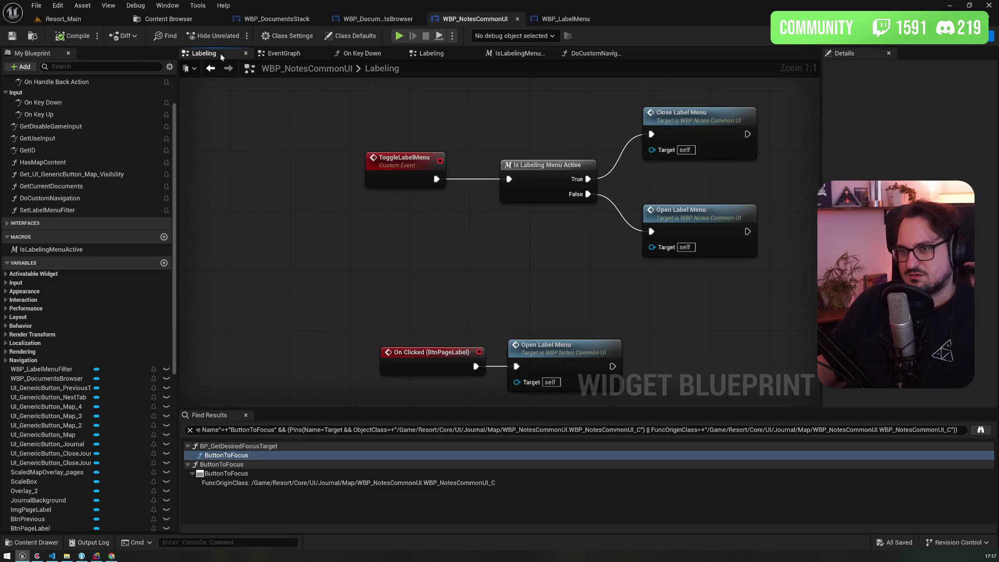
click(588, 188)
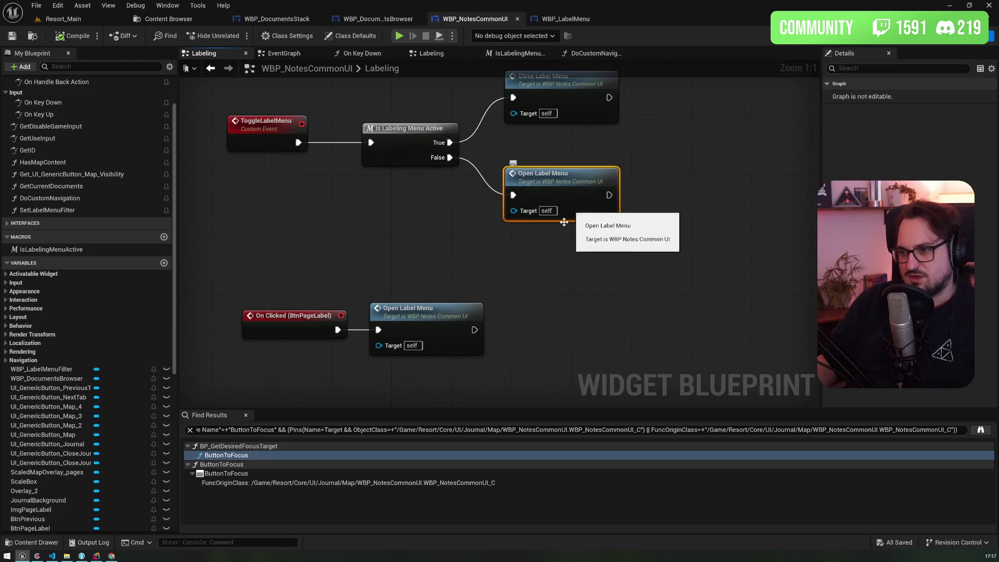
Add a Set Desired Focus Widget node after Add Child in Open Label Menu
double_click(588, 189)
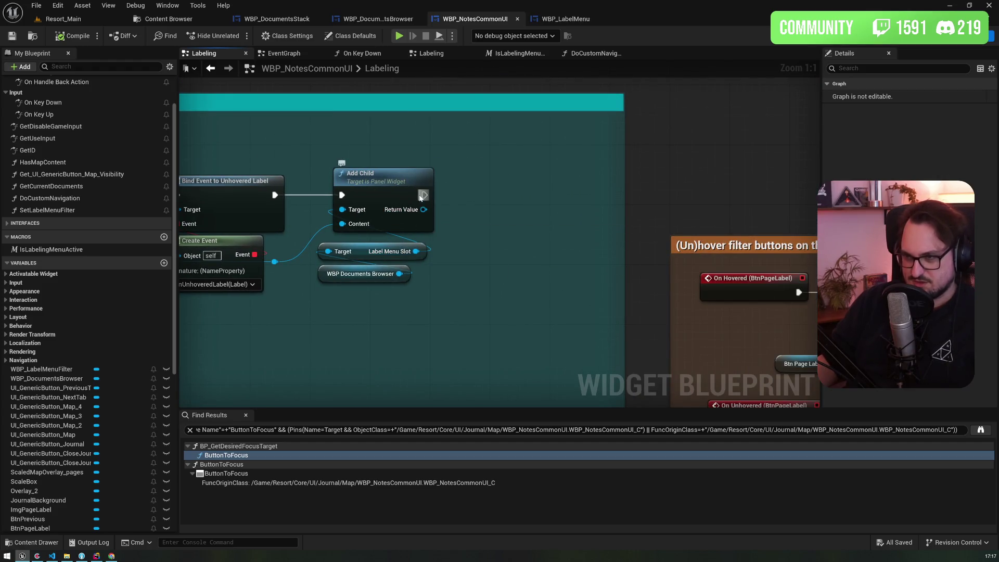
drag(424, 194, 472, 191)
text(setdesi)
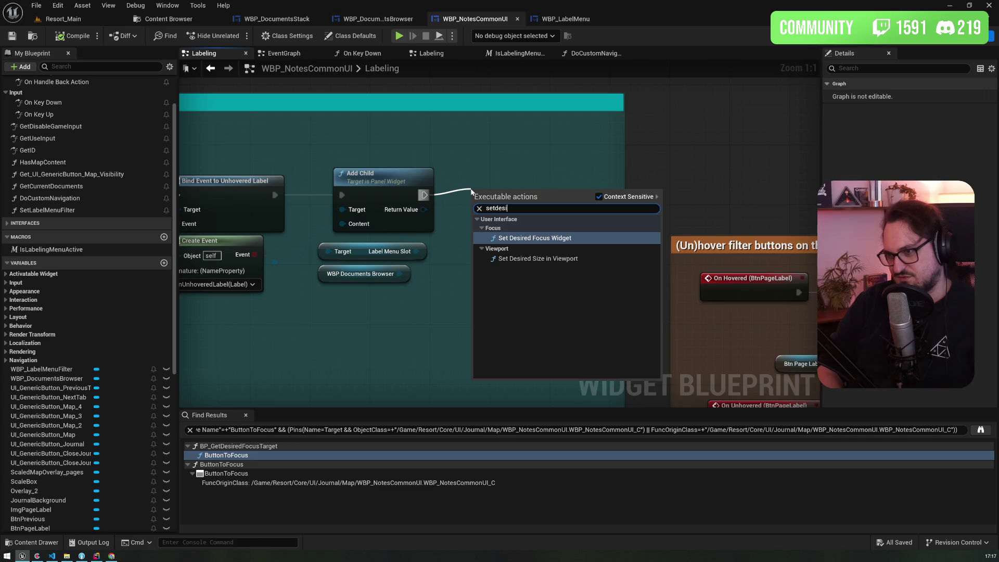
key(Return)
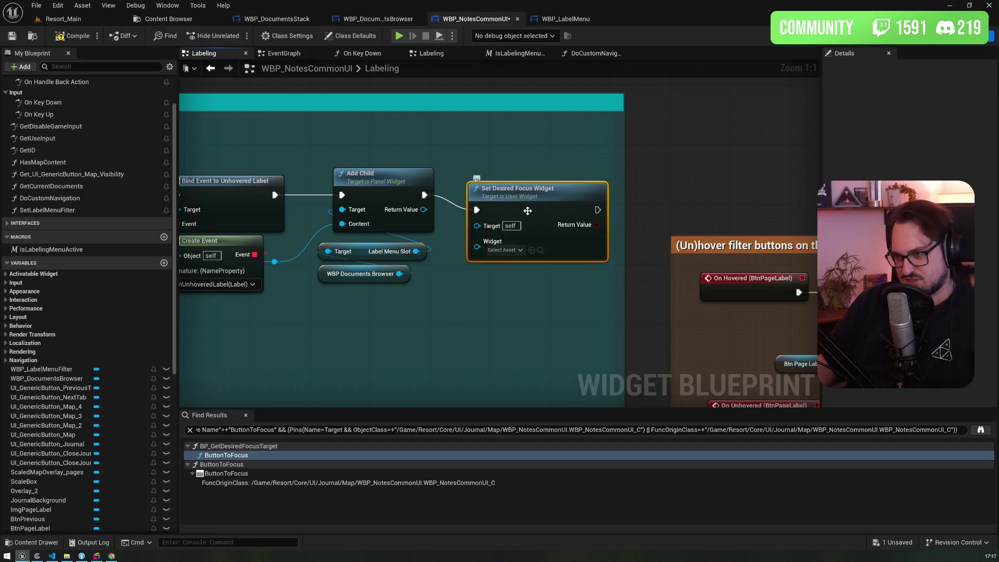
drag(536, 196, 531, 180)
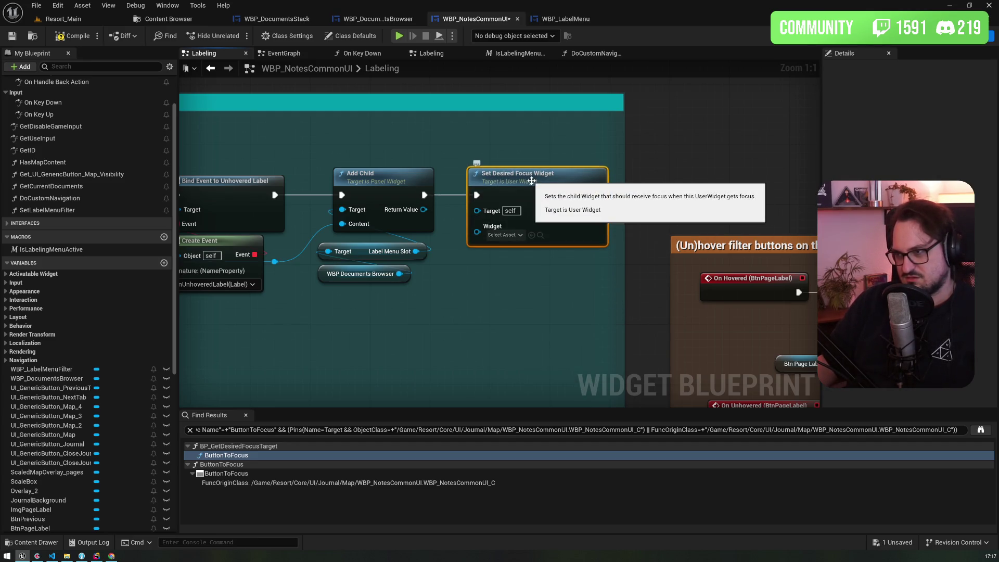
Route wires from the Label Menu Slot and Create Event outputs, then save WBP_NotesCommonUI
drag(417, 251, 415, 256)
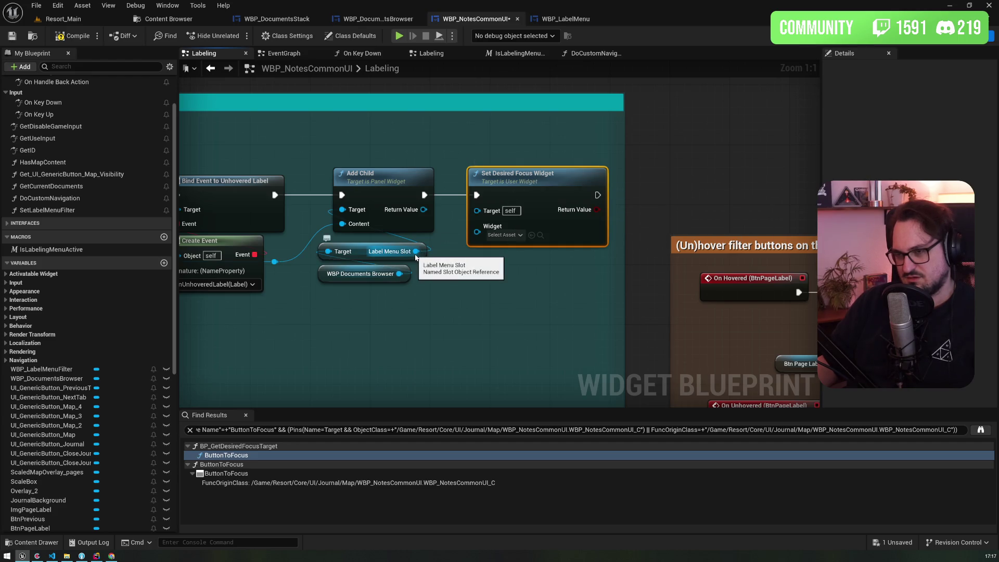
drag(329, 151, 427, 153)
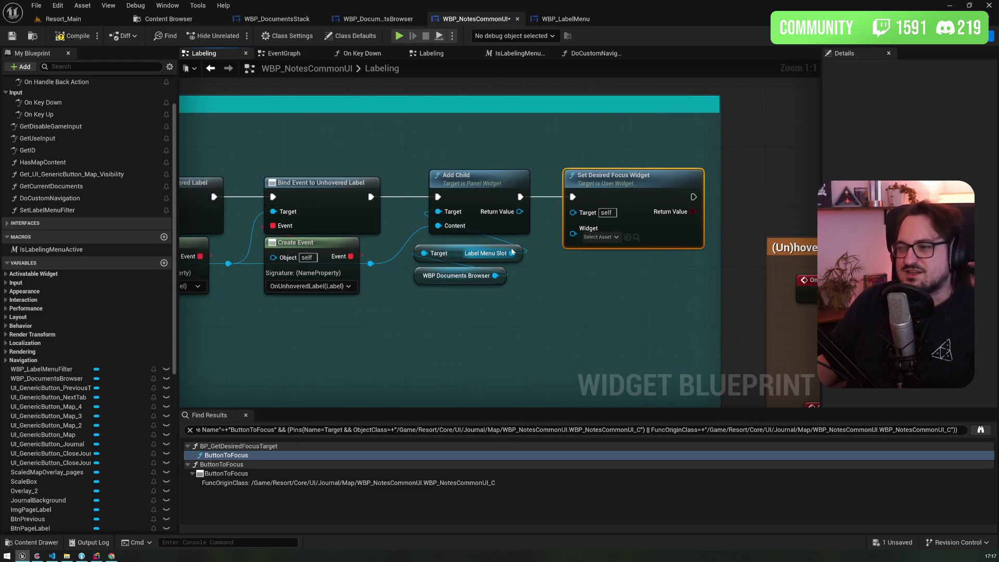
drag(370, 264, 589, 238)
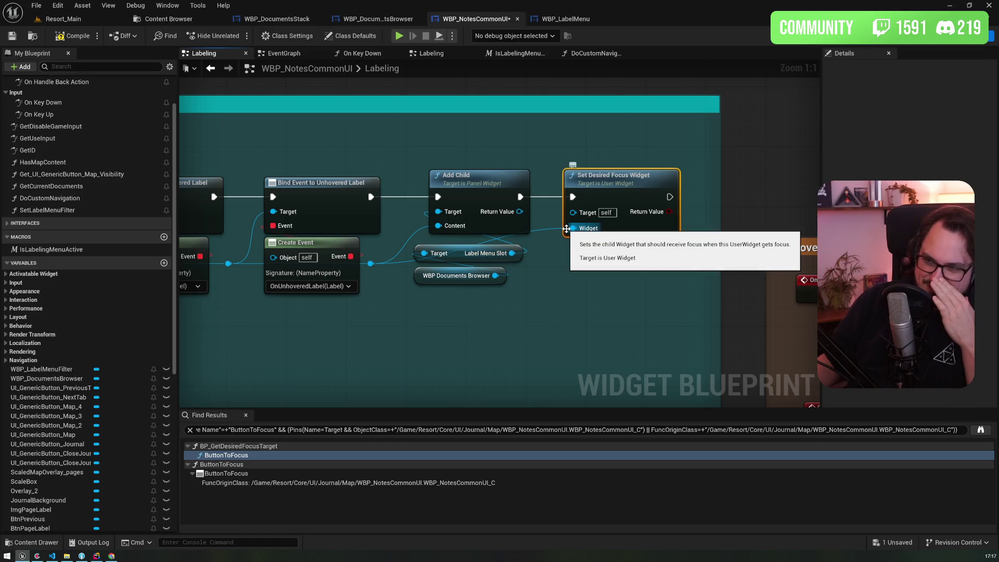
mouse_move(310, 129)
mouse_down()
mouse_move(926, 128)
mouse_move(570, 105)
mouse_move(210, 100)
mouse_up()
click(13, 38)
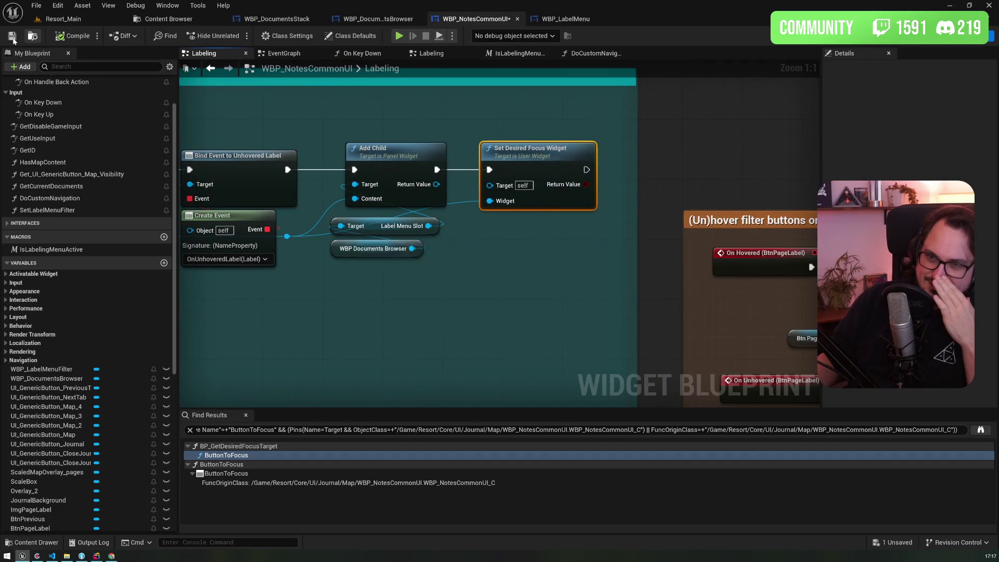
click(104, 20)
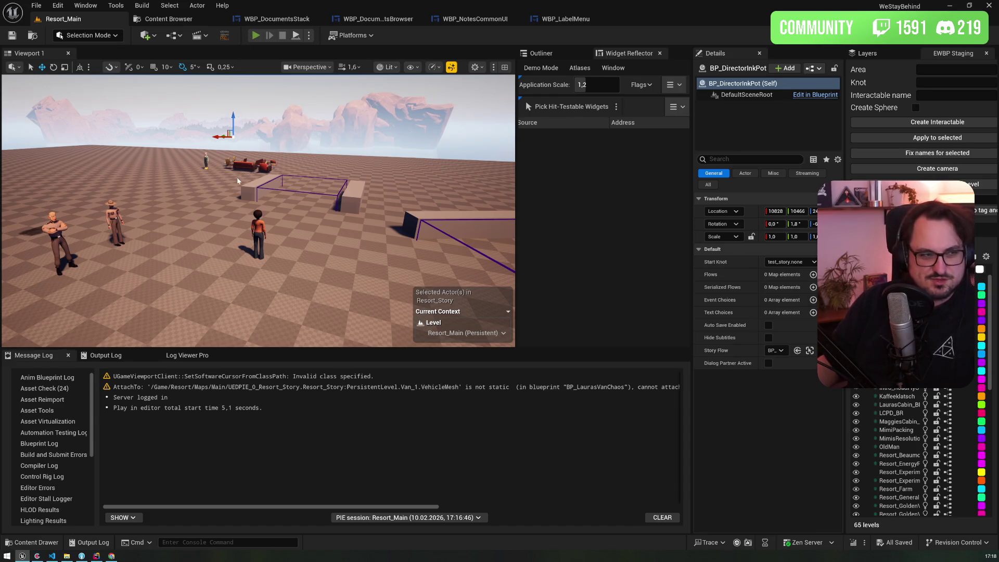
Play-test with Alt+P to view the journal's label colour menu, then stop the session
key(alt+p)
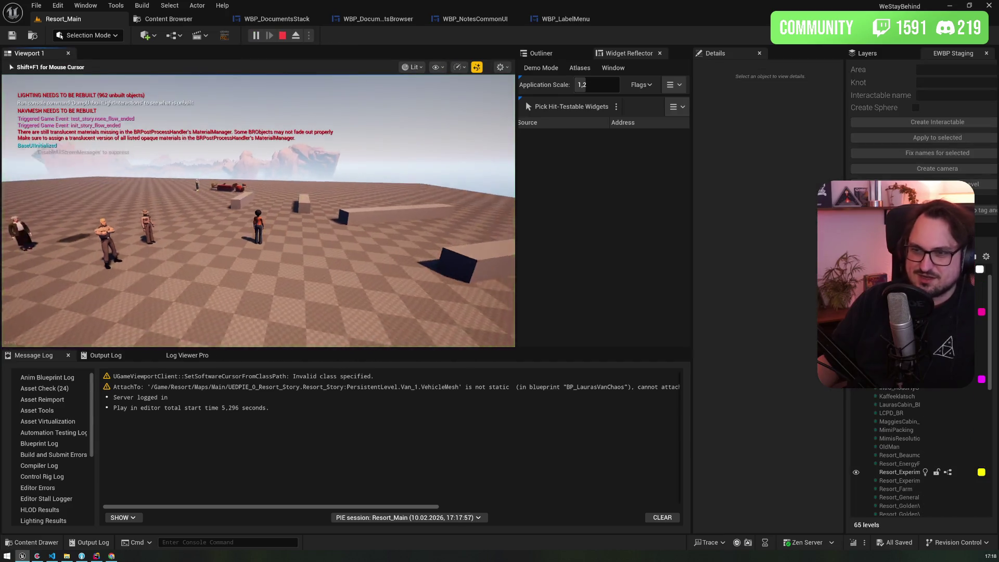
key(j)
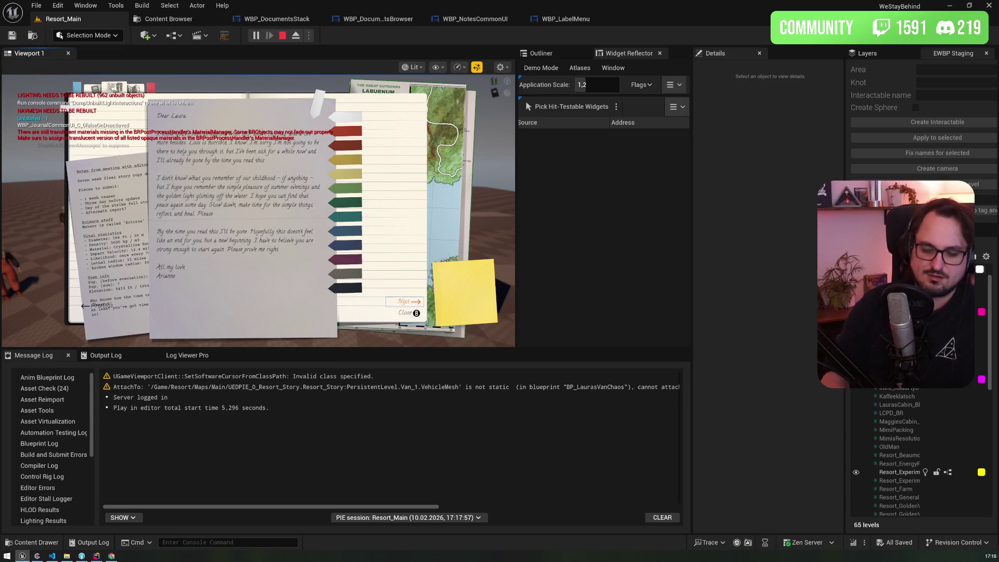
key(Escape)
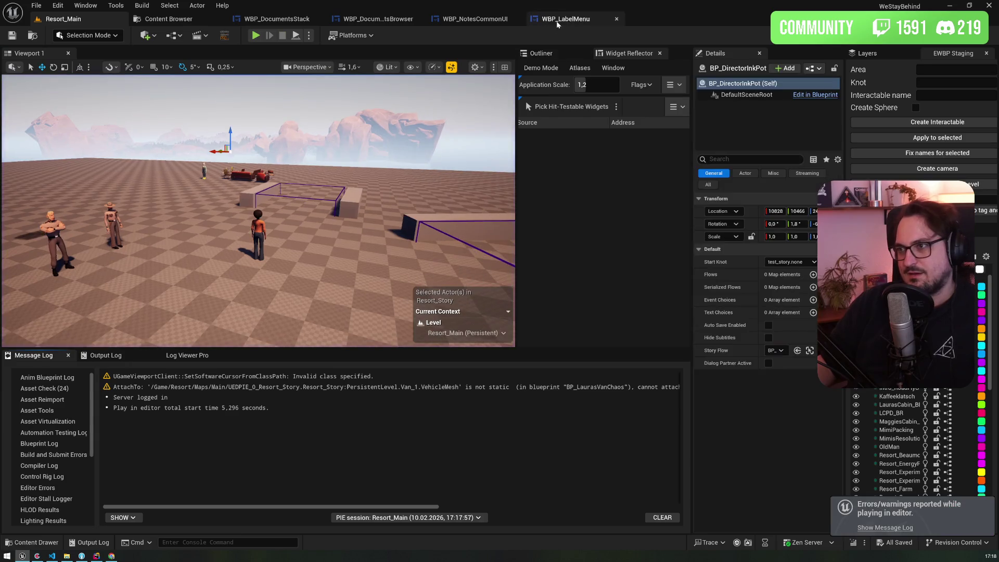
click(557, 20)
click(474, 20)
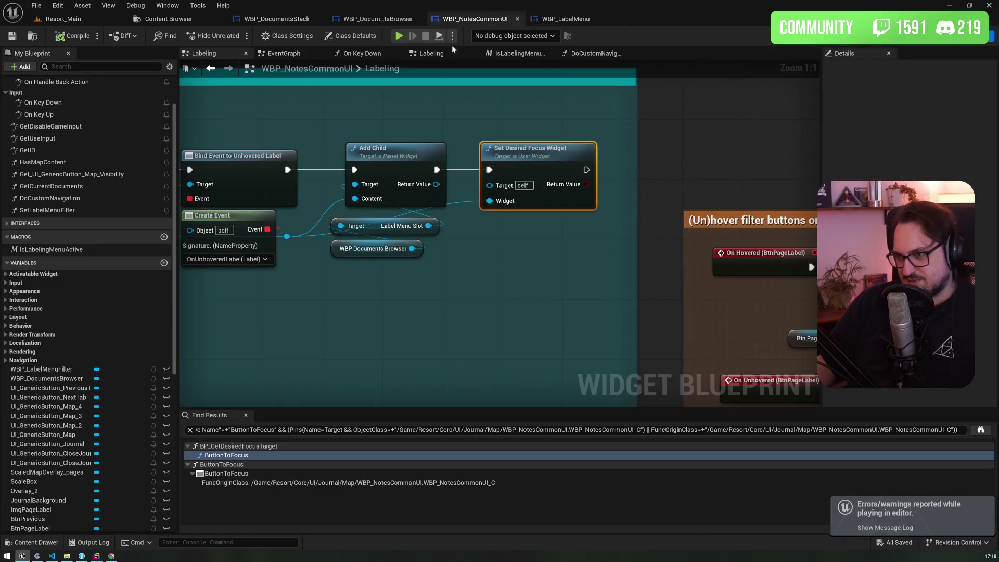
Add a reroute on the Widget input wire and shift Set Desired Focus Widget slightly right
double_click(456, 201)
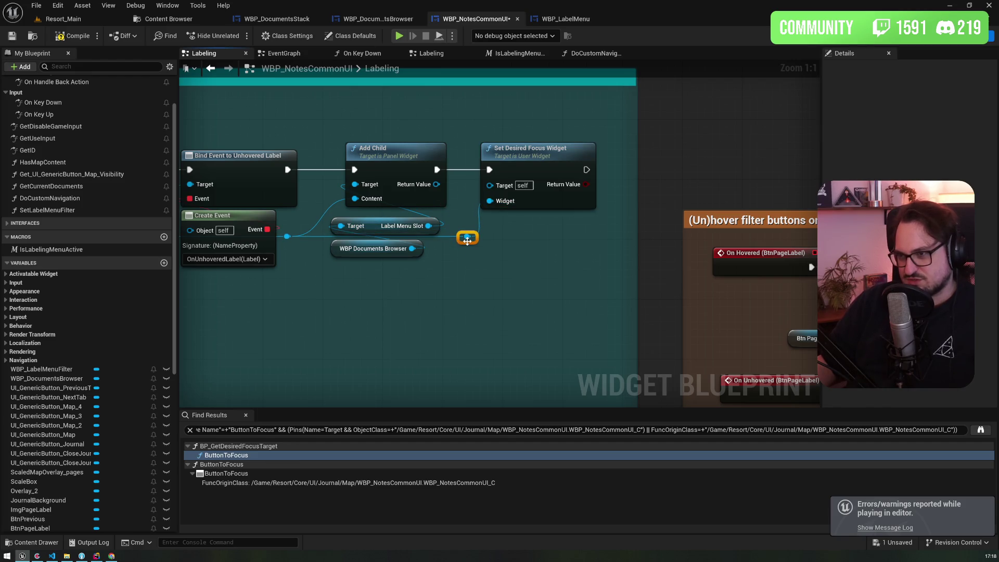
click(549, 163)
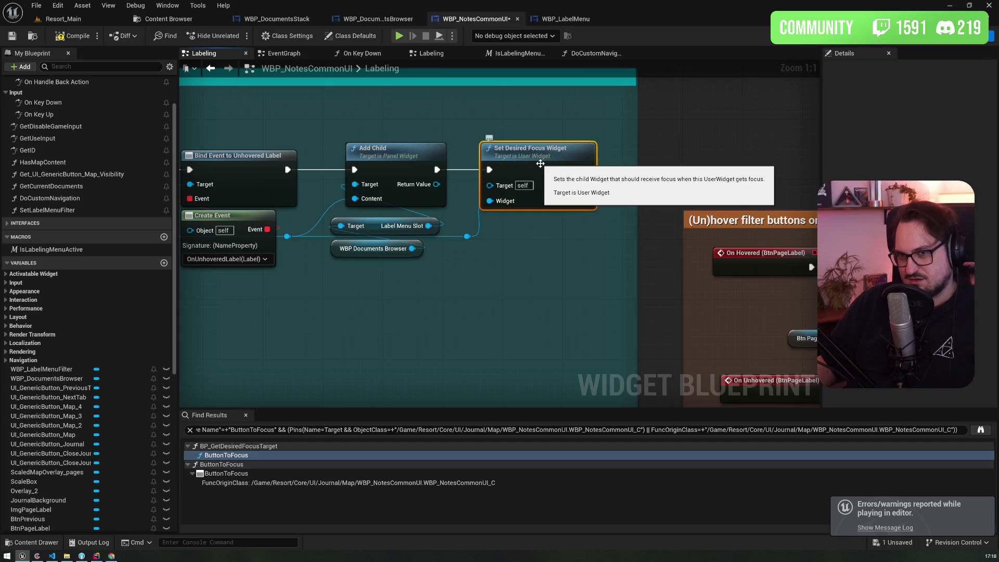
scroll(122, 179, up, 3)
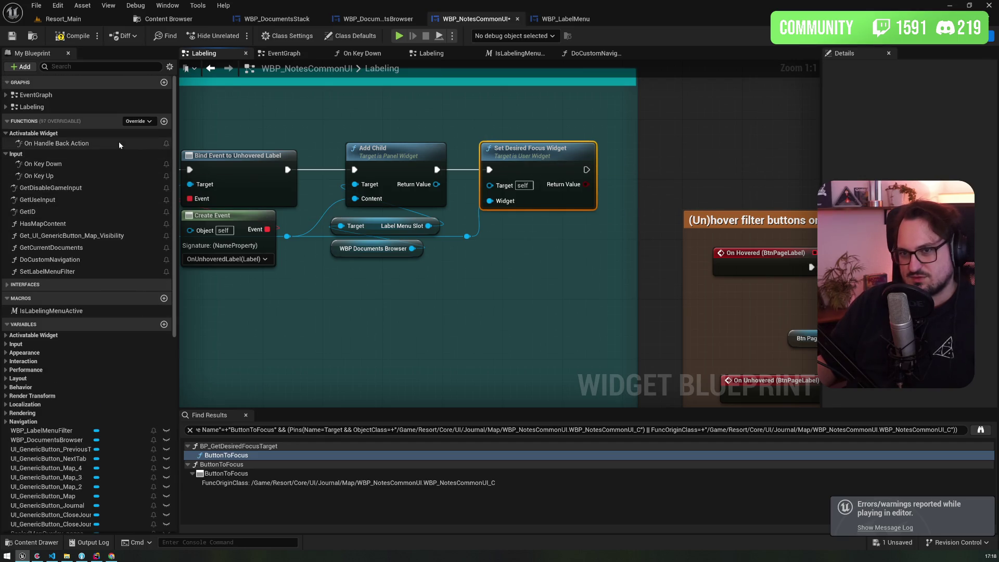
drag(523, 154, 538, 154)
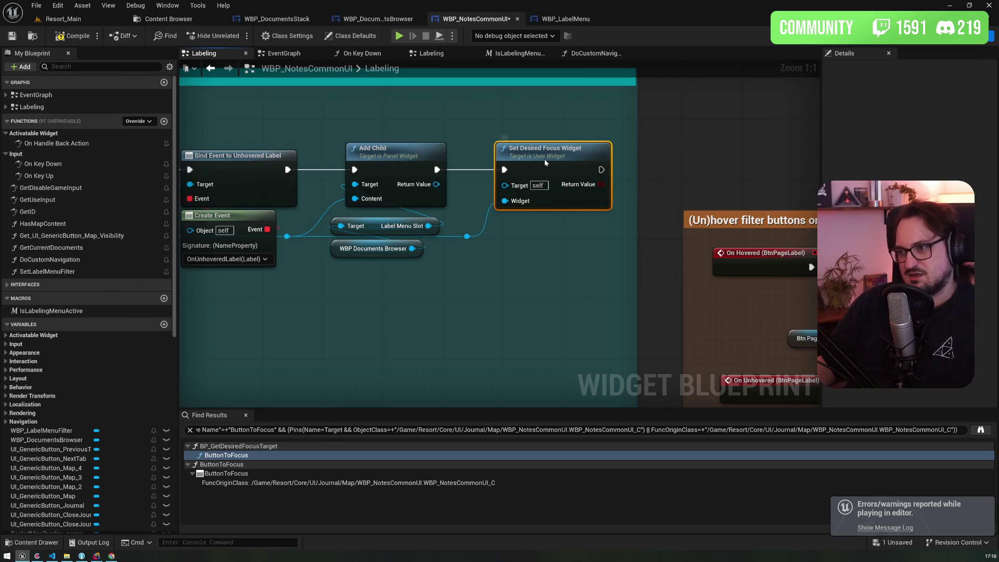
click(556, 20)
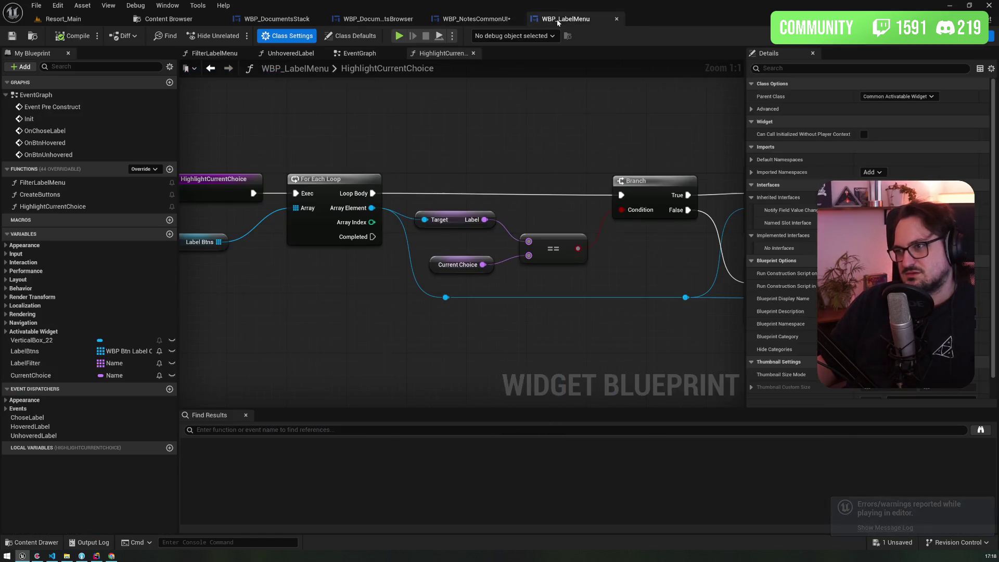
Look up the Desired Focus Widget setting in WBP_LabelMenu's class defaults
click(350, 39)
click(772, 67)
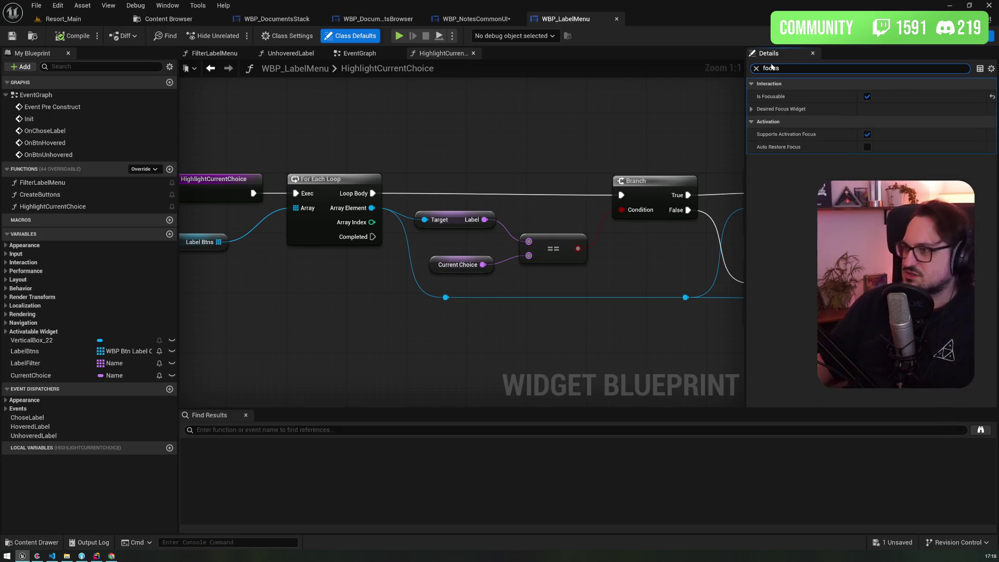
text(us)
click(751, 108)
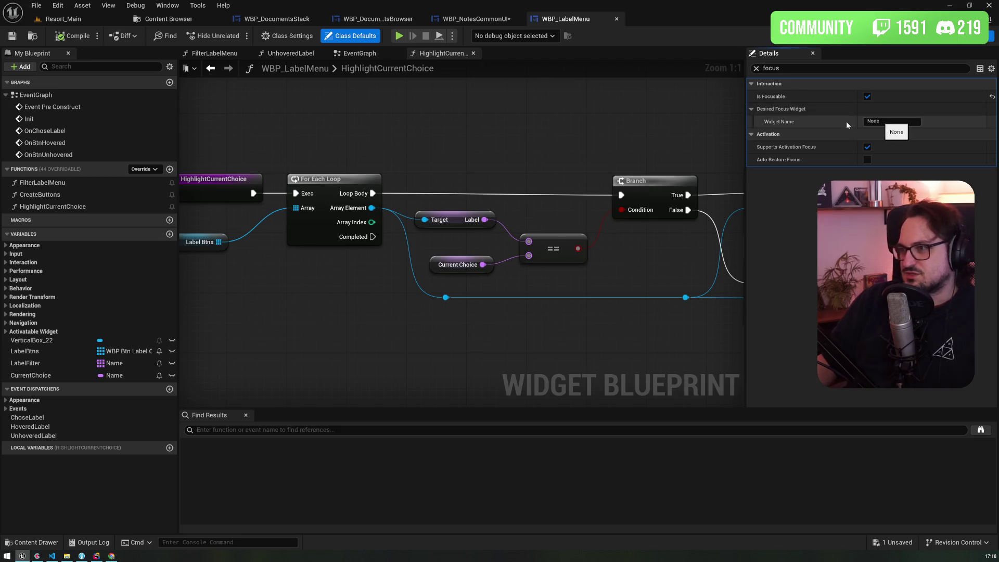
Select VerticalBox_22 in the Designer hierarchy and filter its properties for focus
click(54, 340)
click(498, 129)
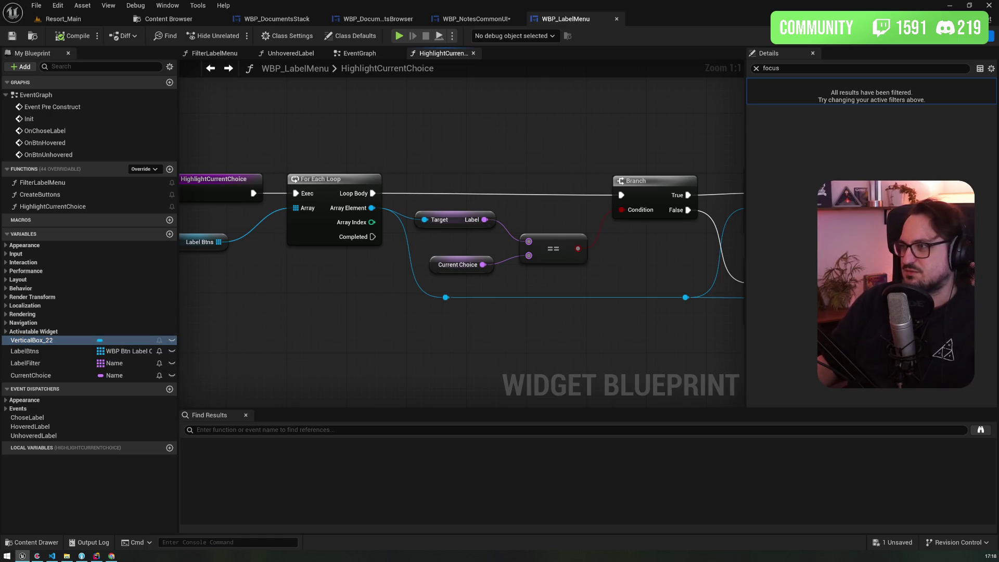
click(968, 35)
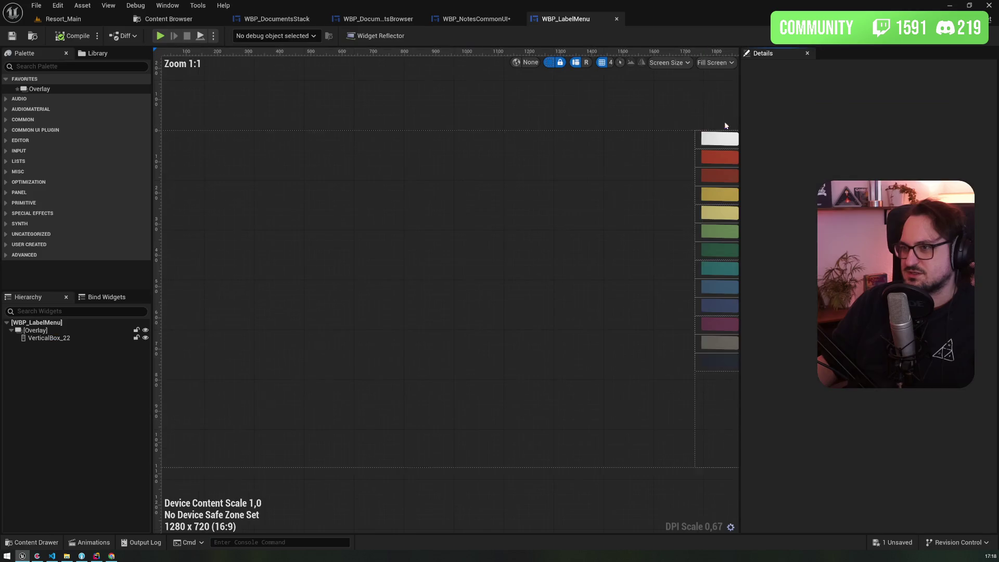
click(55, 339)
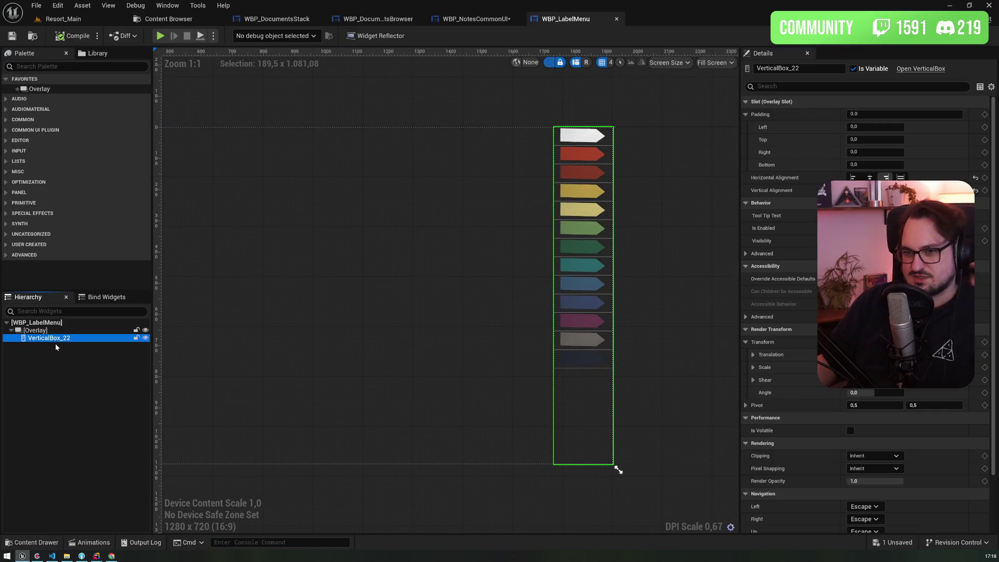
click(796, 85)
text(fco)
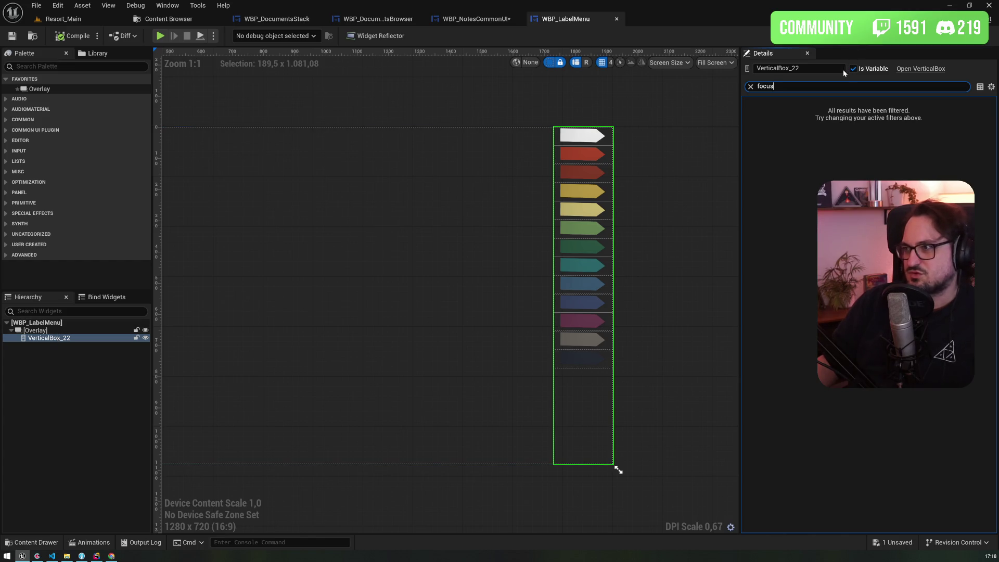
Open WBP_BtnLabelChoice from the Content Browser, then return to VerticalBox_22's variable details in WBP_LabelMenu
key(ctrl+b)
double_click(470, 145)
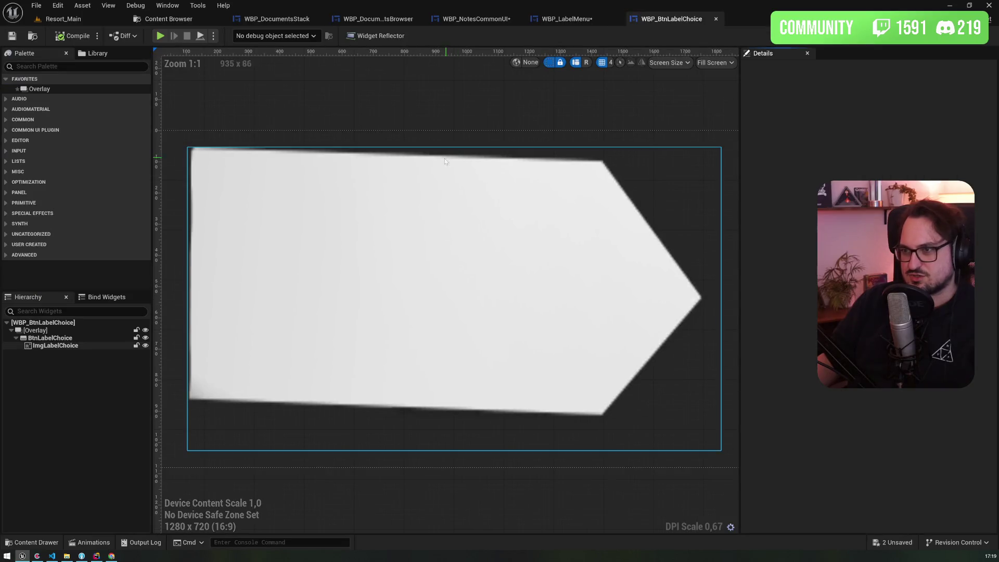
click(567, 19)
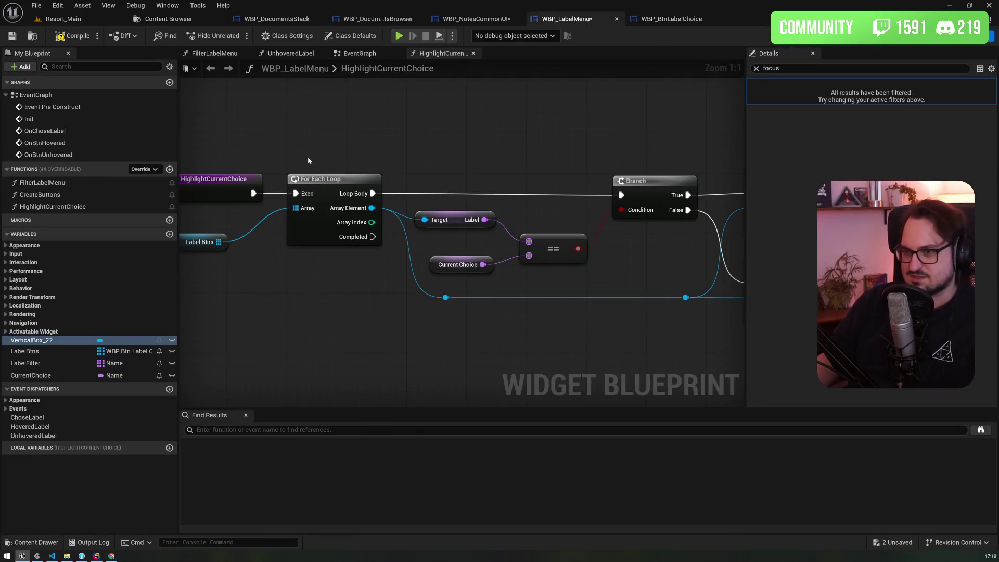
click(672, 19)
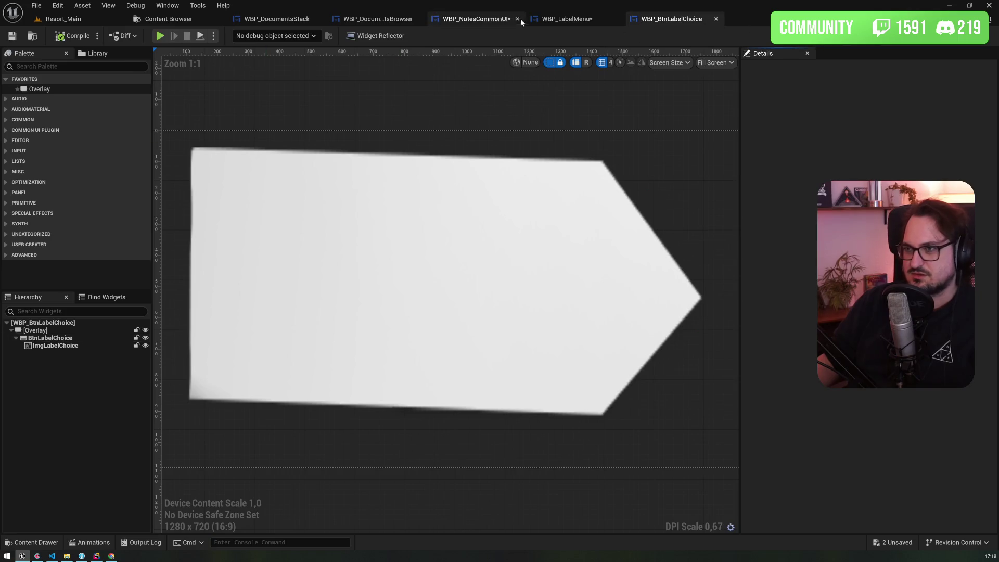
click(523, 19)
click(587, 20)
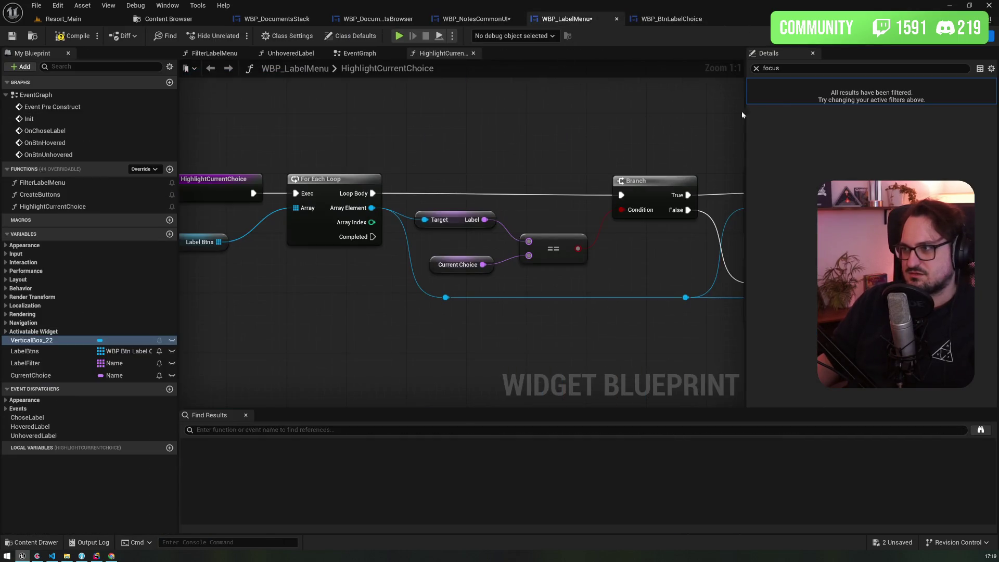
click(756, 69)
click(754, 84)
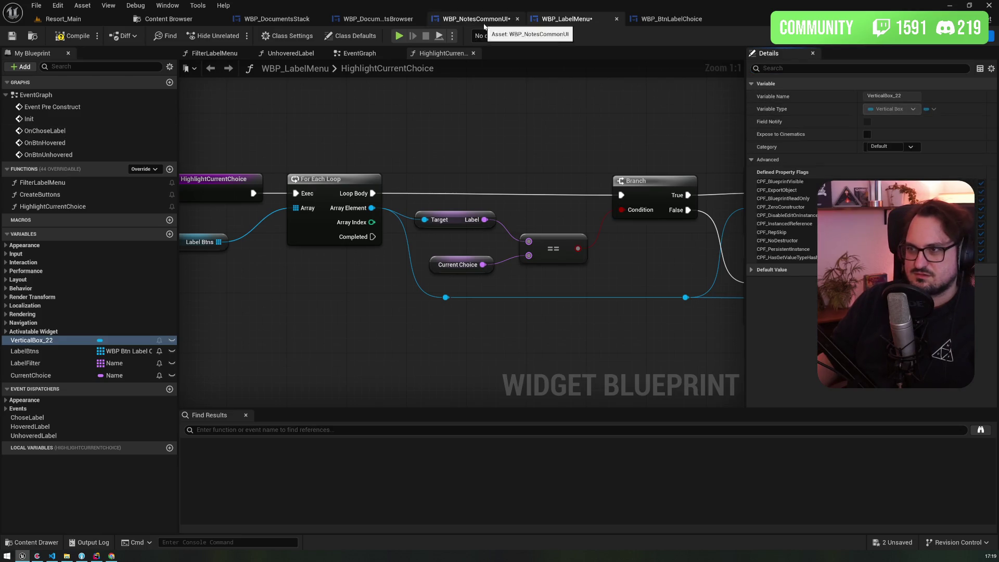
Override Get Desired Focus Target to return VerticalBox_22's child at index 0, and compile
click(148, 169)
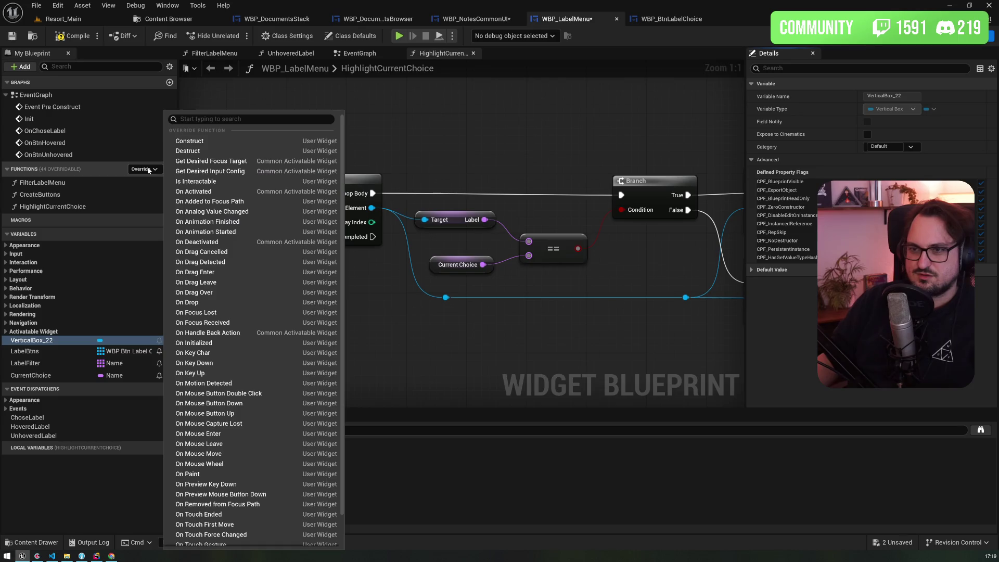
click(211, 161)
mouse_move(32, 349)
mouse_down()
mouse_move(312, 341)
mouse_move(370, 318)
mouse_up()
text(get)
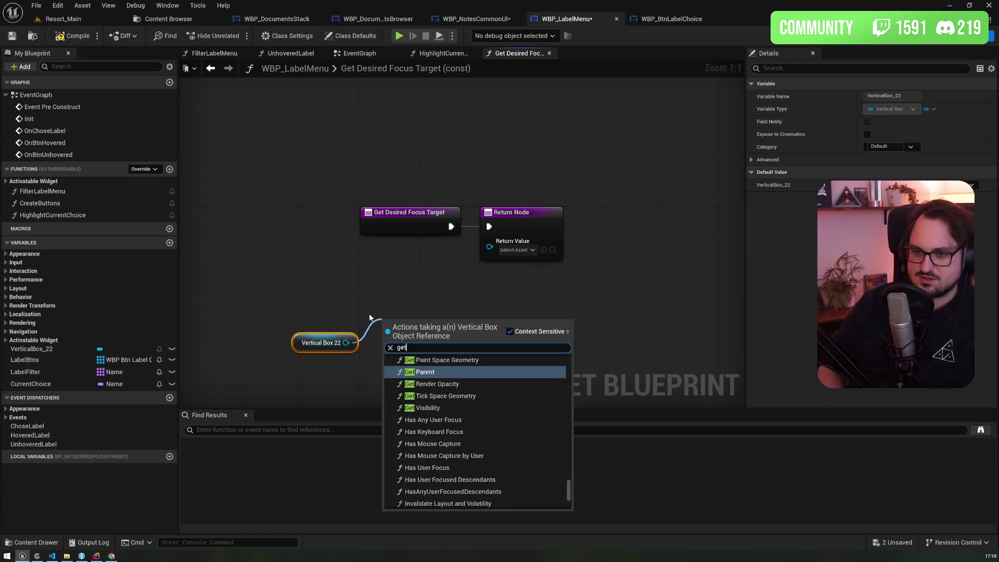
text(chi)
key(Return)
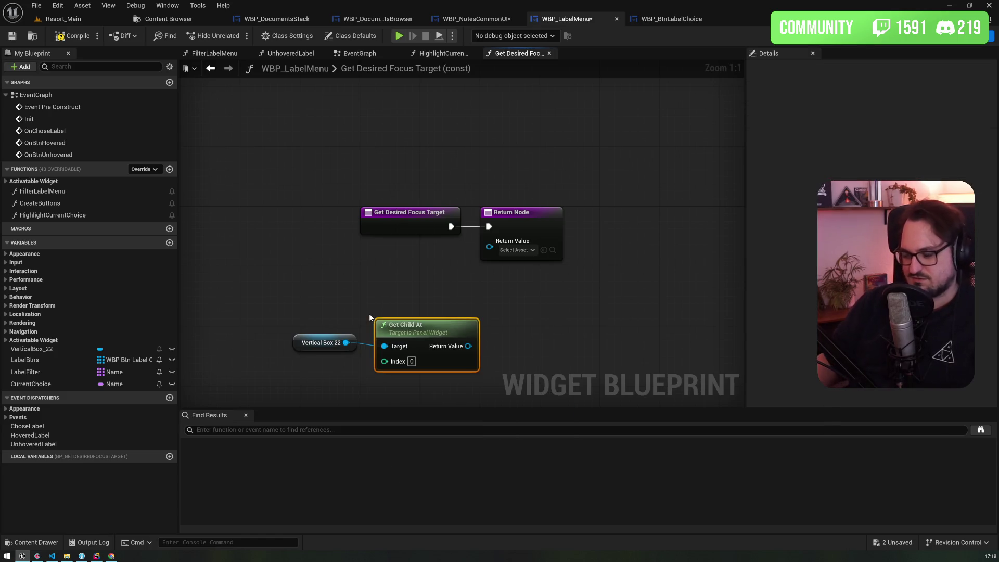
drag(468, 346, 489, 246)
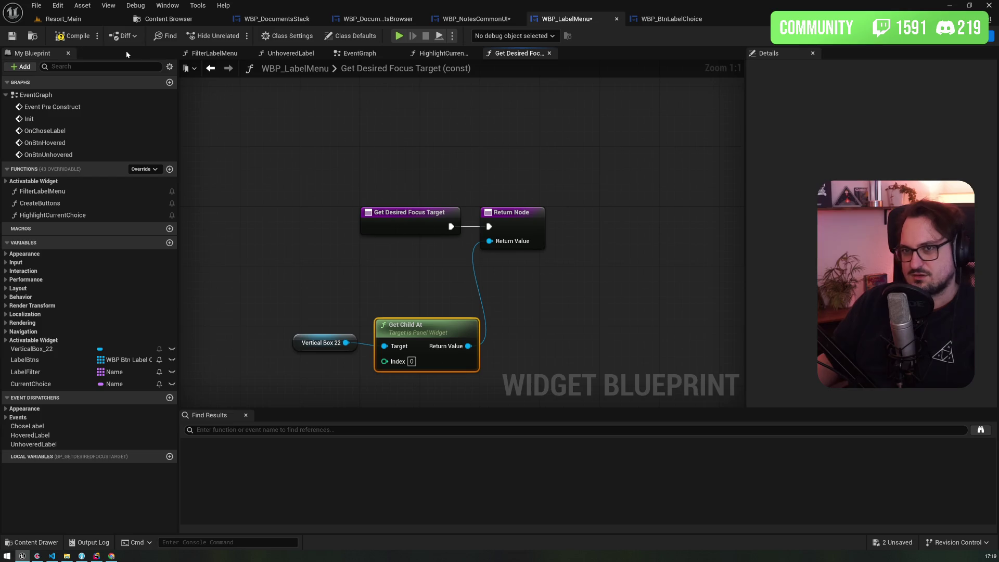
click(12, 36)
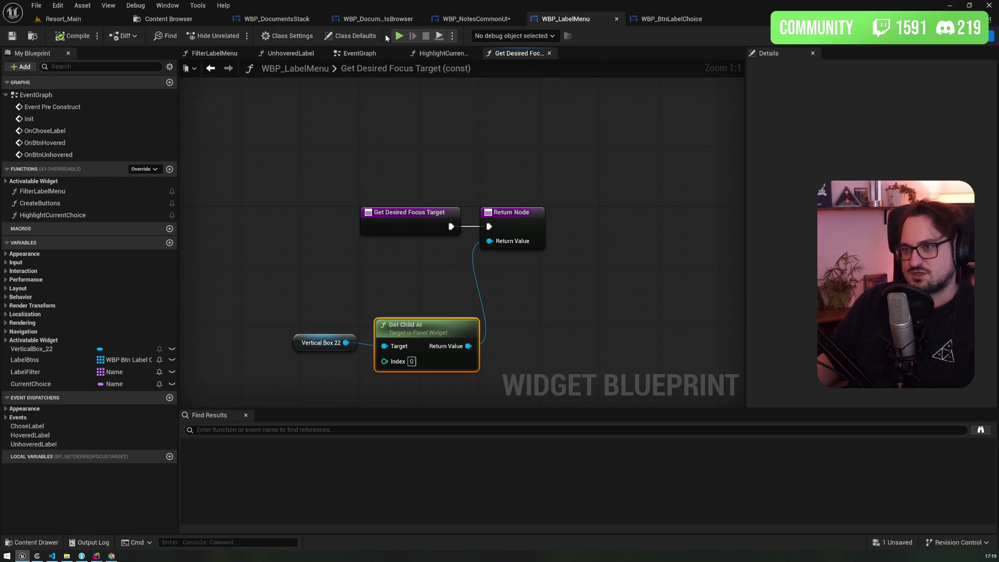
Recheck the Desired Focus Widget class default, then save all assets and switch to Resort_Main
click(289, 35)
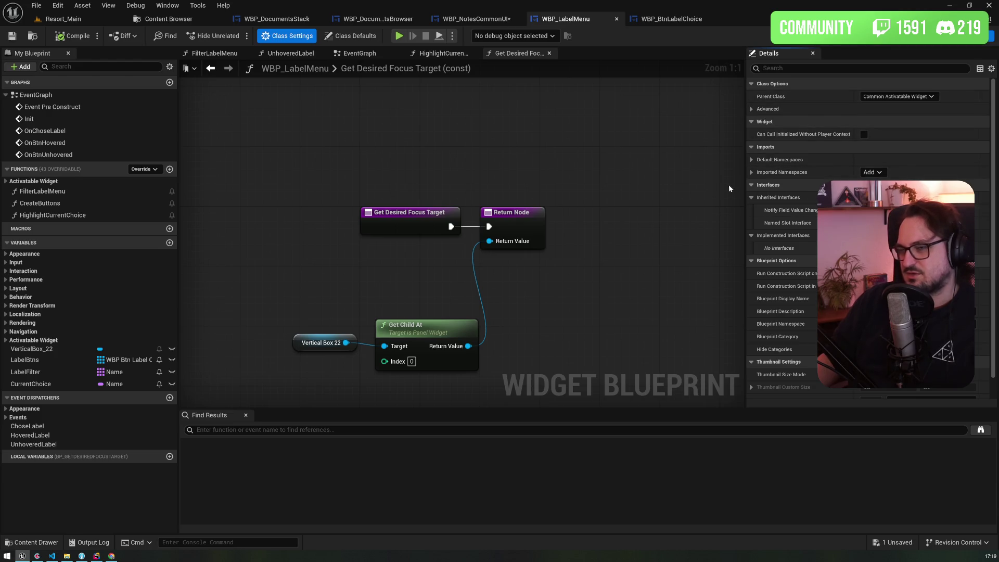
click(373, 37)
click(807, 68)
text(focu)
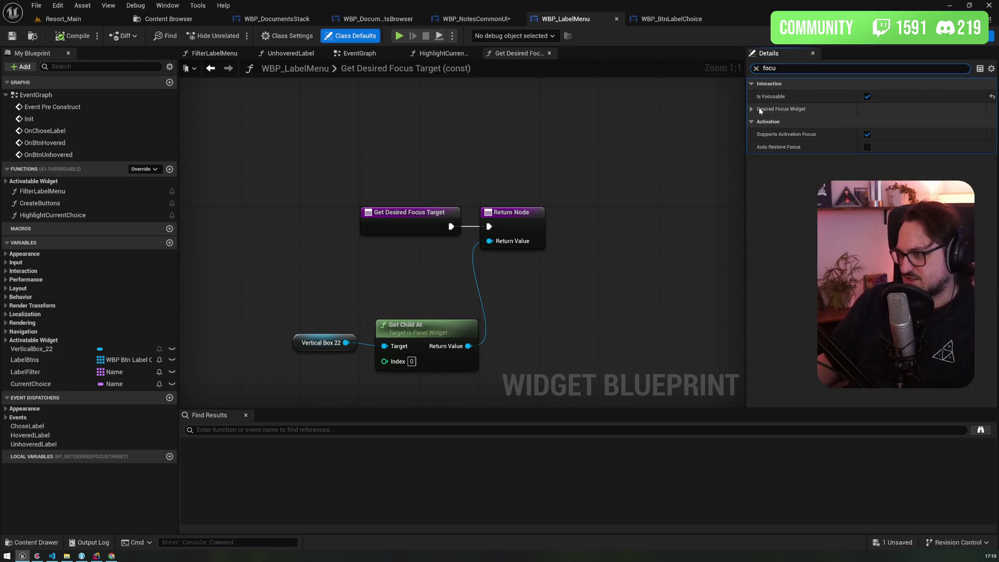
click(751, 109)
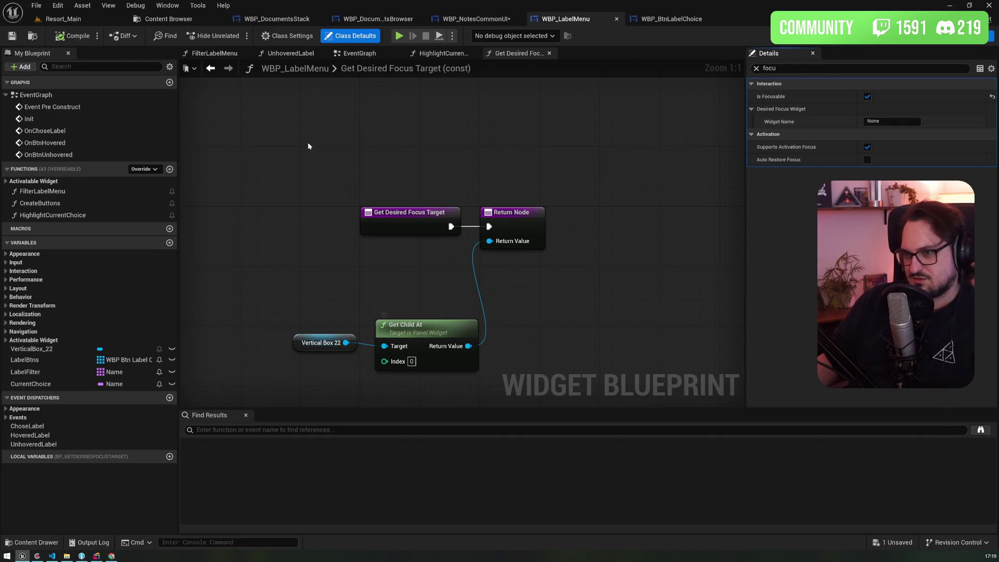
click(12, 36)
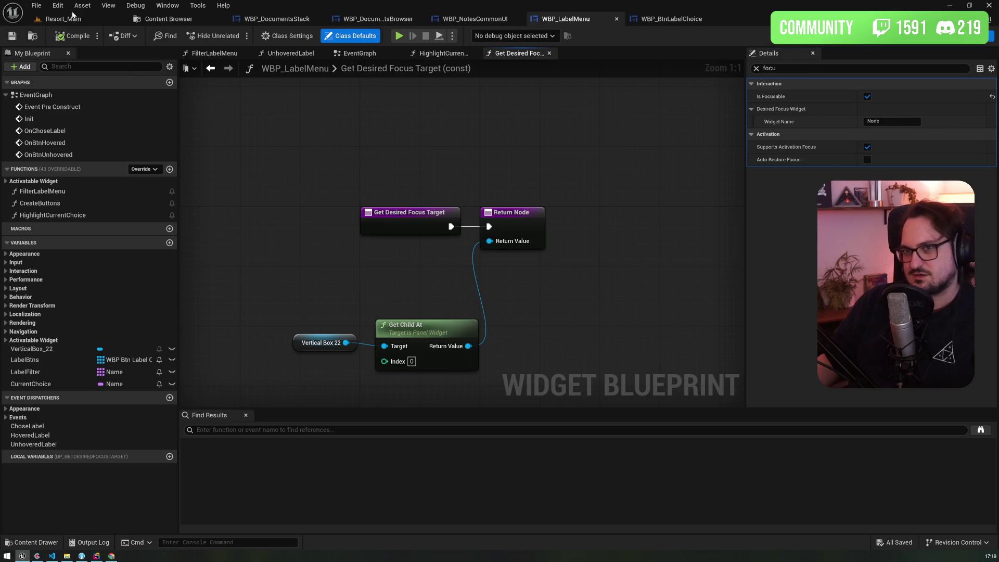
click(73, 17)
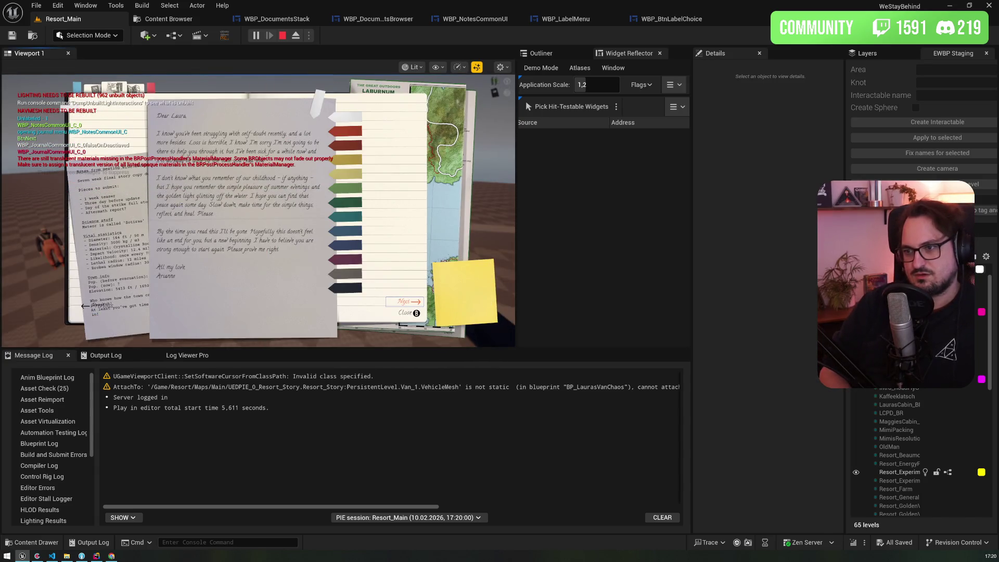
Play-test the label menu, moving focus from Close to Next, then stop and return to WBP_LabelMenu
key(Up)
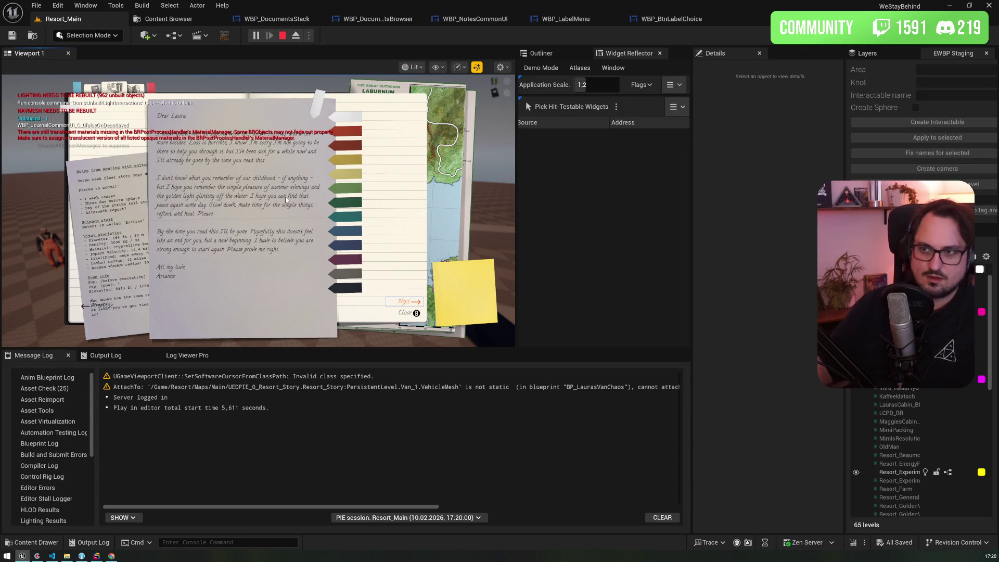
key(Escape)
click(579, 26)
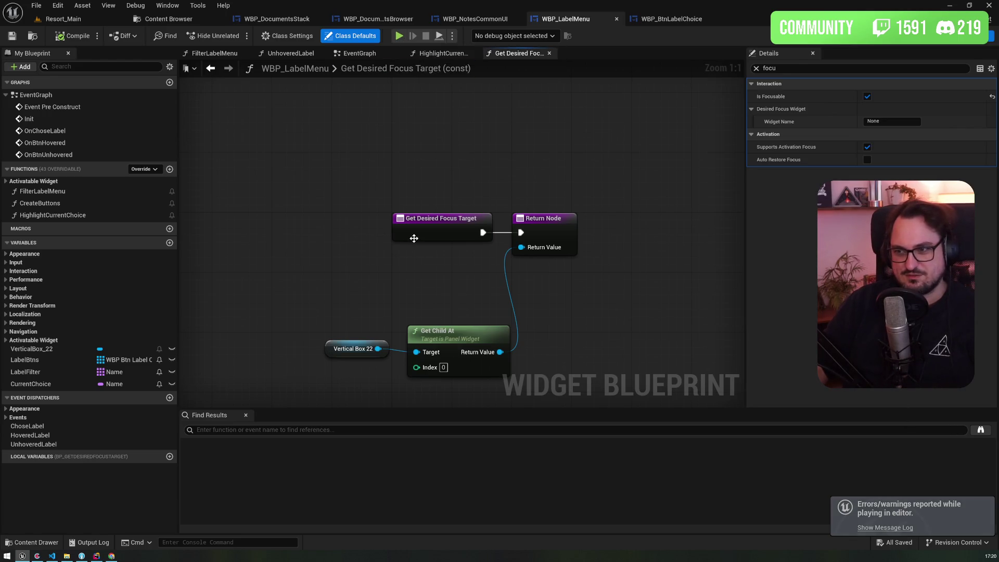
After browsing the open blueprint tabs, put an F9 breakpoint on the Get Desired Focus Target Return Node
click(668, 19)
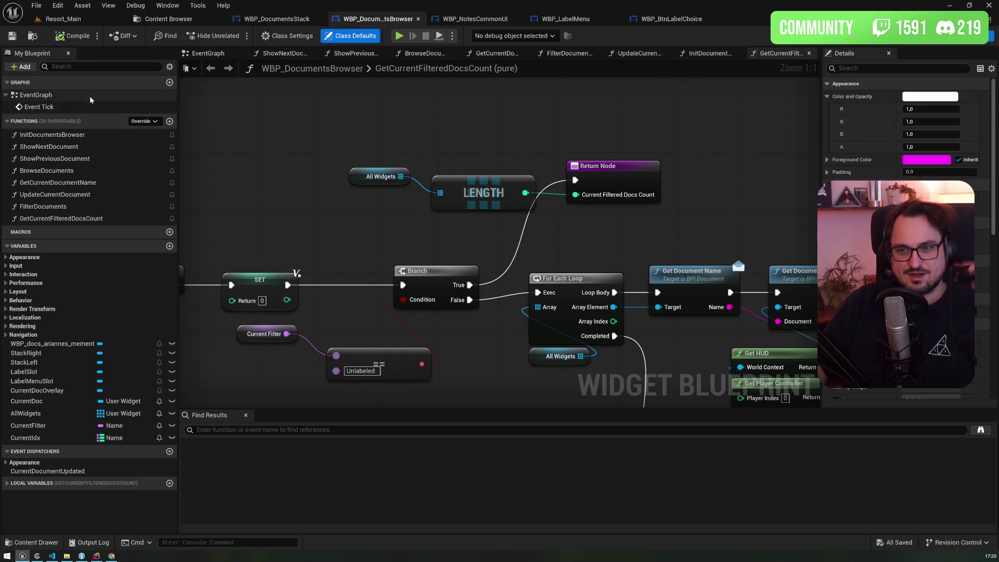
click(477, 19)
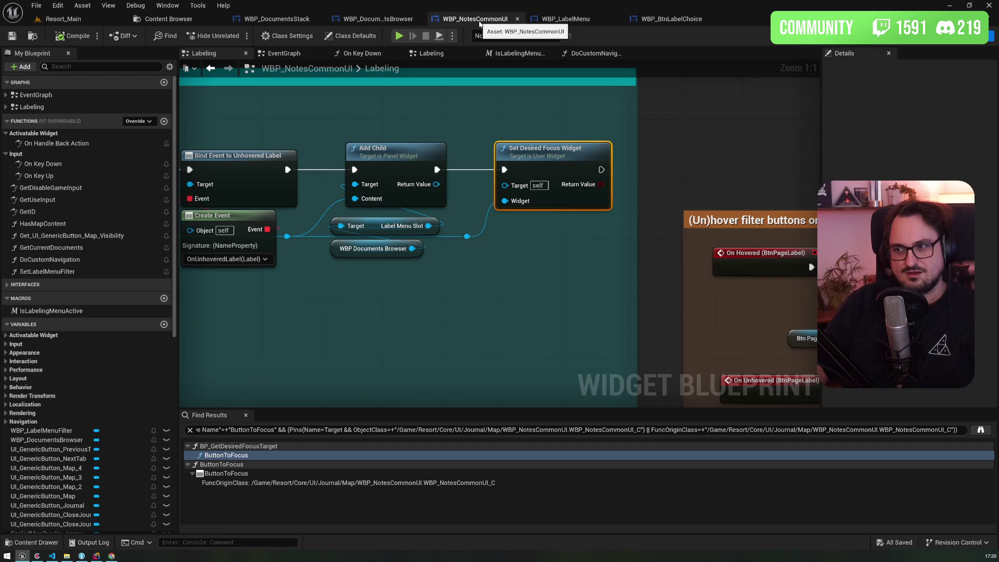
click(584, 23)
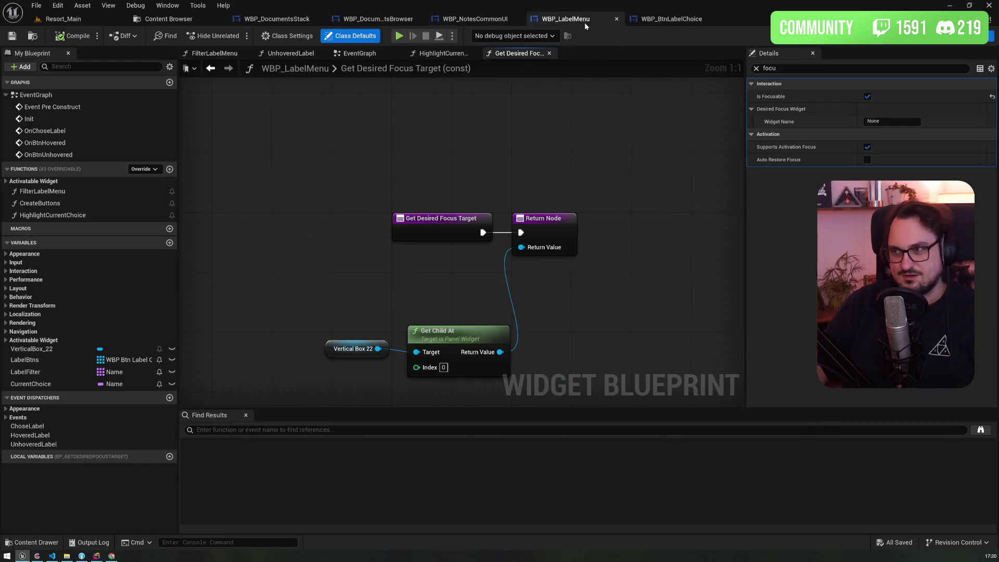
click(668, 21)
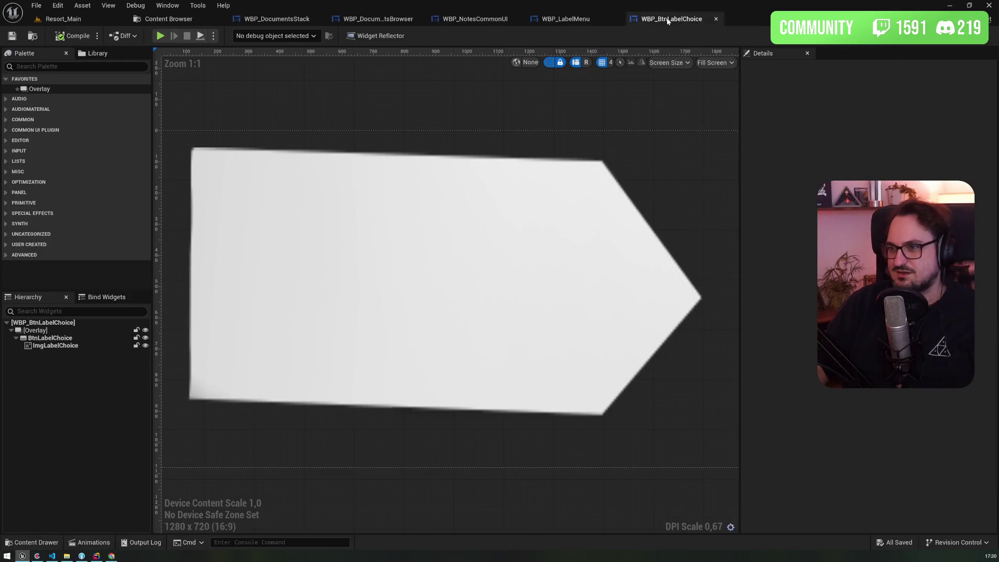
click(566, 19)
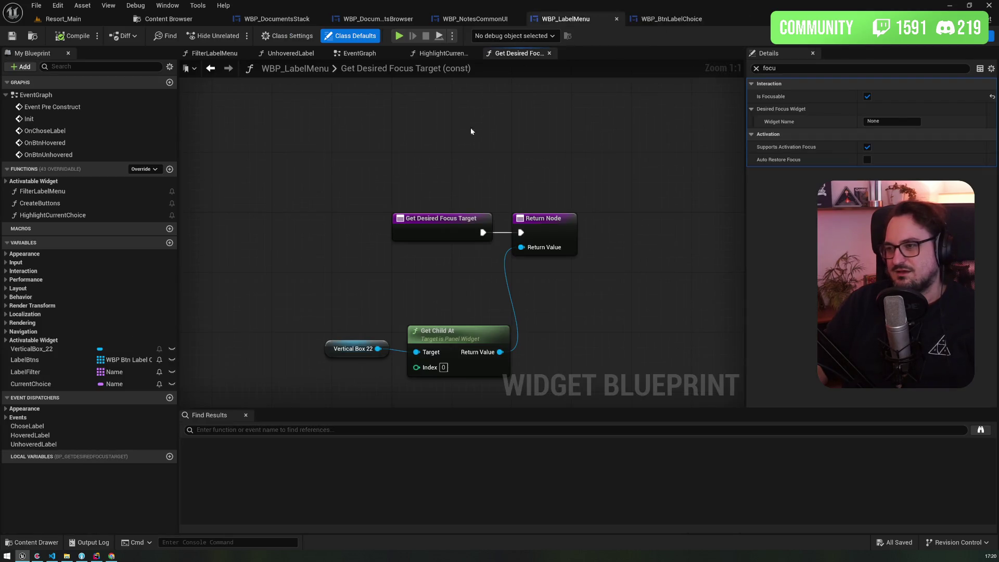
click(561, 213)
key(F9)
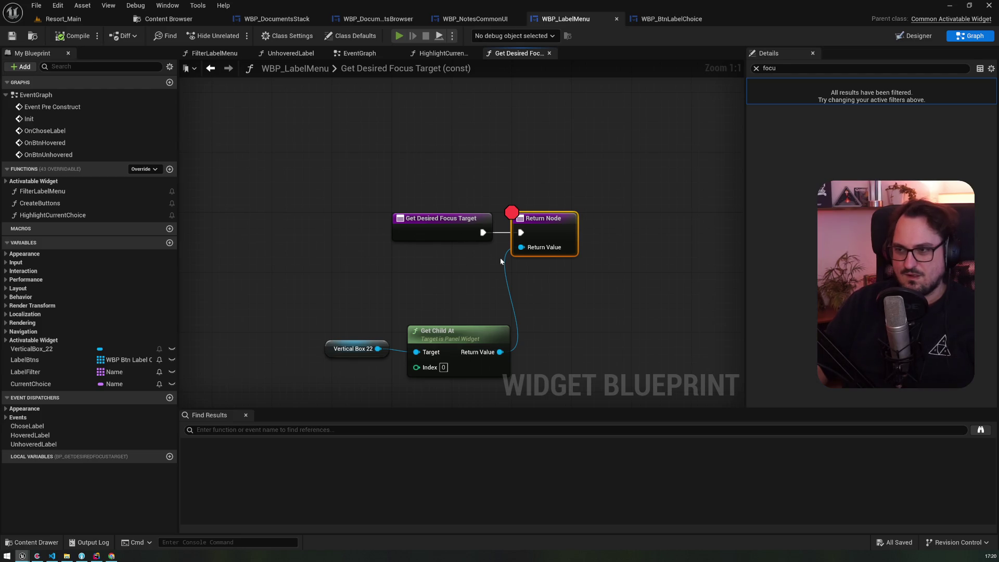
key(alt+p)
drag(311, 91, 557, 201)
mouse_move(626, 215)
mouse_down()
mouse_move(343, 246)
mouse_move(71, 318)
mouse_up()
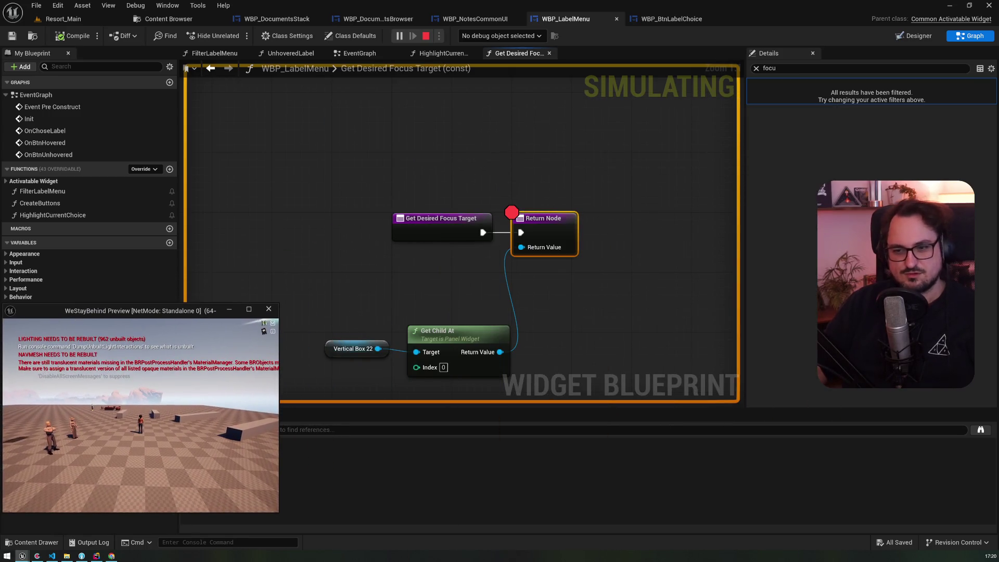
key(j)
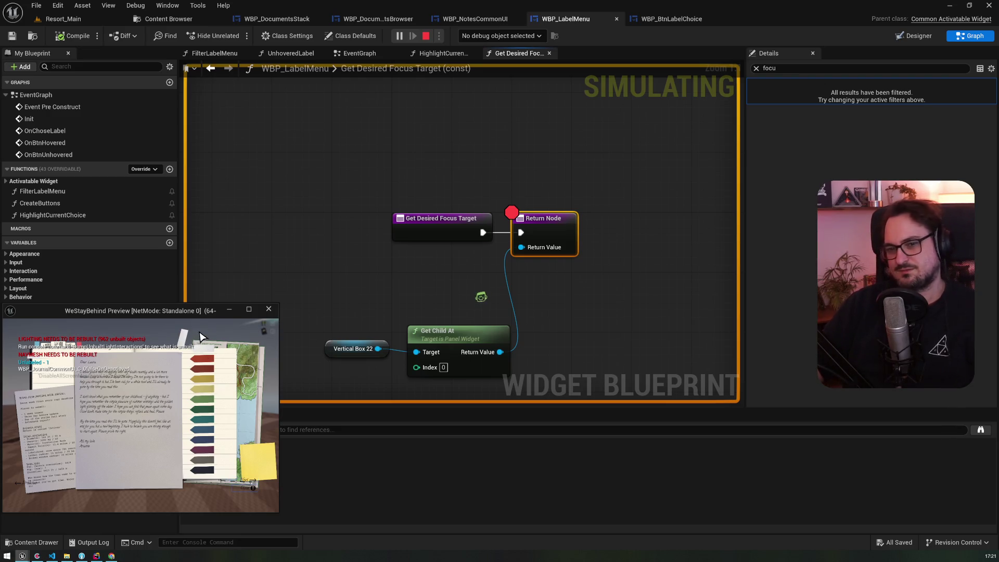
click(229, 309)
key(Escape)
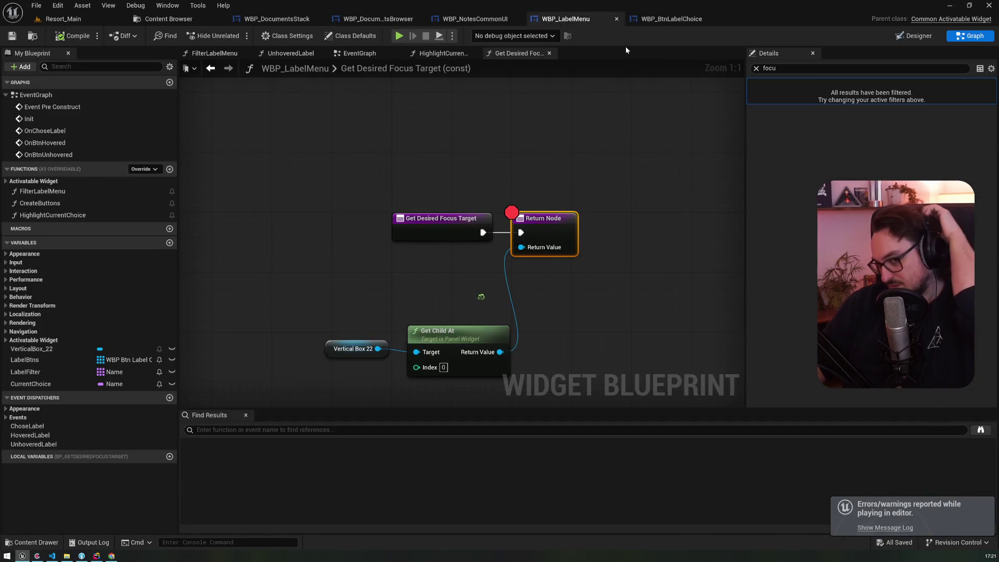
In WBP_NotesCommonUI, add a new test function and then delete it
click(658, 18)
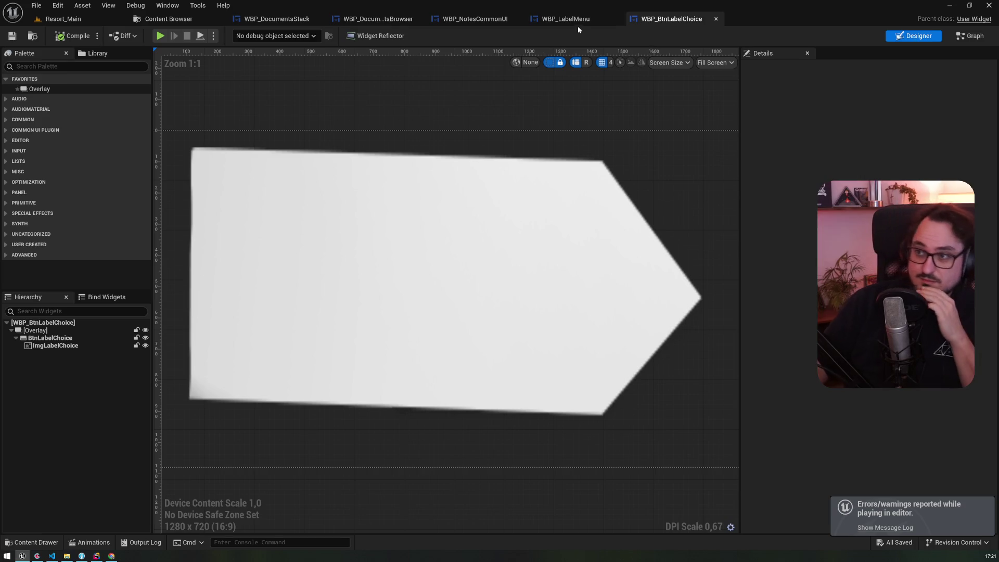
click(475, 19)
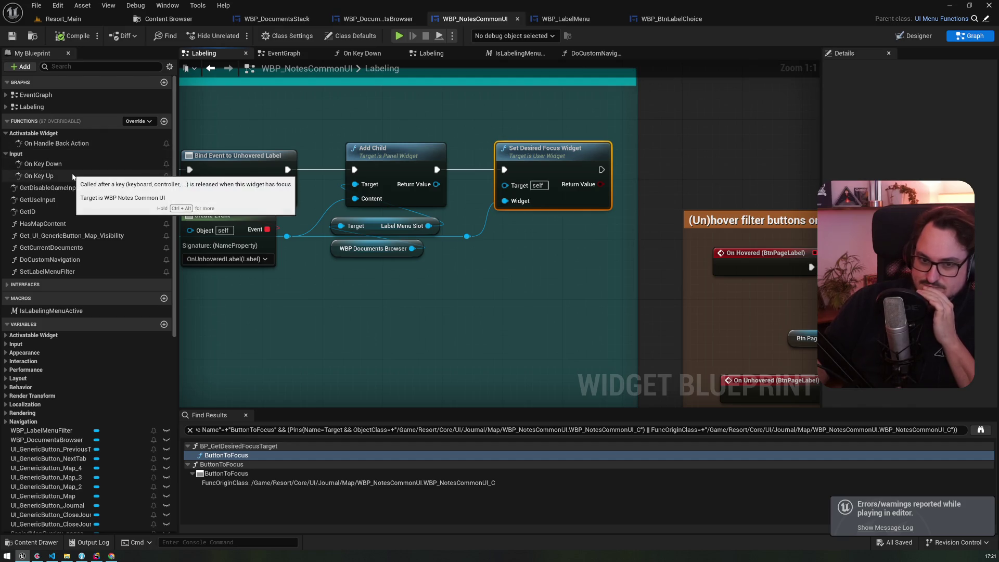
click(164, 121)
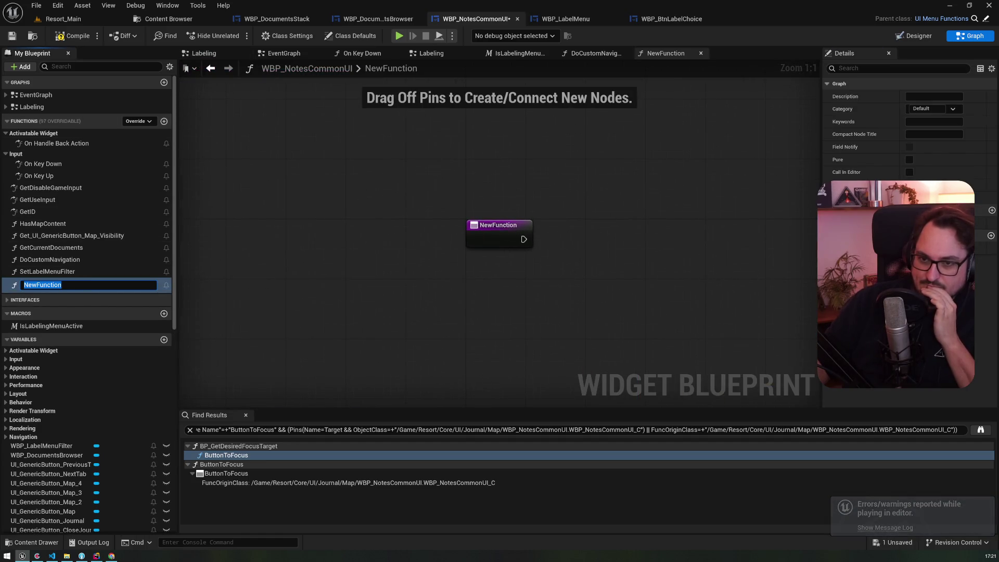
key(Return)
key(Delete)
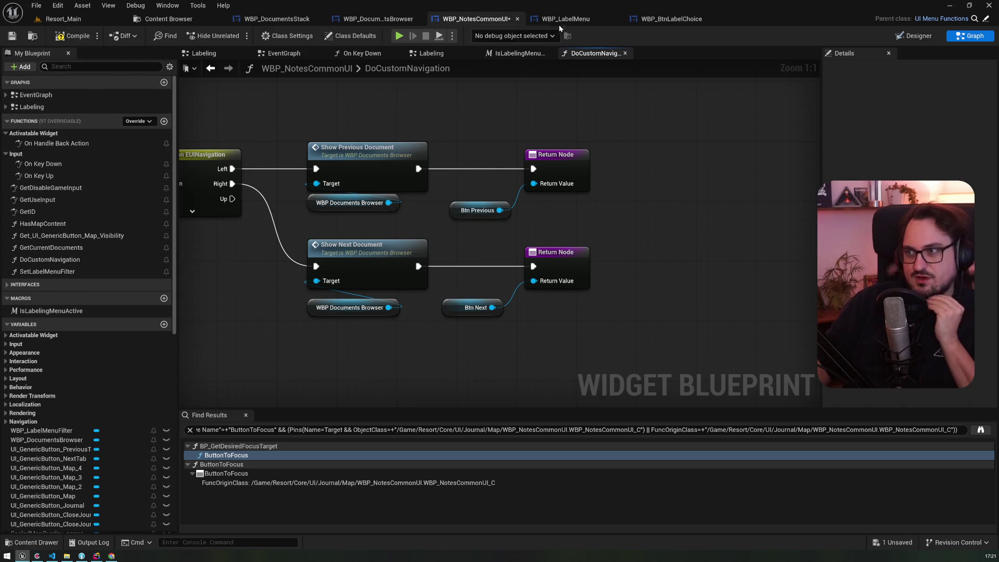
Rearrange WBP_LabelMenu's focus graph, moving the Return Node right and the entry node left
click(636, 21)
click(564, 20)
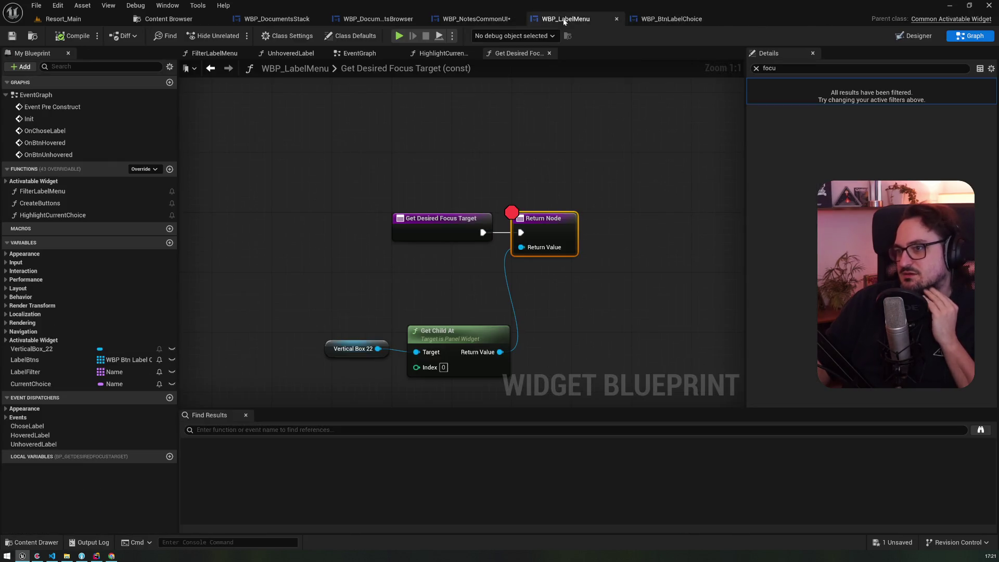
drag(538, 226, 568, 227)
drag(406, 222, 322, 227)
Go back to WBP_NotesCommonUI's Labeling graph and select the Set Desired Focus Widget node
click(471, 19)
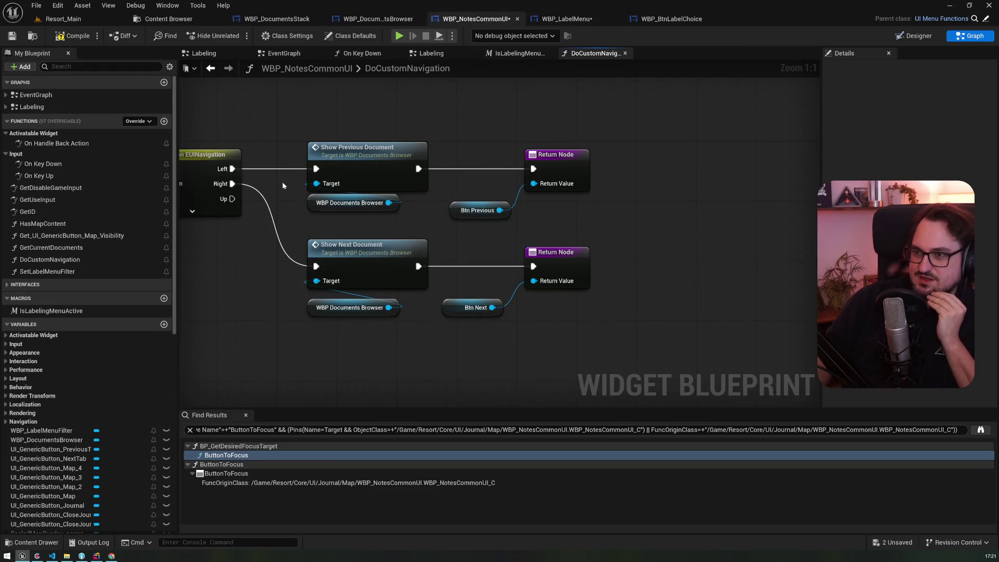
key(alt+Left)
click(551, 160)
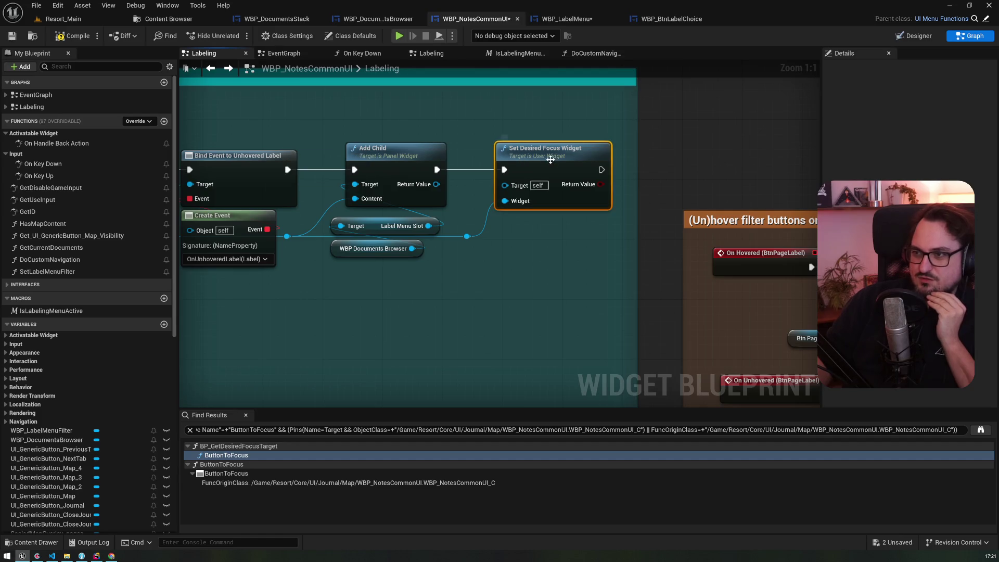
right_click(386, 288)
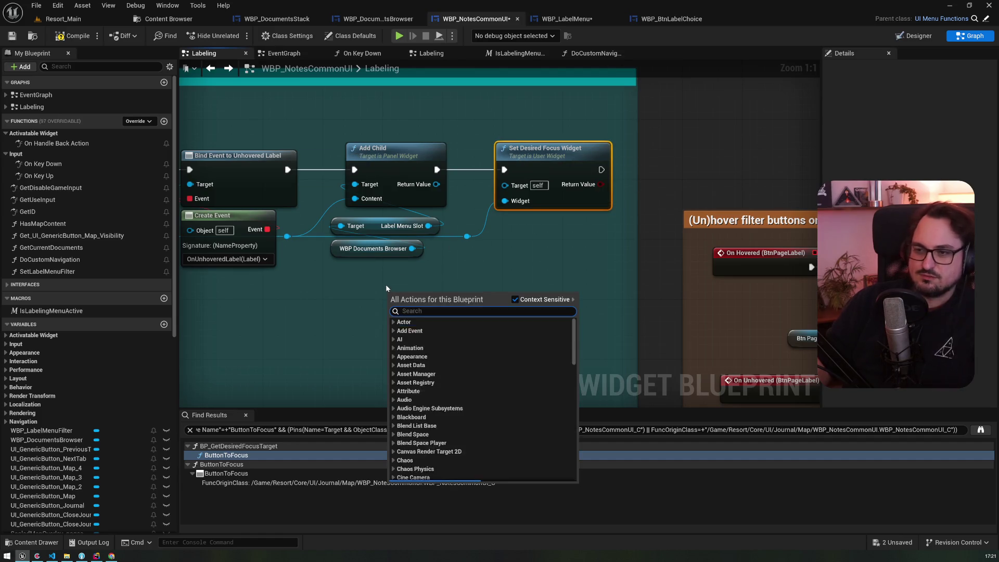
Search the node list for 'focus' and scroll through all the matching focus actions
text(focus)
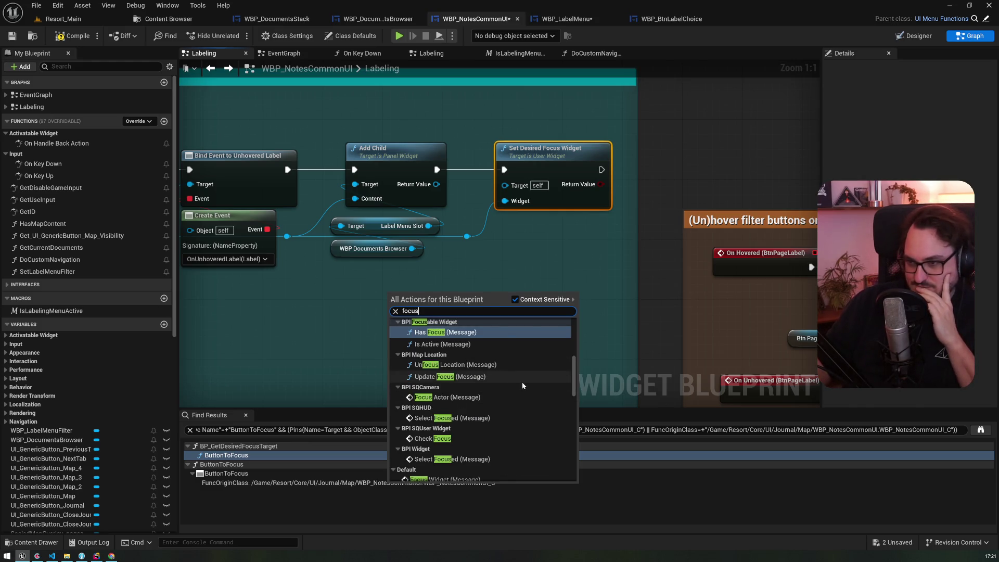
scroll(523, 386, up, 5)
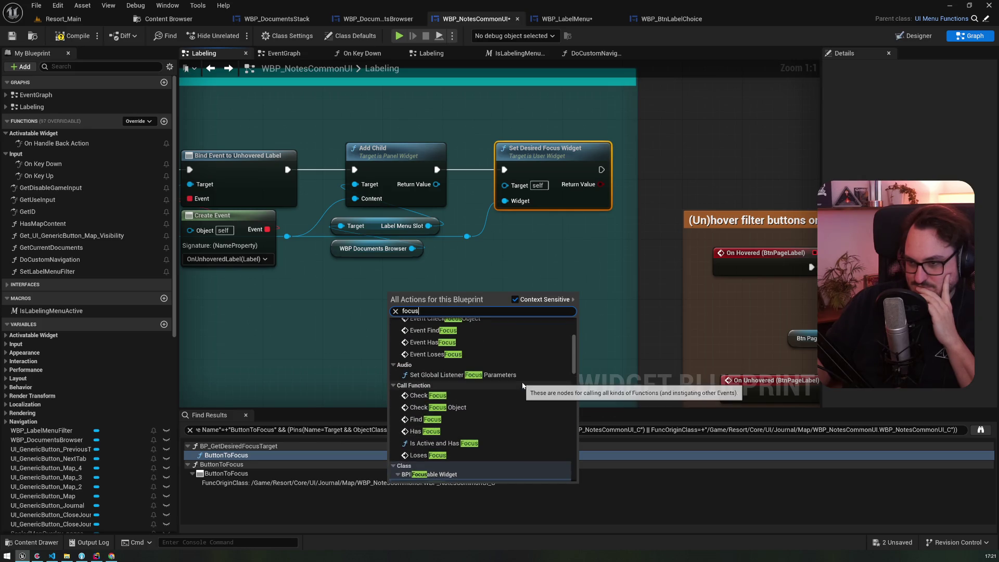
scroll(522, 386, down, 2)
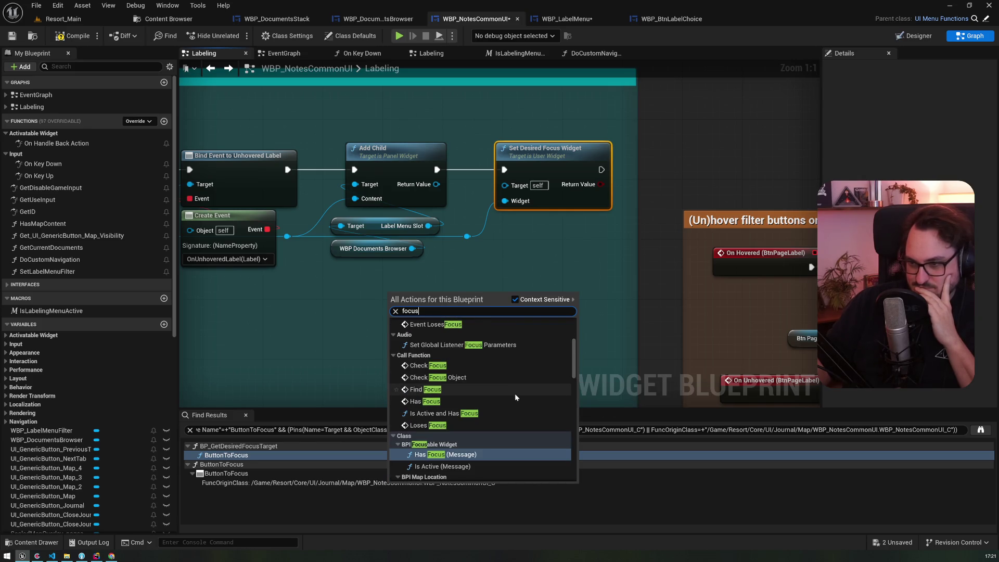
scroll(515, 396, up, 6)
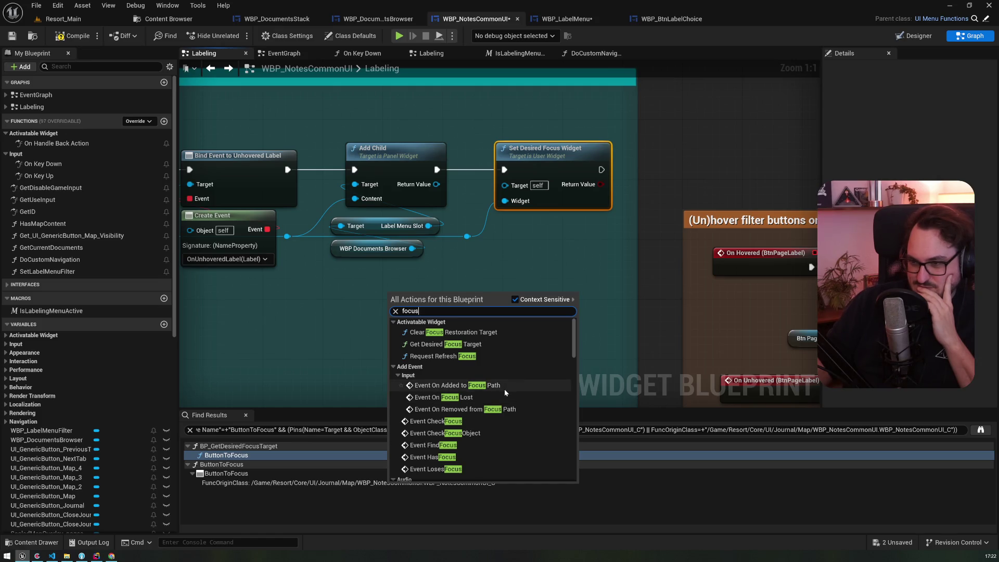
scroll(504, 389, down, 5)
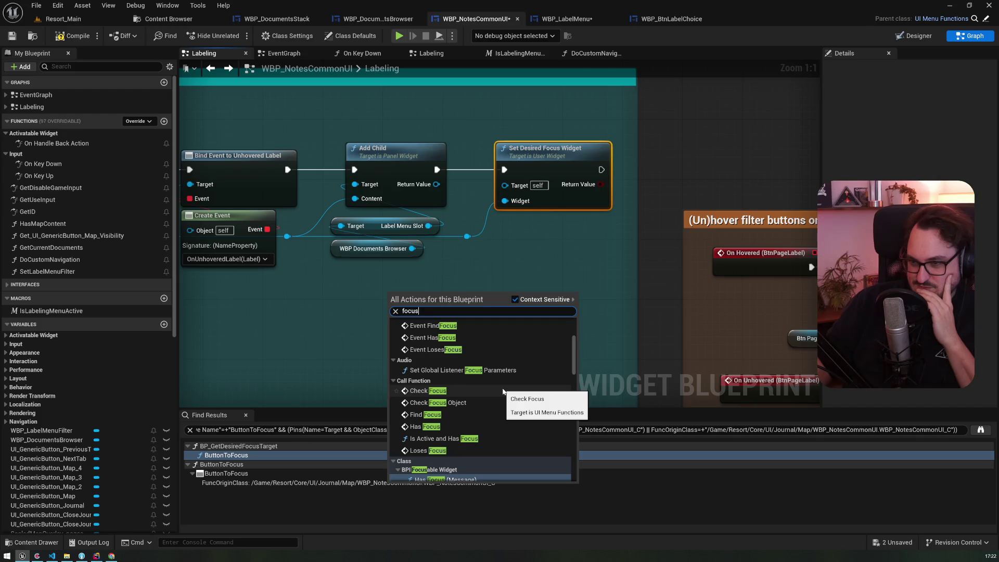
scroll(502, 390, down, 4)
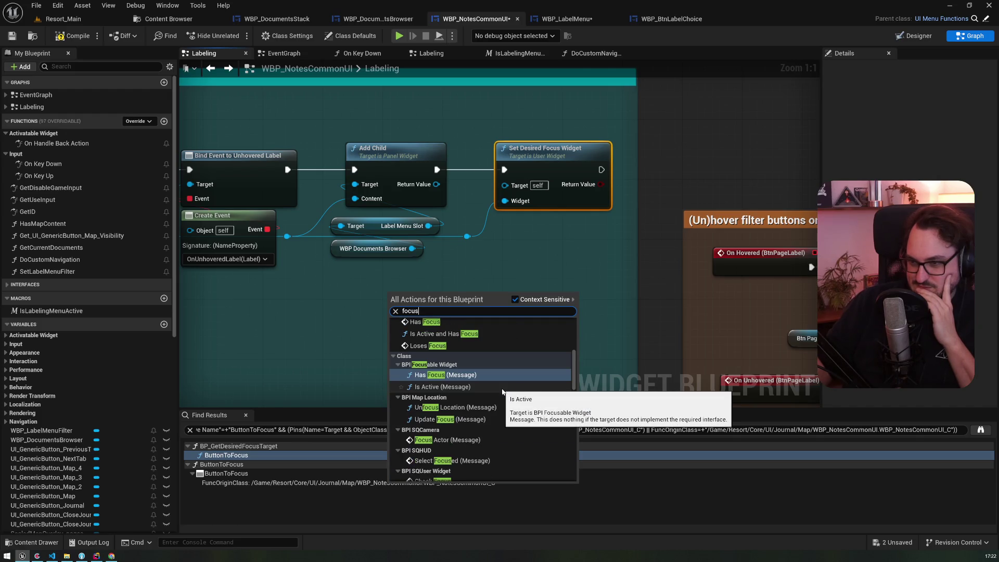
scroll(502, 390, down, 2)
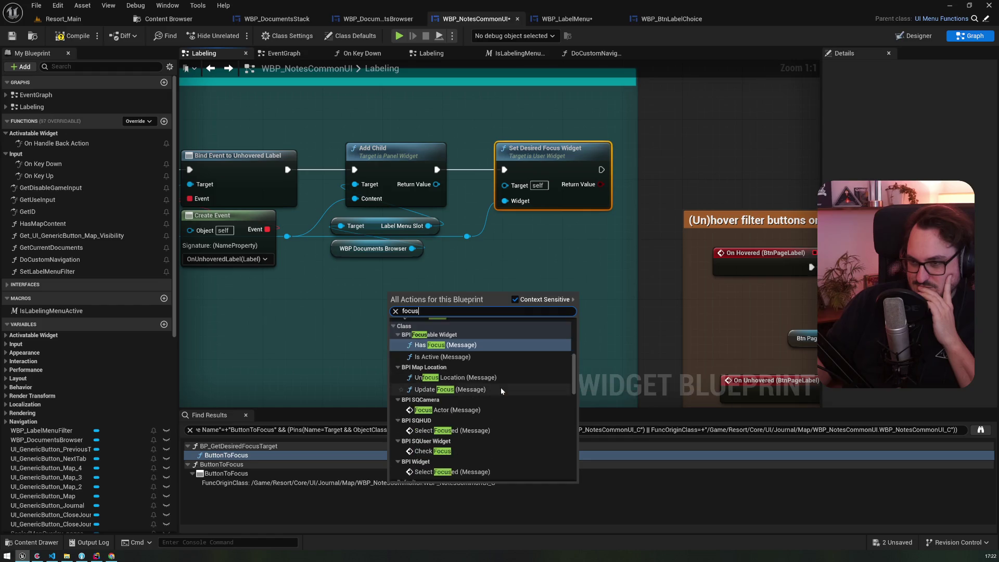
scroll(501, 391, down, 2)
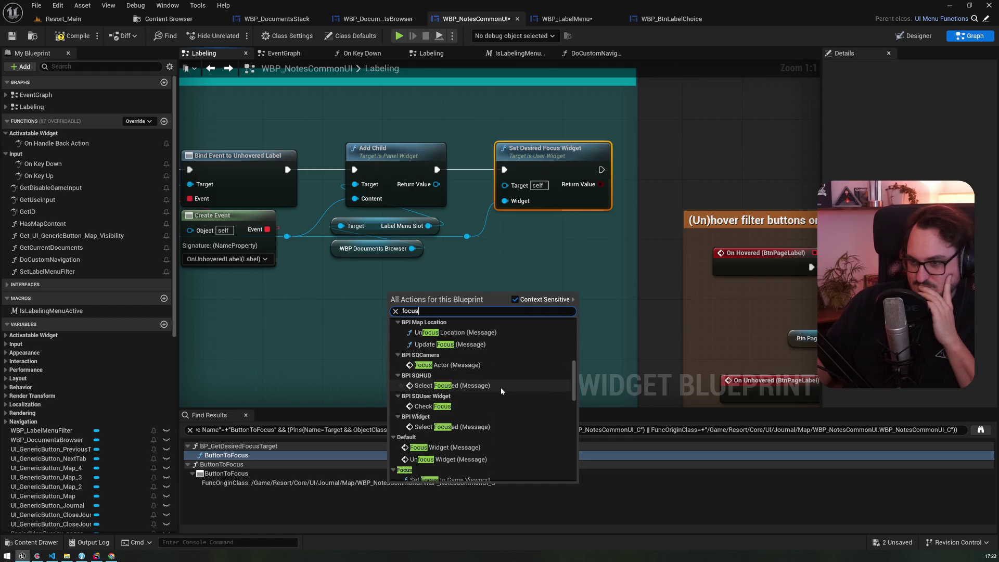
scroll(501, 389, down, 2)
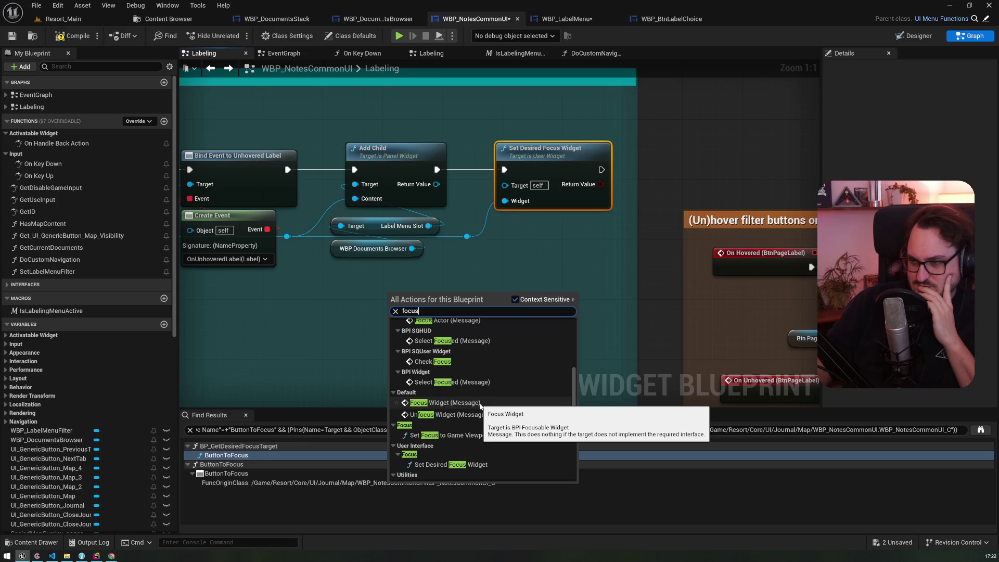
scroll(478, 404, down, 2)
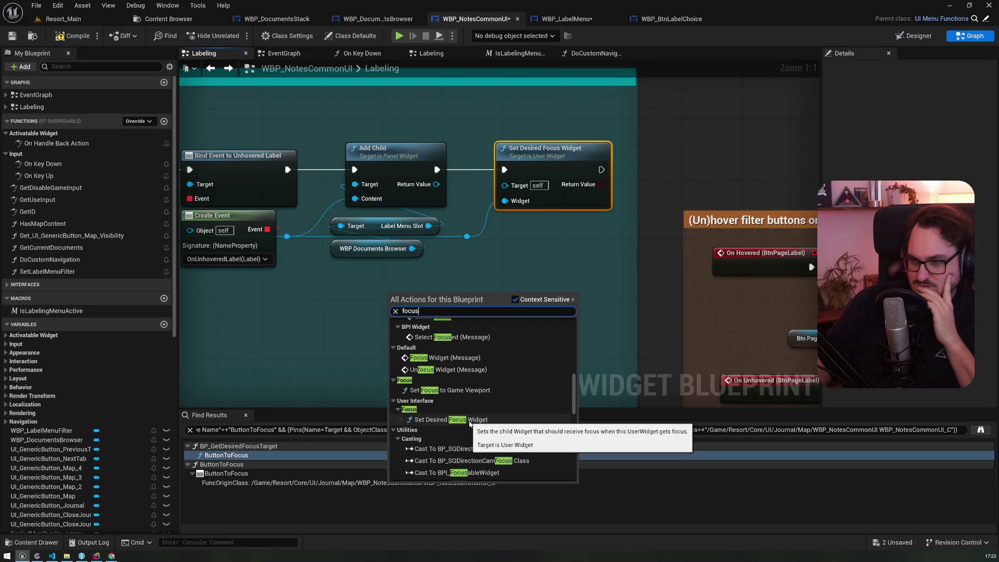
scroll(470, 423, down, 5)
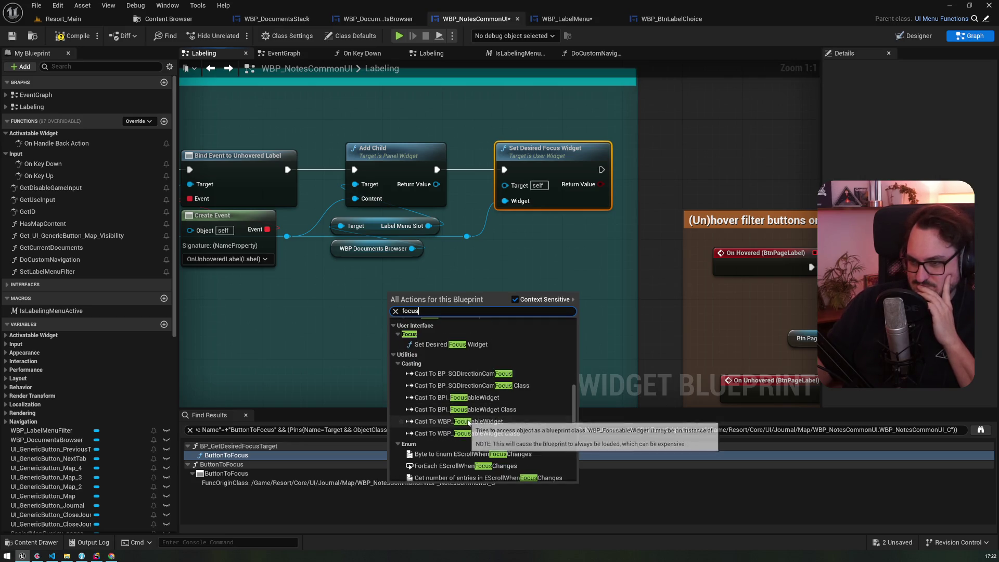
scroll(466, 420, down, 5)
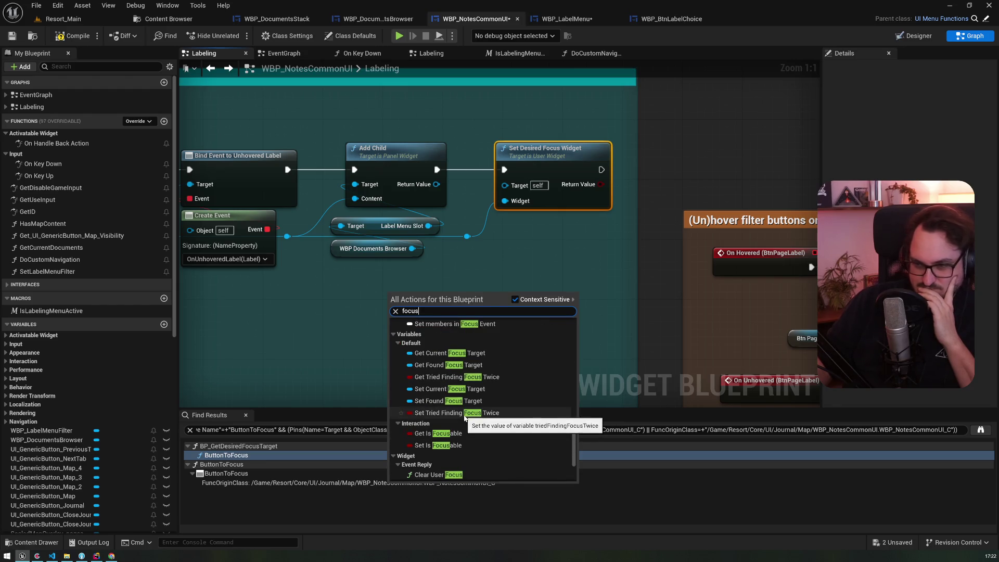
click(149, 122)
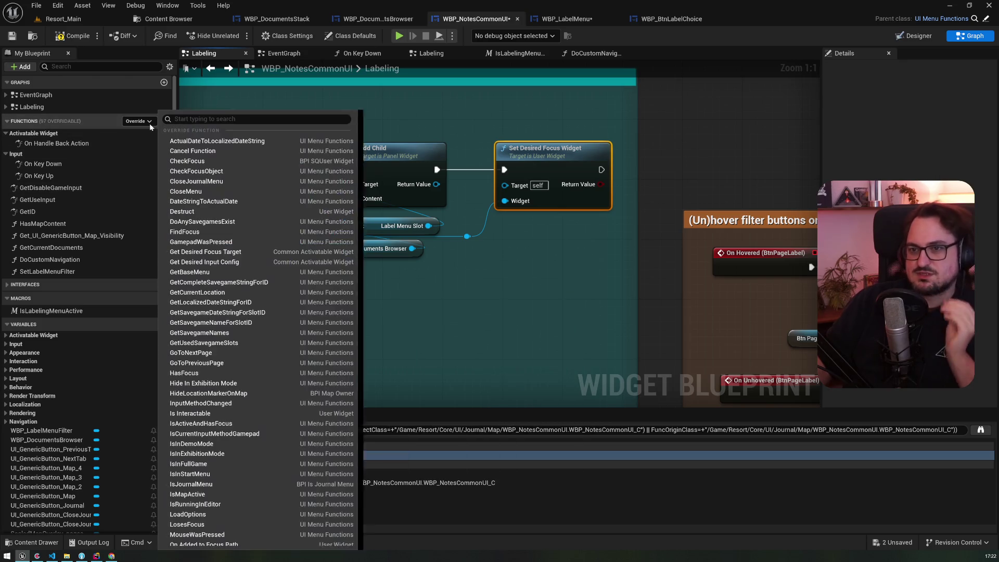
Override Get Desired Focus Target in WBP_NotesCommonUI
text(getde)
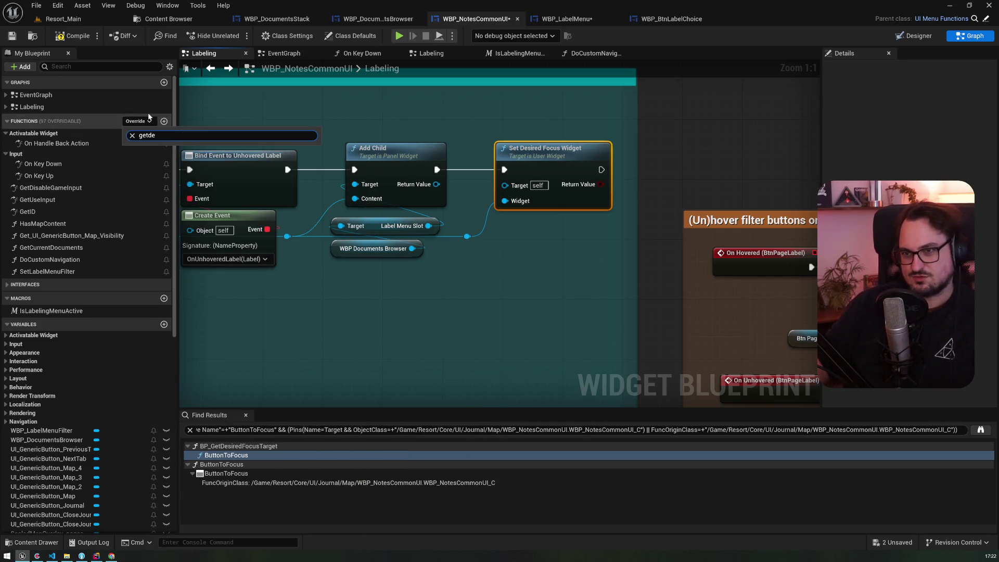
key(BackSpace)
key(BackSpace)
key(BackSpace)
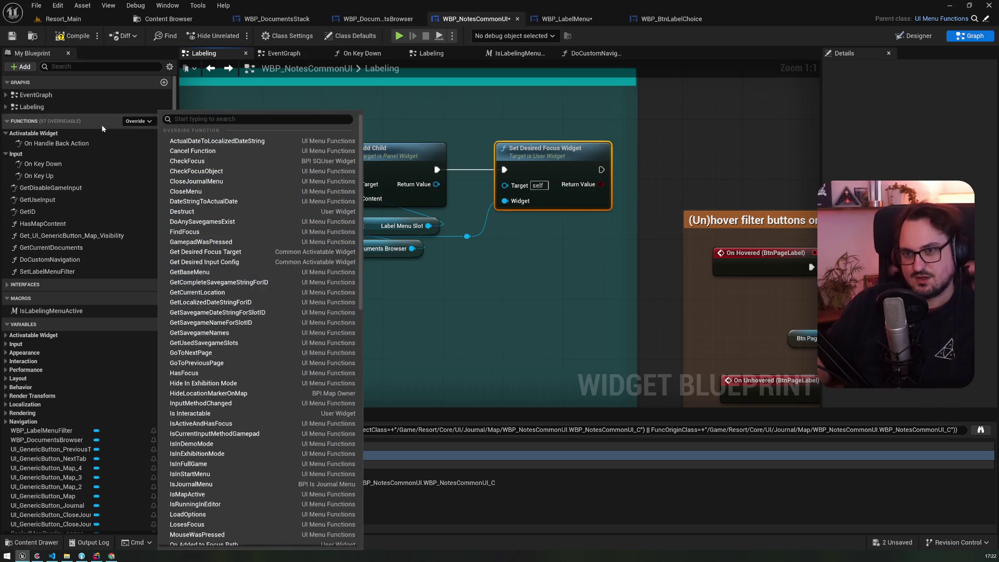
click(101, 123)
click(148, 122)
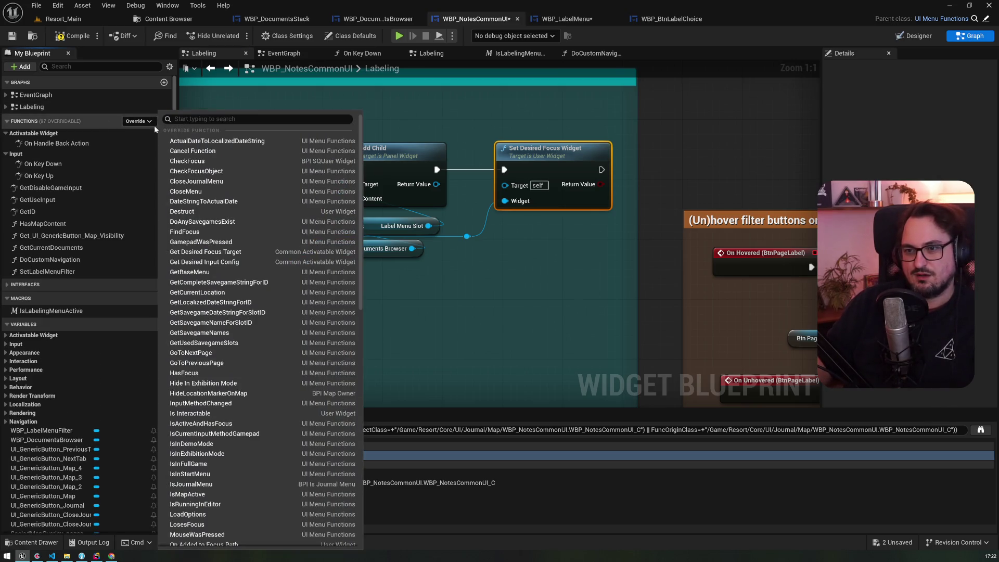
click(235, 251)
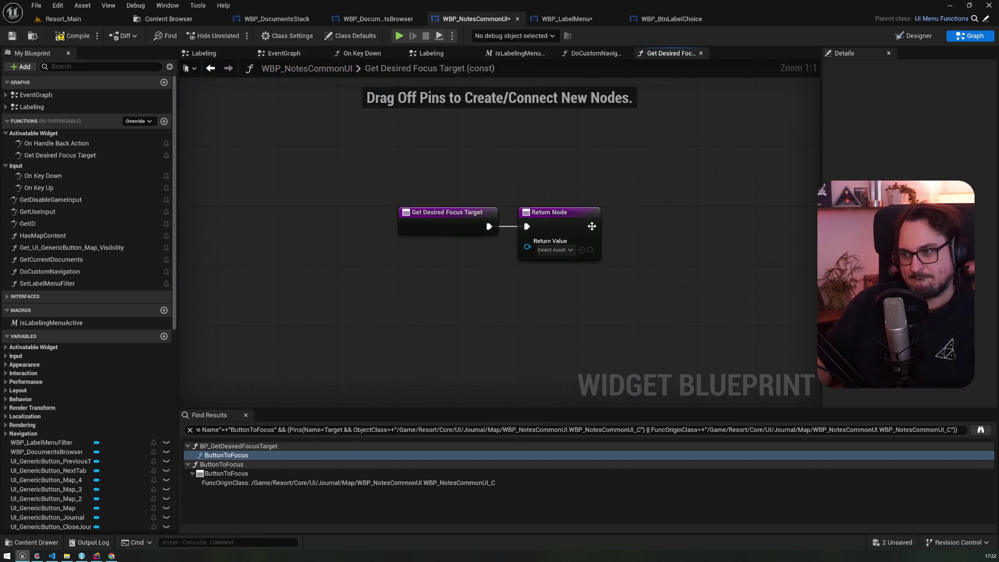
Add an Is Labeling Menu Active node and paste in its macro's Label Menu Slot nodes
scroll(54, 351, down, 3)
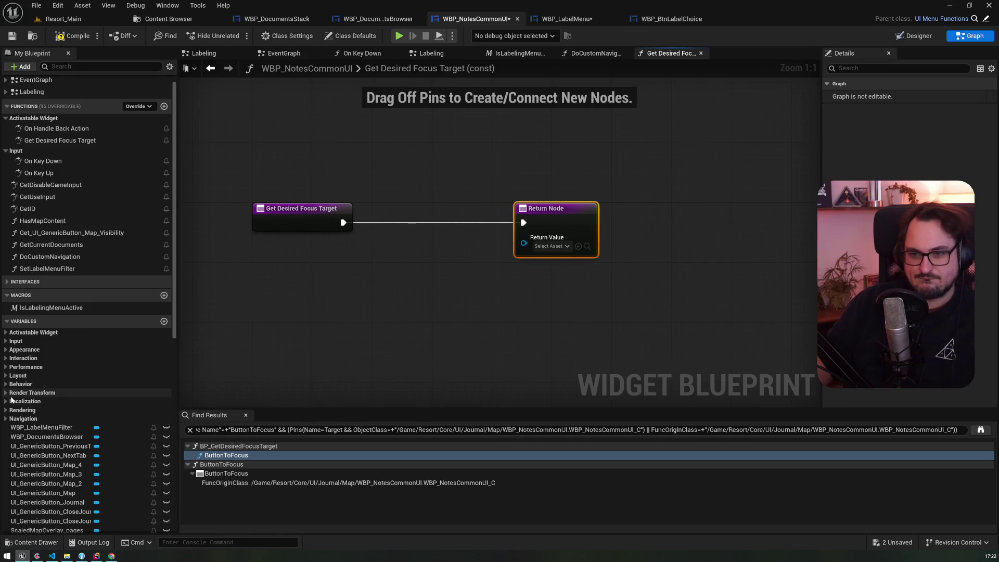
scroll(54, 351, down, 5)
scroll(56, 339, up, 5)
click(51, 263)
mouse_move(51, 263)
mouse_down()
mouse_move(373, 250)
mouse_move(382, 268)
mouse_move(403, 223)
mouse_move(660, 217)
mouse_up()
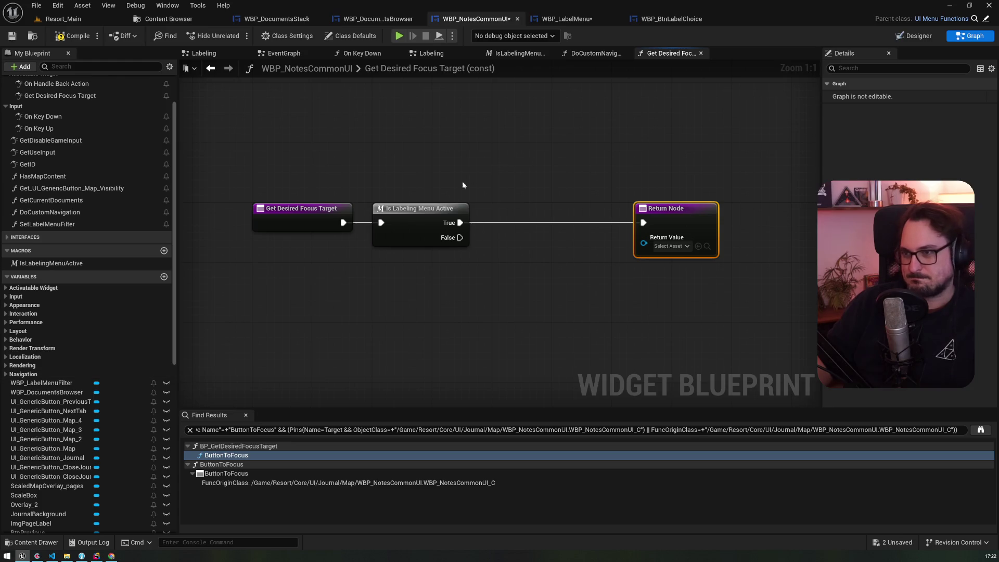
double_click(410, 213)
drag(350, 399, 474, 279)
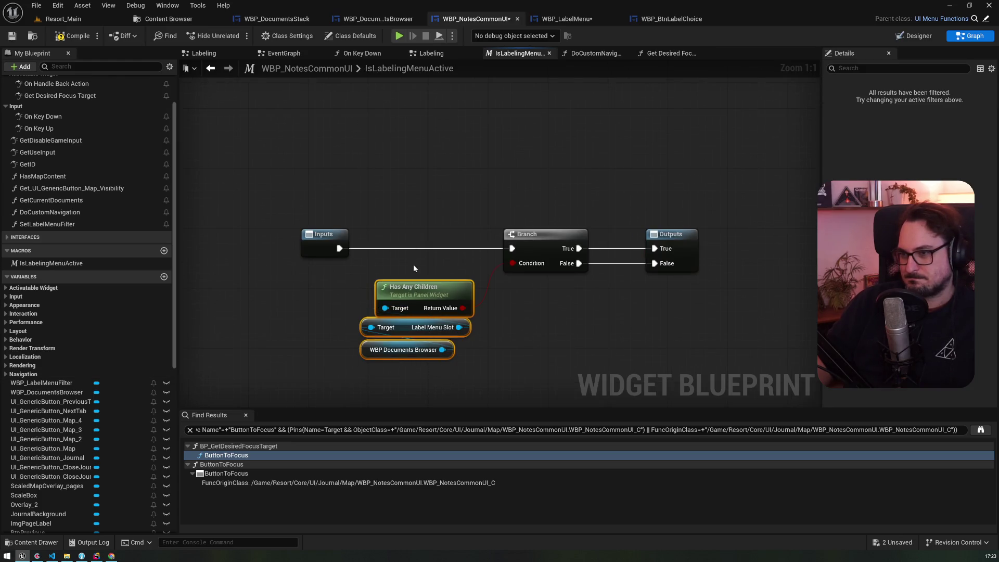
key(ctrl+x)
key(alt+Left)
key(ctrl+v)
Return Label Menu Slot's child at index 0 instead of Has Any Children, and compile
click(462, 269)
key(Delete)
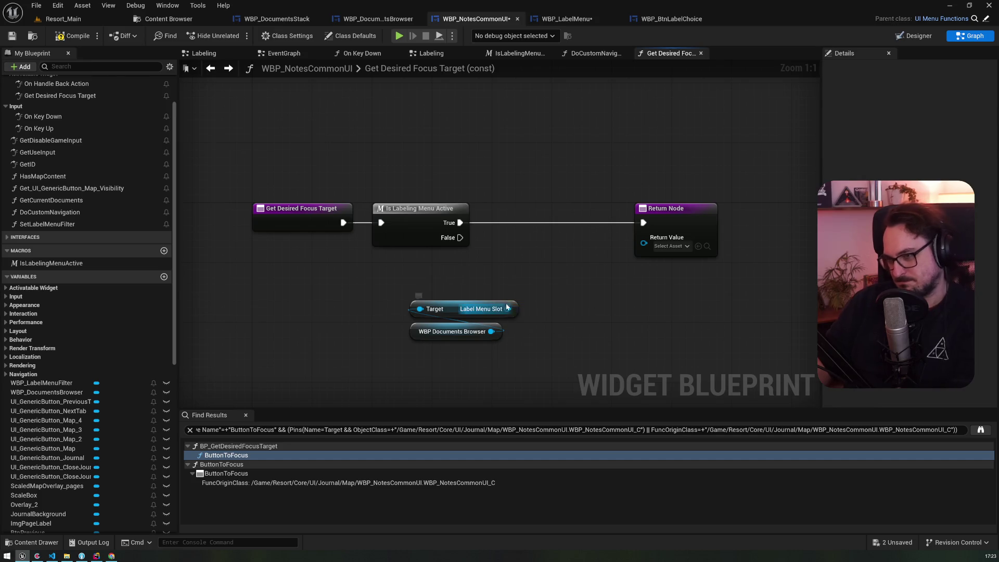
drag(507, 309, 523, 274)
text(getchild)
key(Return)
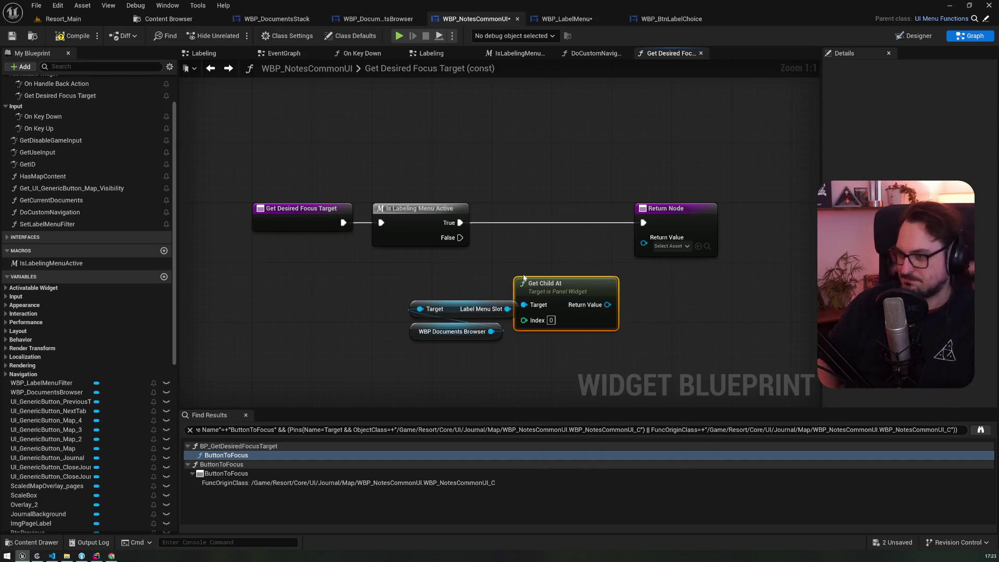
mouse_move(604, 305)
mouse_down()
mouse_move(648, 251)
mouse_move(644, 237)
mouse_up()
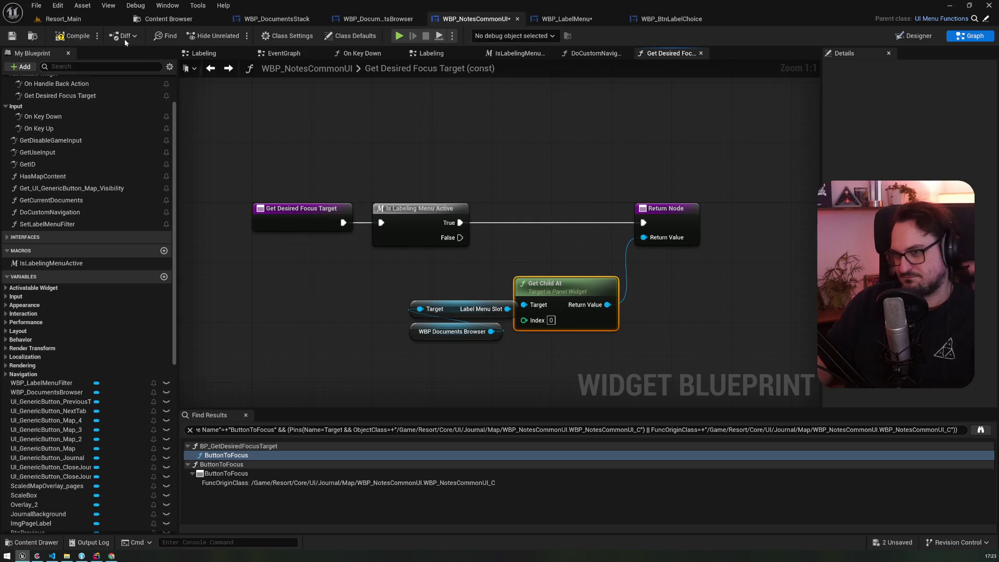
key(F7)
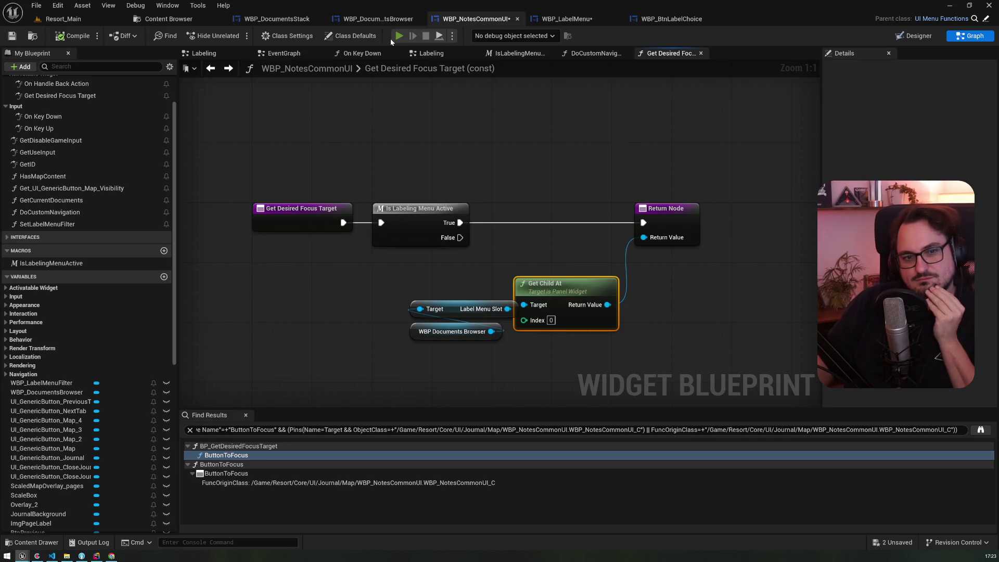
click(391, 37)
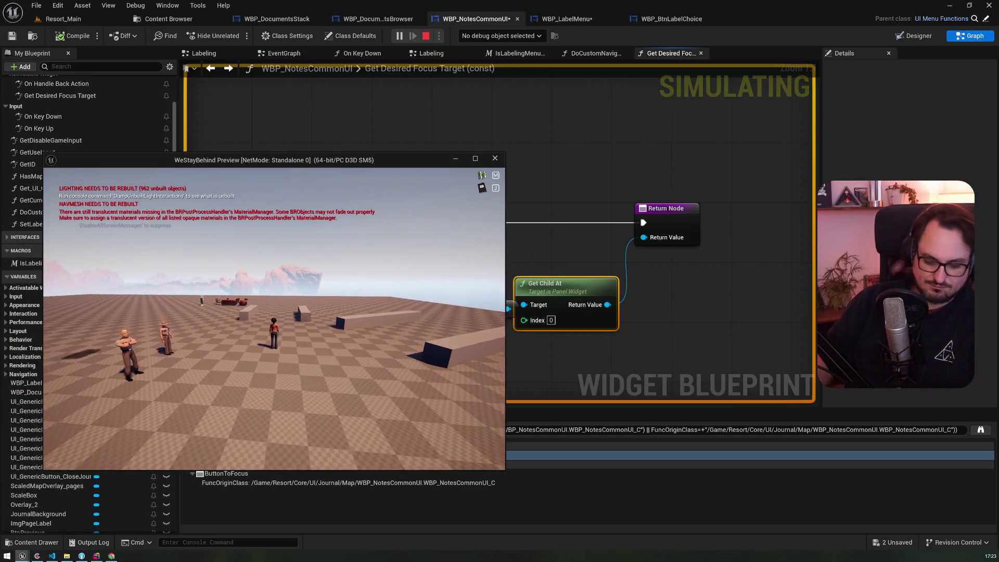
Open the journal in play, then breakpoint the Is Labeling Menu Active node with F9
key(j)
key(Return)
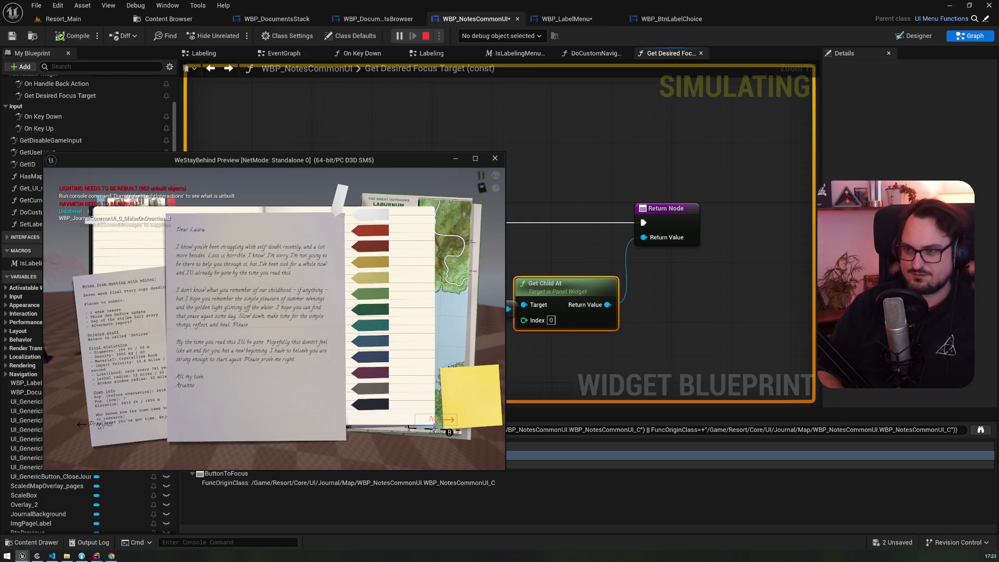
click(519, 96)
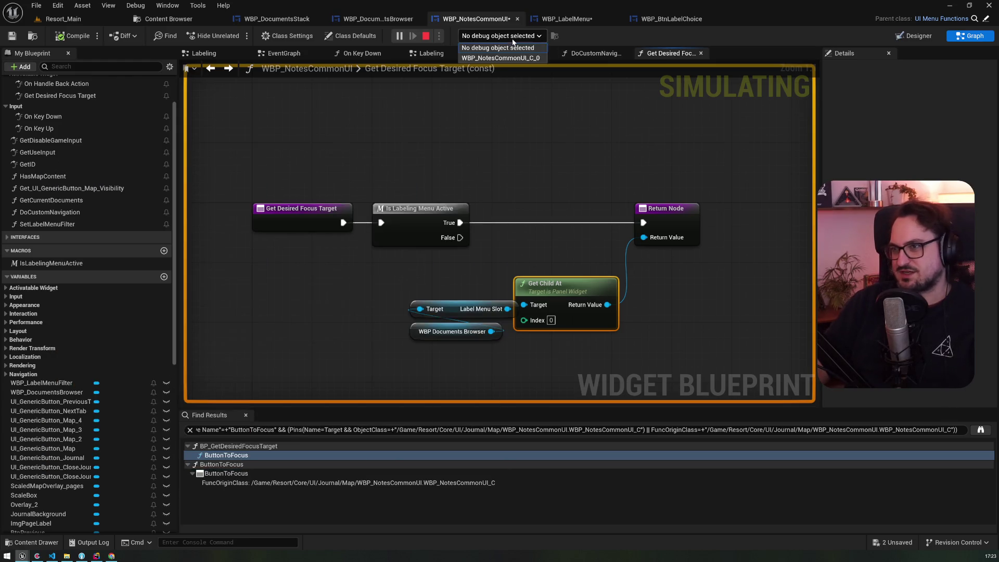
click(415, 210)
key(F9)
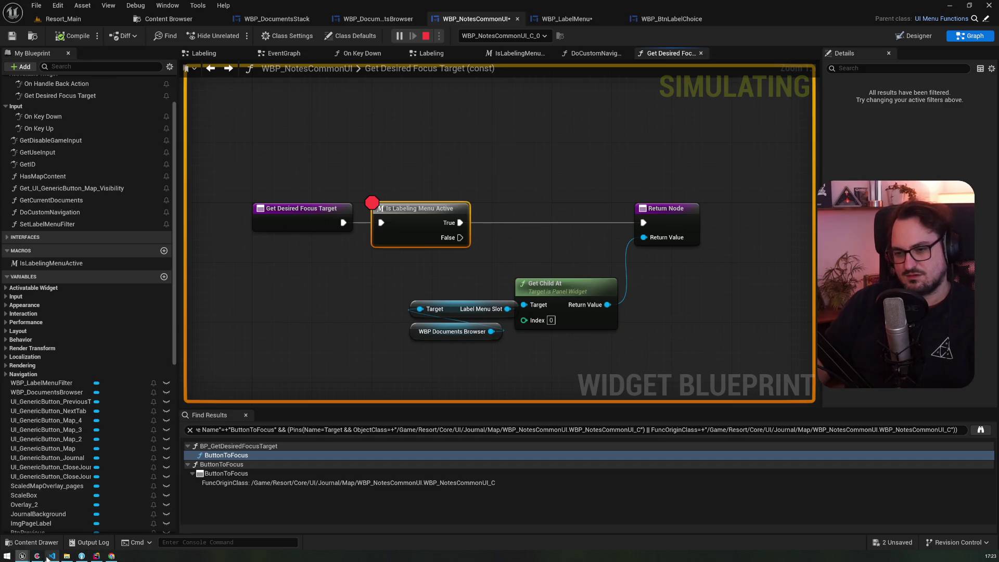
mouse_move(23, 556)
click(119, 526)
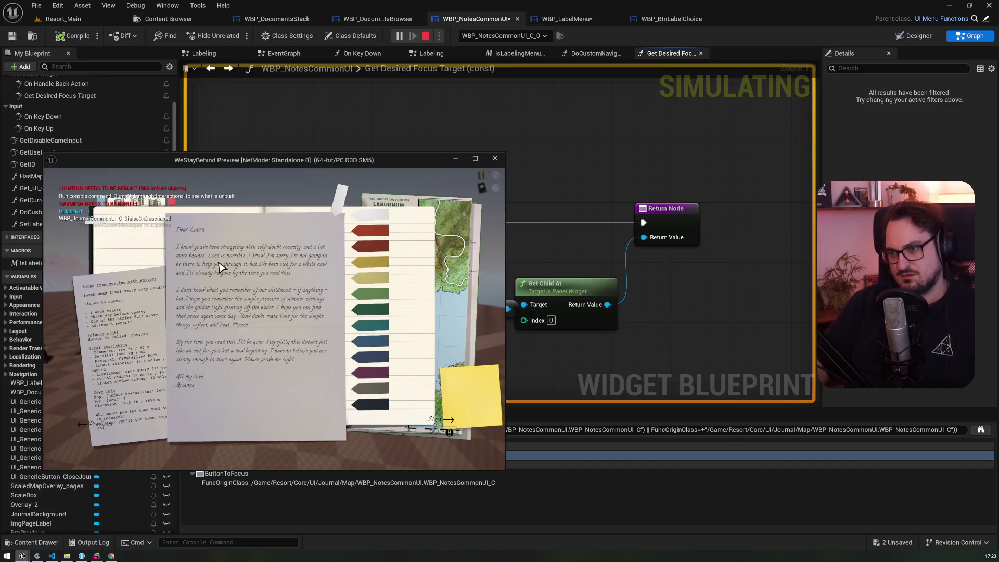
Step focus over the journal's red, teal, navy, purple and green label tabs, then stop the play session
key(Left)
key(Up)
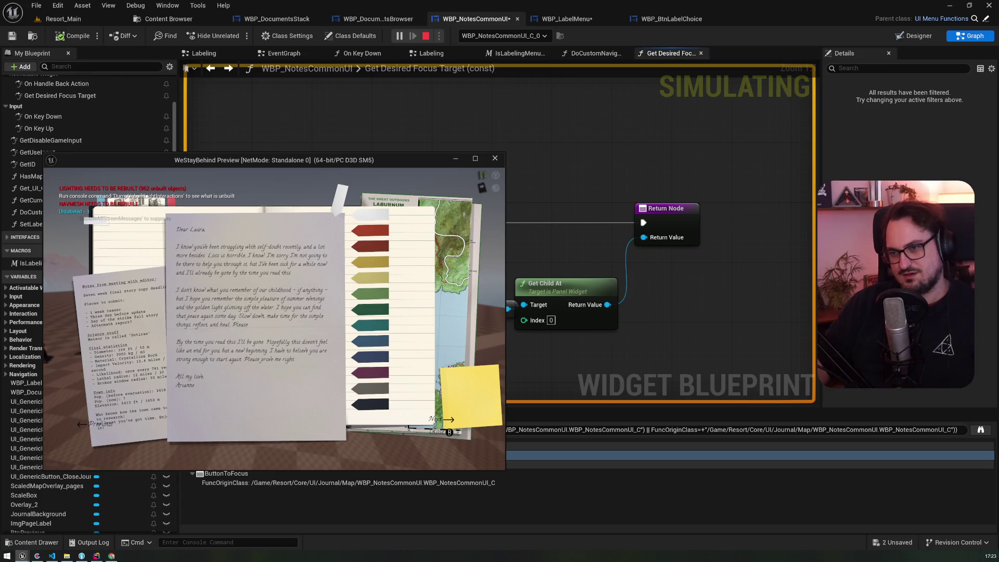
key(Down)
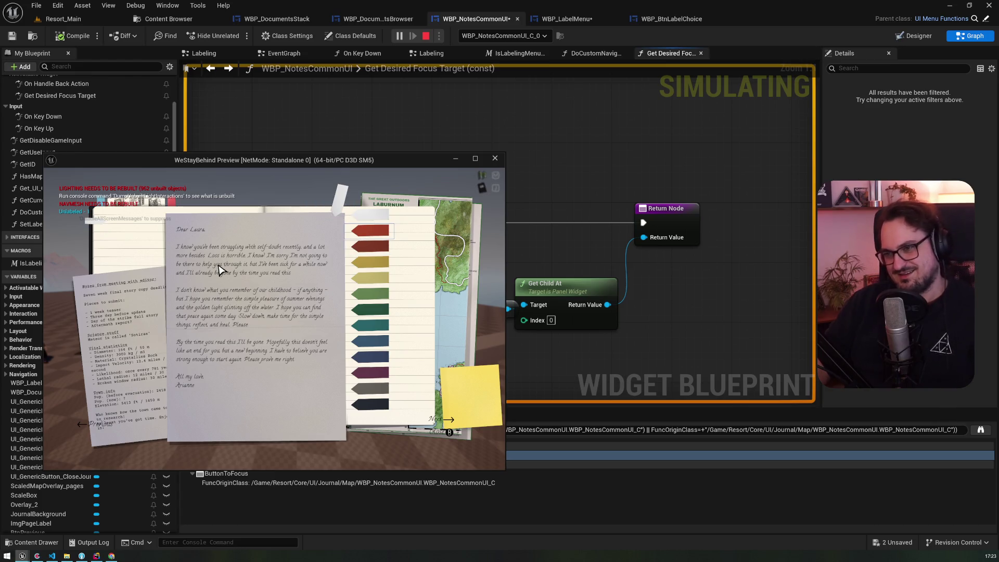
key(Down)
key(Down)
key(Down)
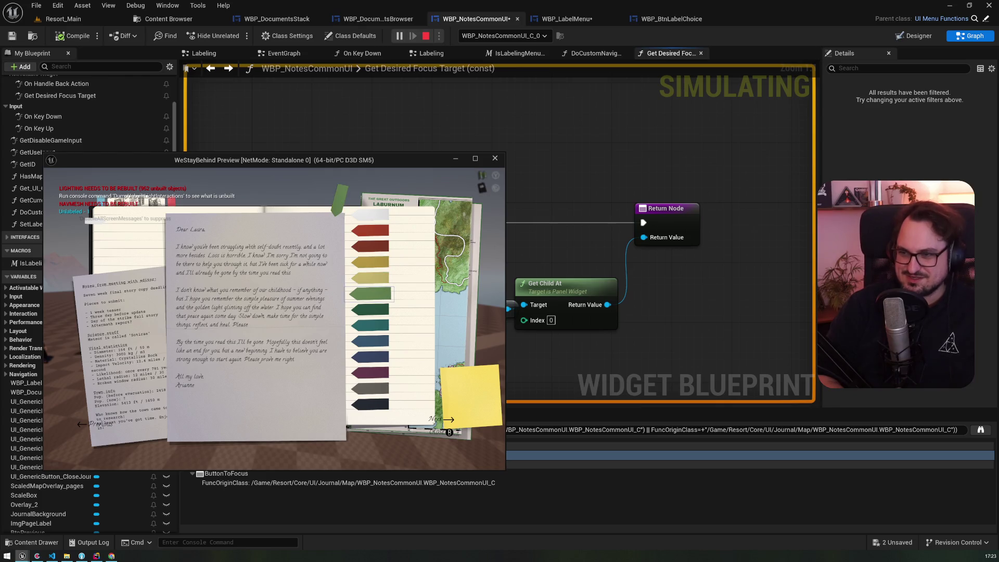
key(Down)
key(Down)
key(Up)
key(Up)
key(Up)
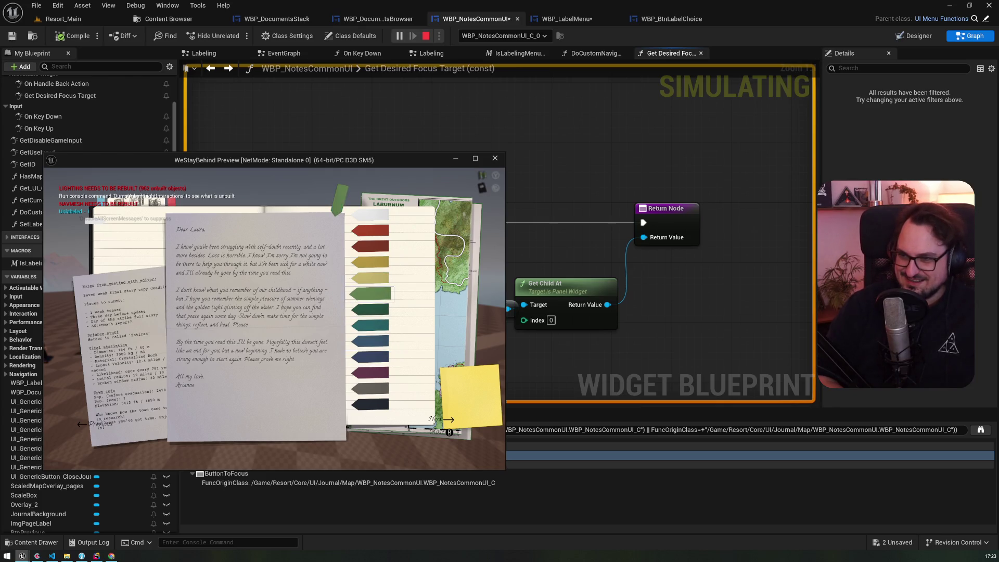
key(Down)
key(Down)
key(Down)
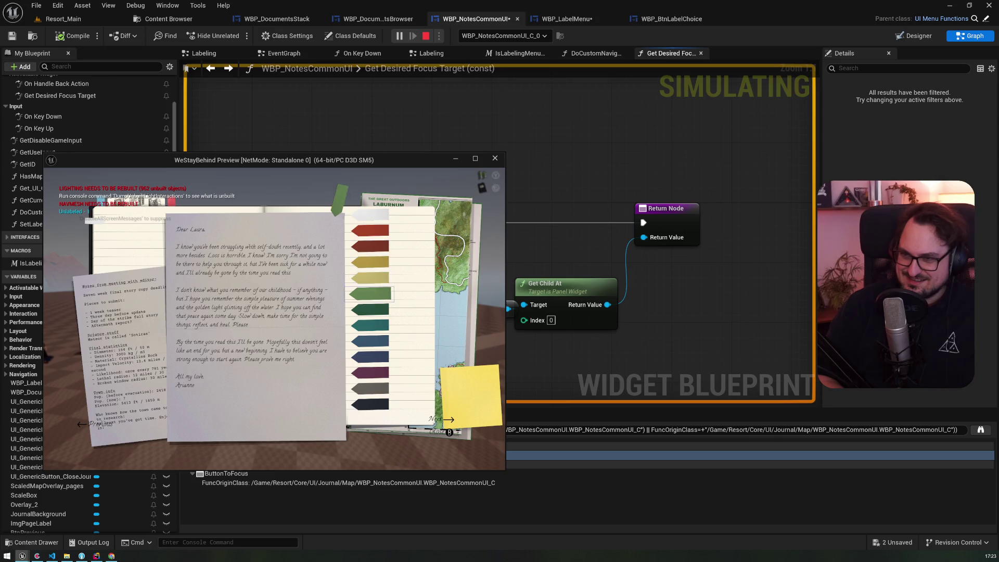
key(Up)
key(Up)
key(Up)
key(Up)
key(Up)
key(Up)
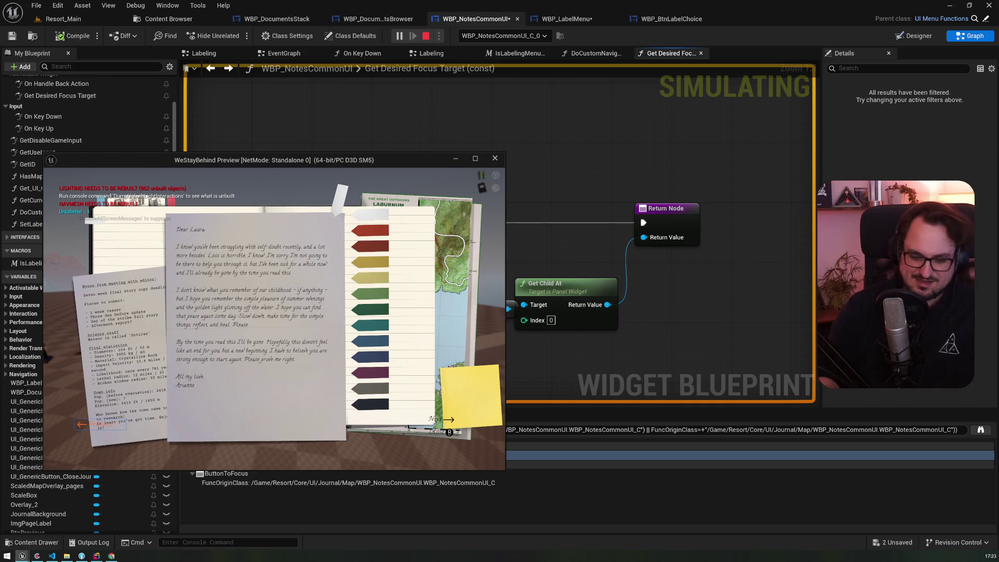
key(Return)
key(Escape)
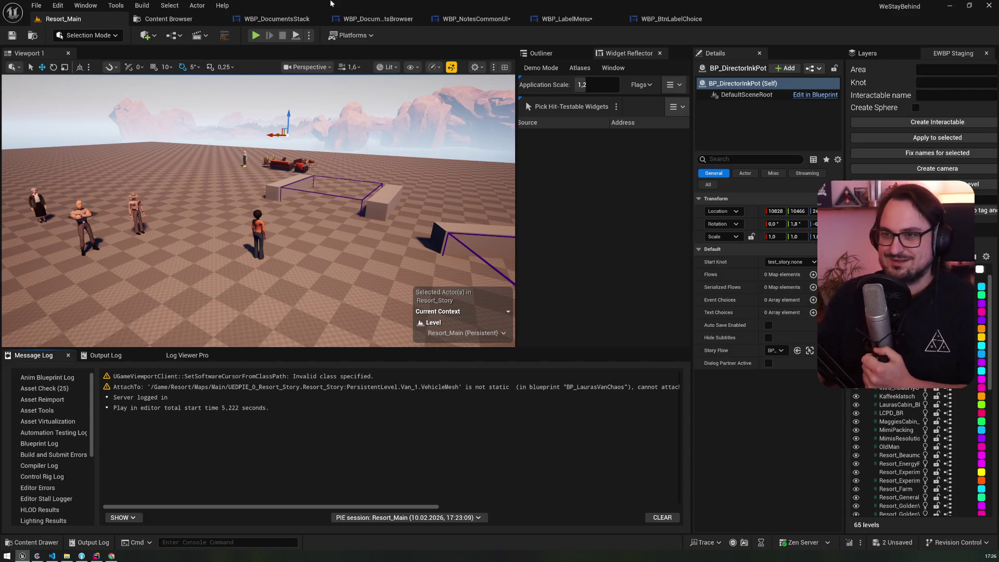
Browse the WBP_LabelMenu and WBP_DocumentsBrowser graphs, then return to WBP_NotesCommonUI
click(554, 22)
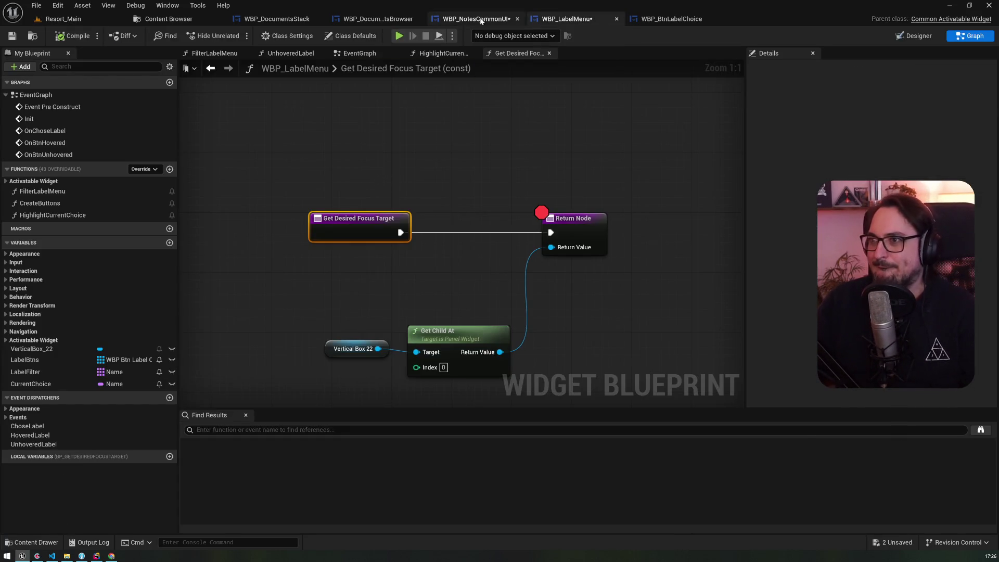
click(477, 20)
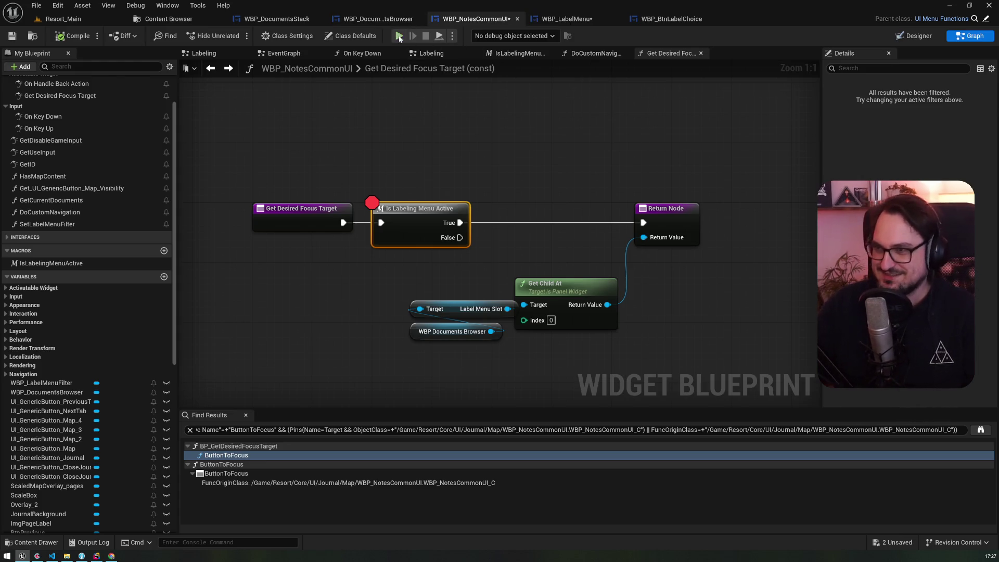
click(384, 19)
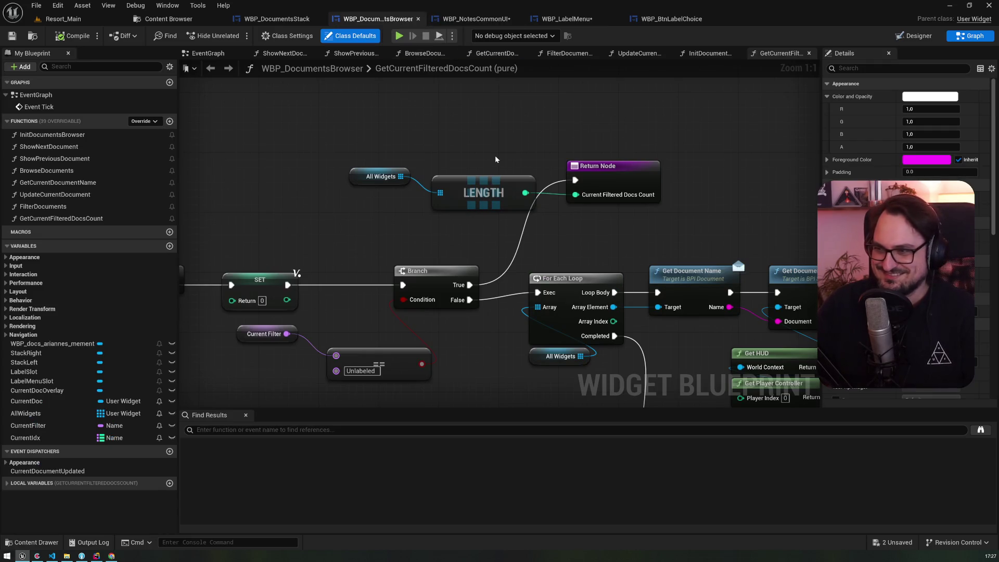
scroll(468, 138, down, 1)
scroll(416, 133, down, 1)
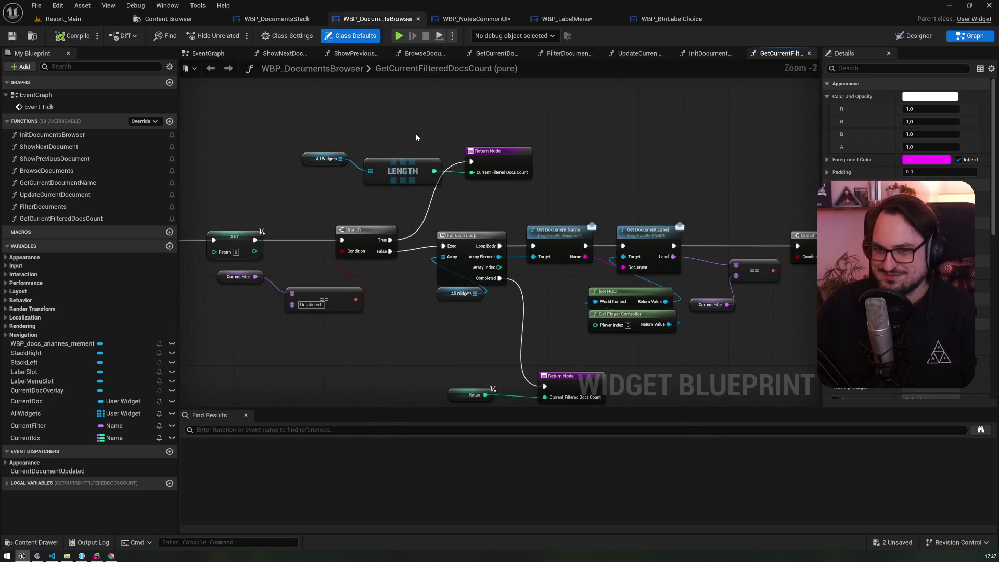
click(473, 23)
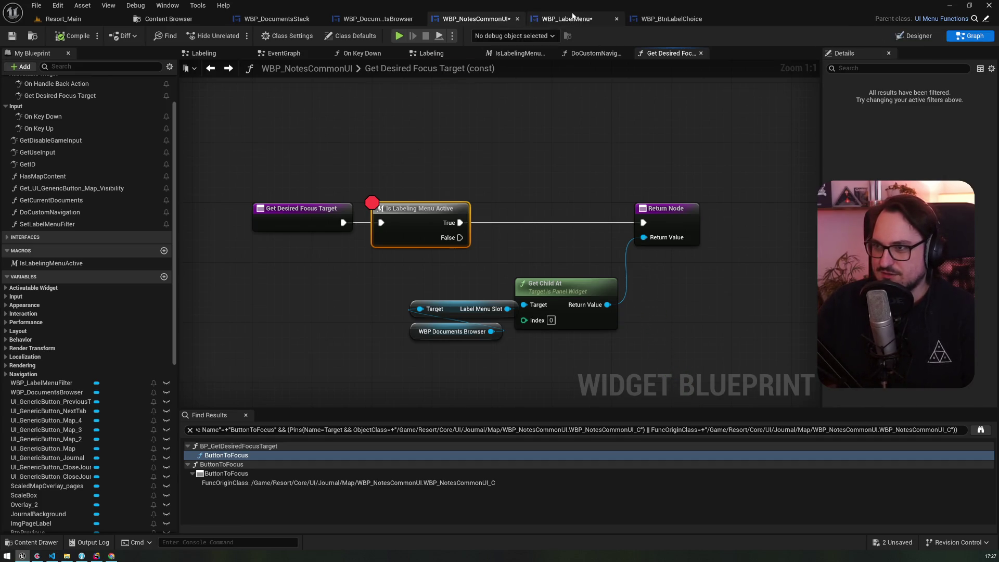
scroll(61, 149, up, 2)
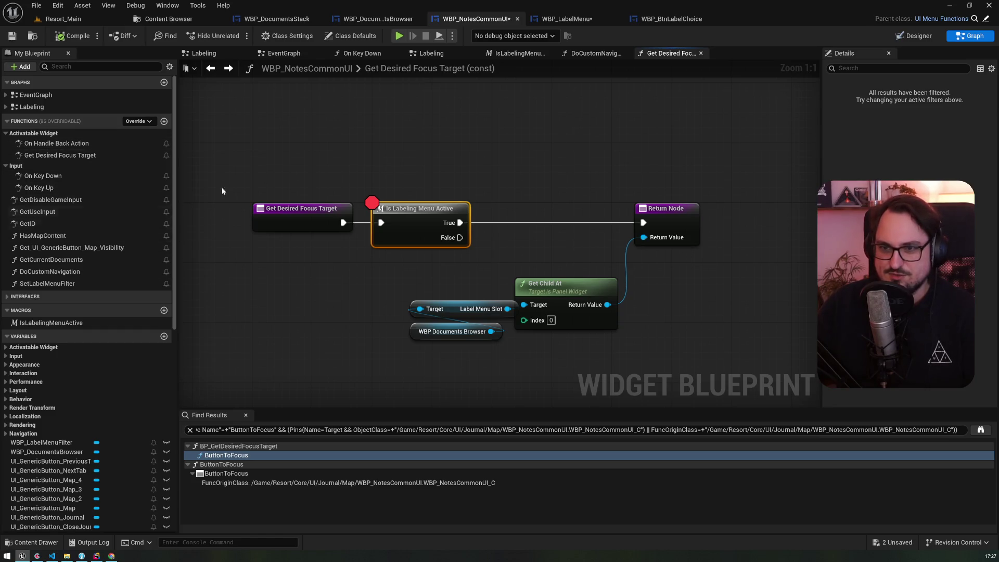
Frame WBP_NotesCommonUI's Labeling graph and select its Add Child and Set Desired Focus Widget nodes
click(283, 53)
click(204, 53)
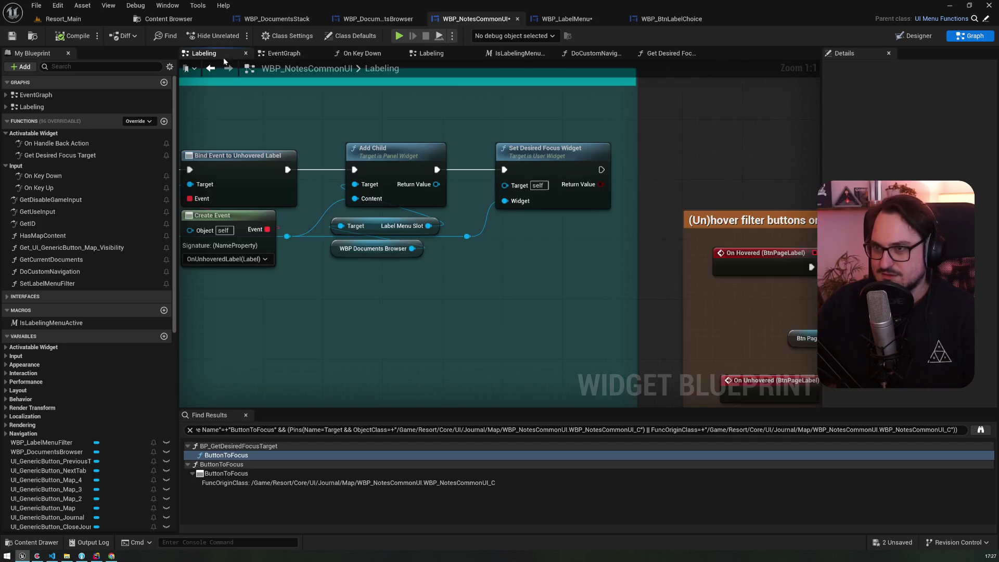
key(Home)
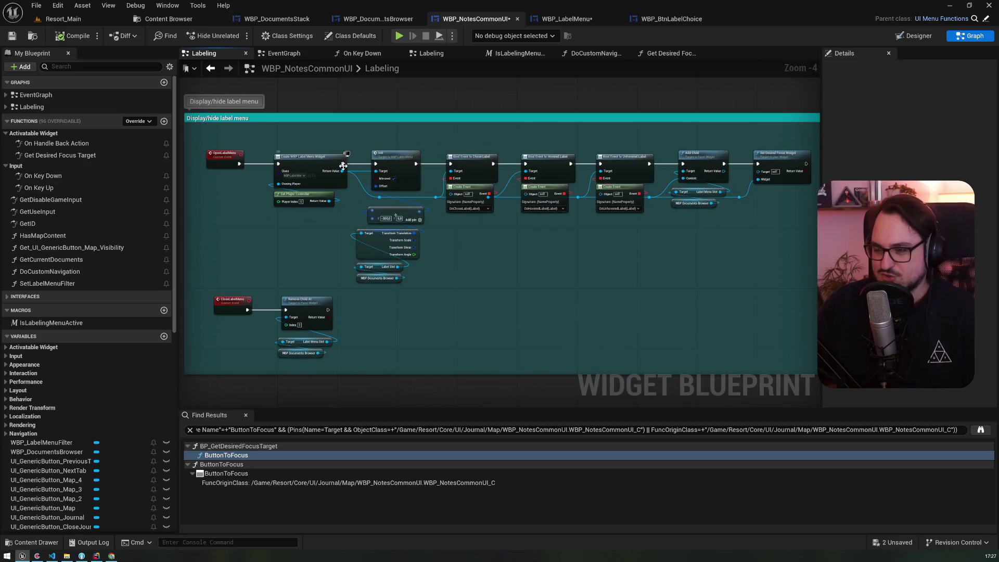
scroll(664, 168, up, 3)
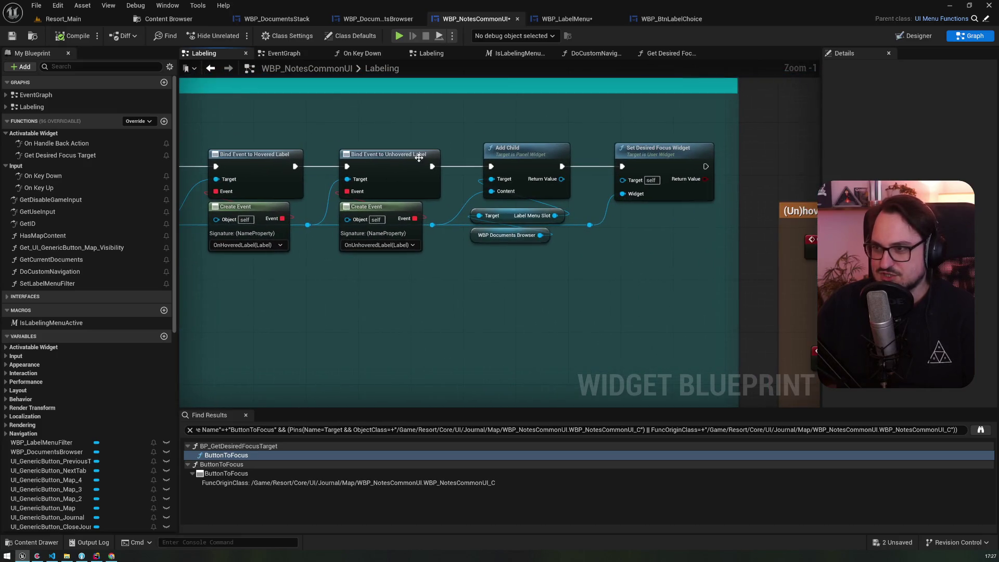
click(526, 149)
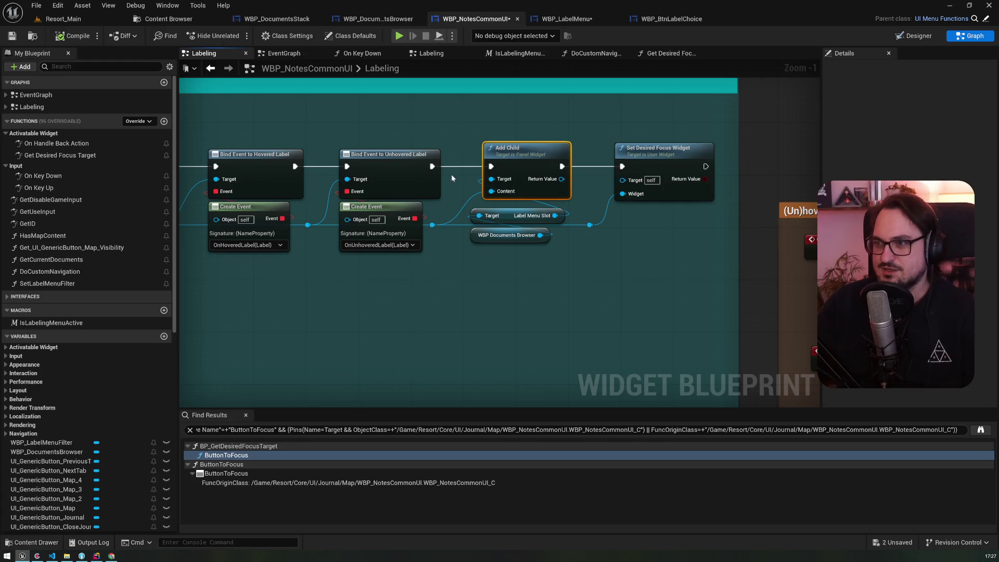
click(631, 151)
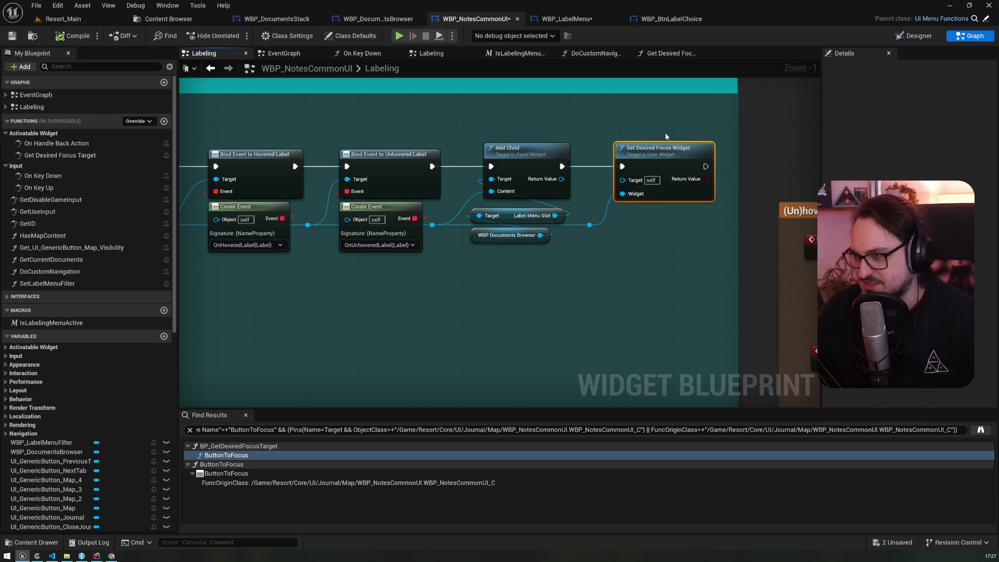
click(567, 19)
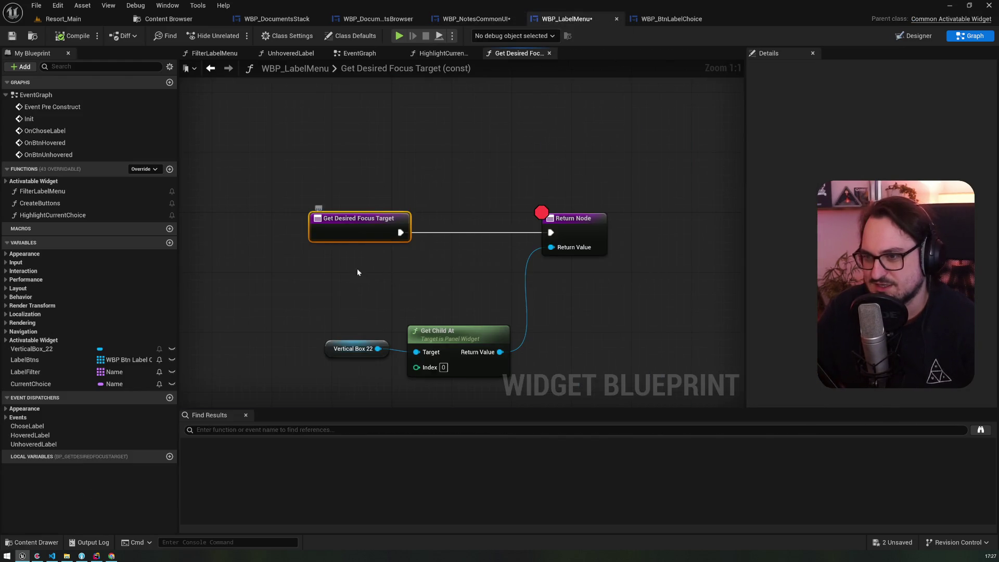
Clear the breakpoint on the Return Node in WBP_LabelMenu's Get Desired Focus Target
mouse_move(333, 227)
mouse_down()
mouse_move(431, 300)
mouse_move(417, 256)
mouse_up()
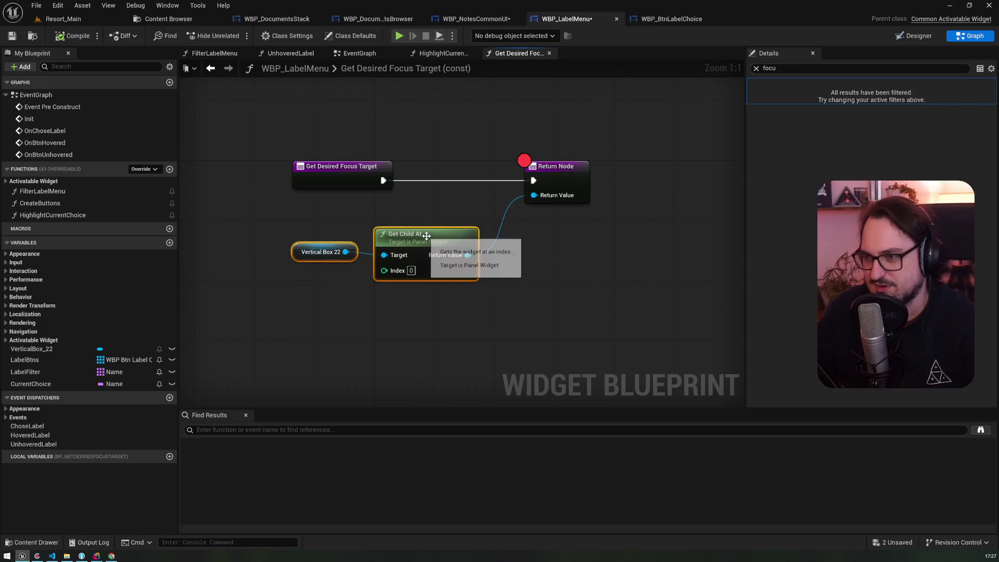
click(563, 185)
key(F9)
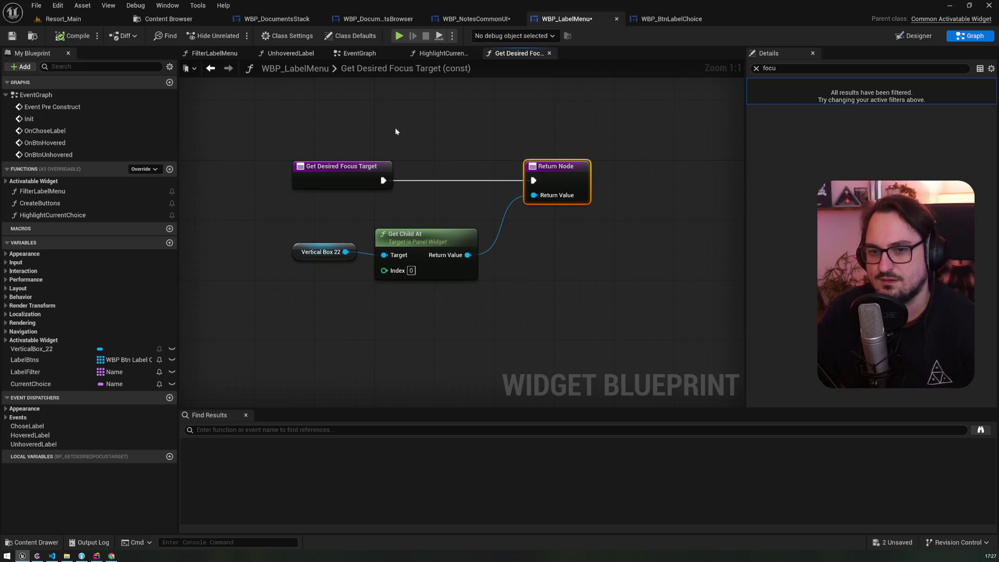
Insert a Print String before the return that prints 'GET THE SHIT'
drag(396, 132, 401, 188)
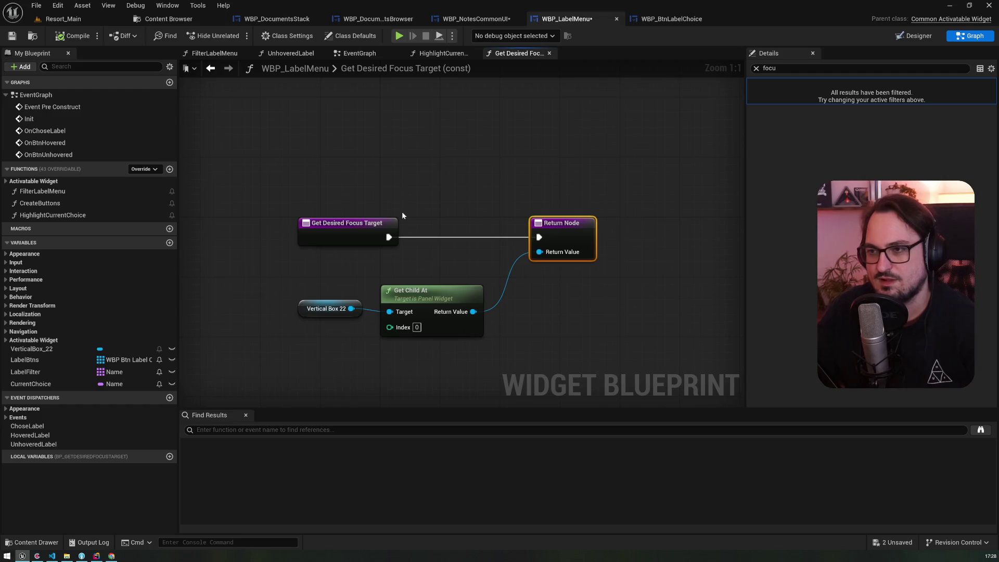
drag(388, 238, 378, 127)
text(print)
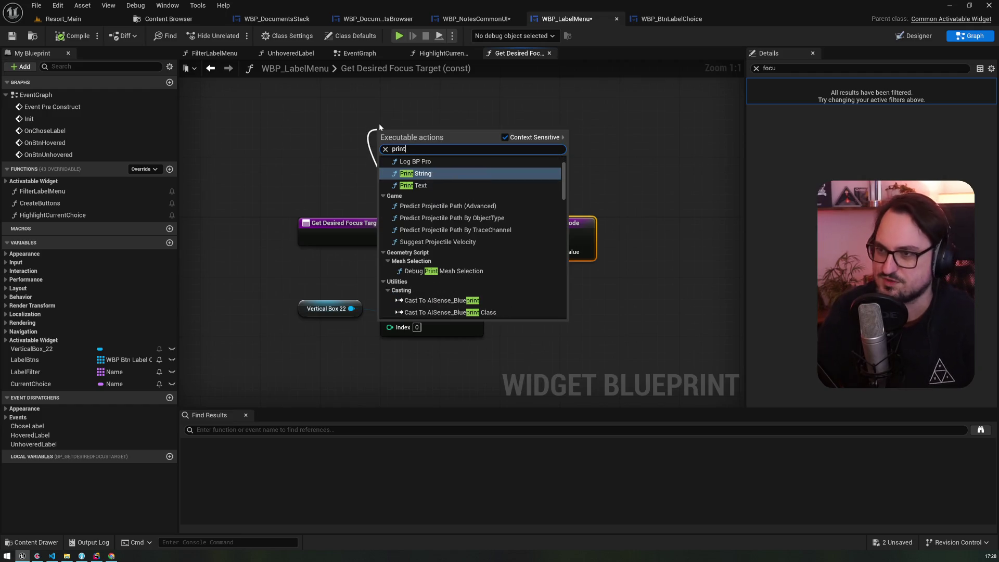
key(Return)
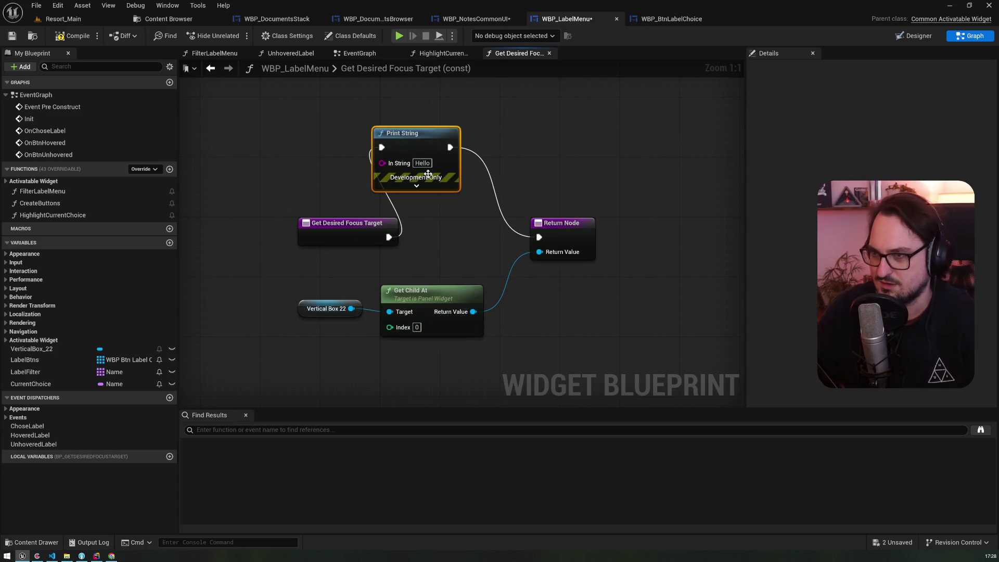
click(422, 164)
text(GET THE SHIT)
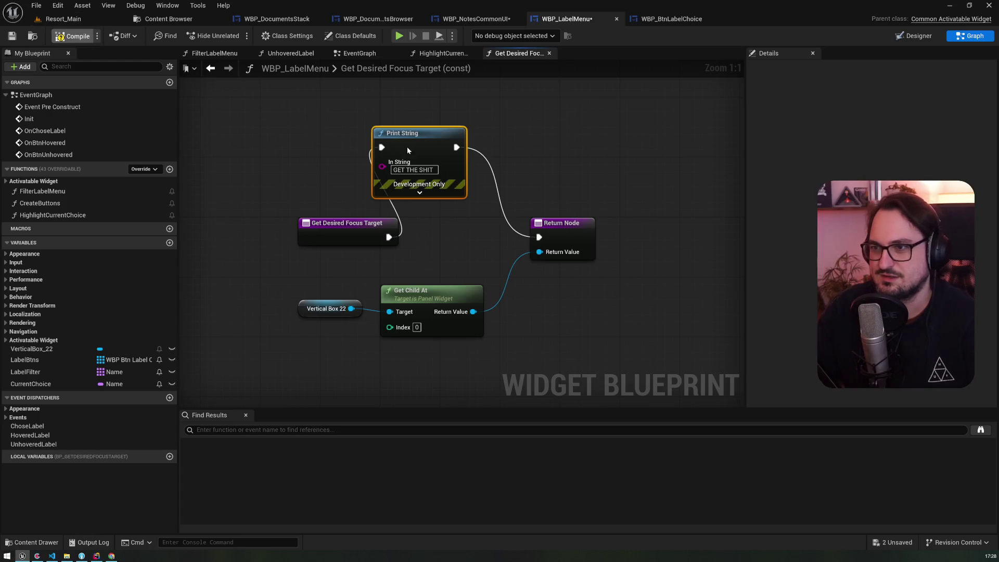
key(F7)
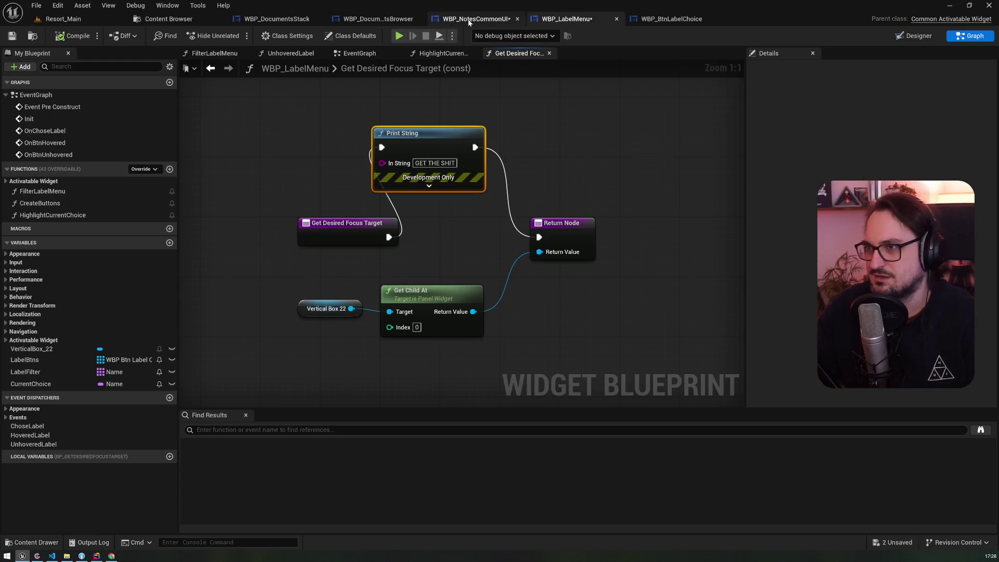
Open WBP_NotesCommonUI's Get Desired Focus Target function and paste in a Print String node
click(469, 20)
click(64, 156)
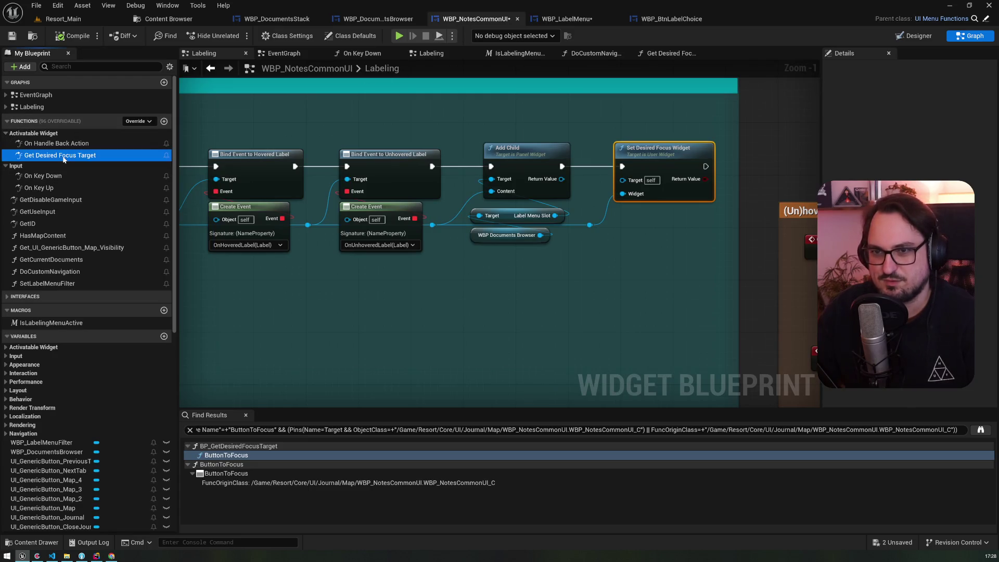
double_click(64, 156)
key(ctrl+v)
drag(489, 156, 344, 131)
Wire the Print String, printing 'GET THE SUPERSHIT', ahead of Is Labeling Menu Active, then return to Resort_Main
mouse_move(343, 223)
mouse_down()
mouse_move(311, 138)
mouse_move(321, 132)
mouse_up()
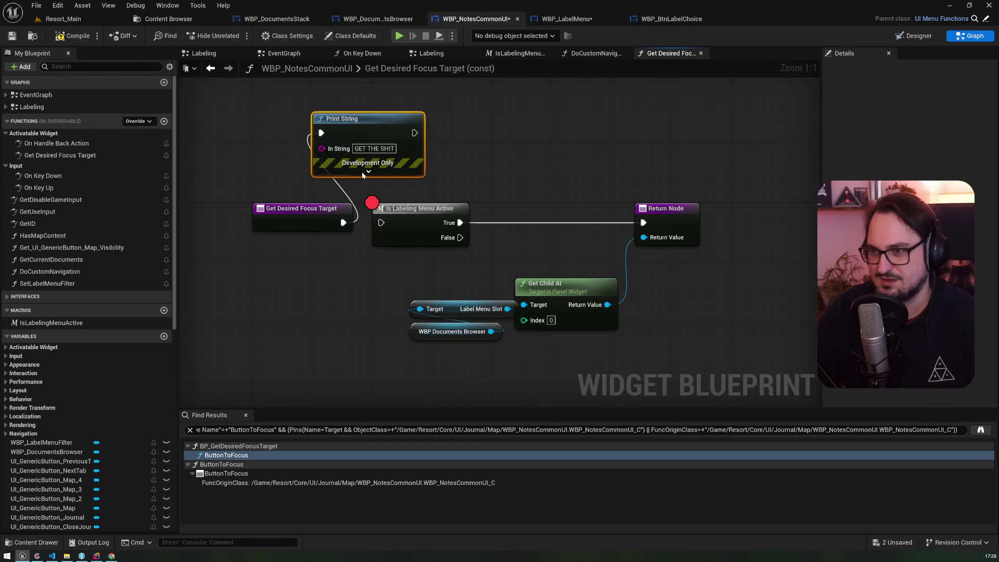
text(GET THE SUPERS)
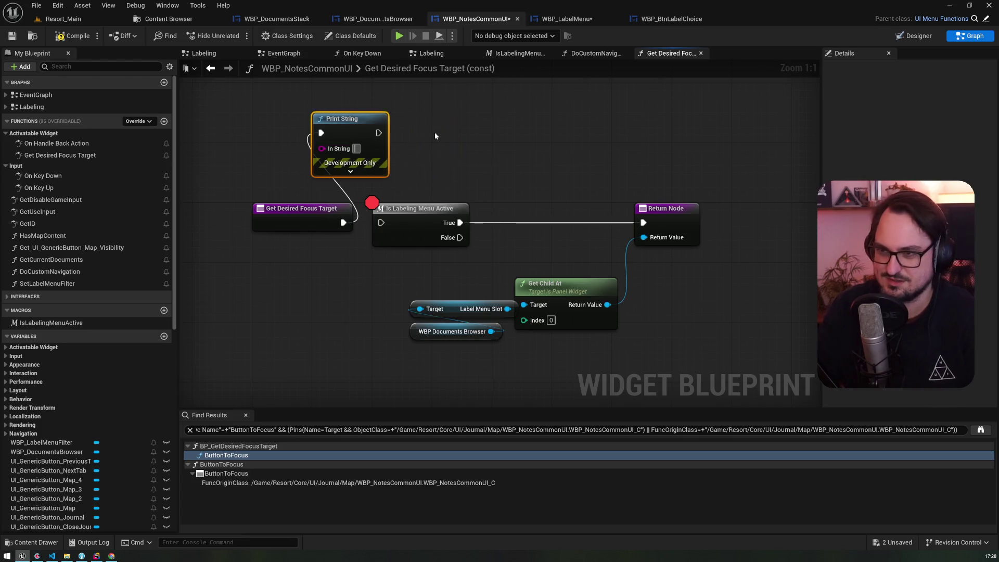
text(HIT)
drag(415, 133, 399, 211)
click(398, 211)
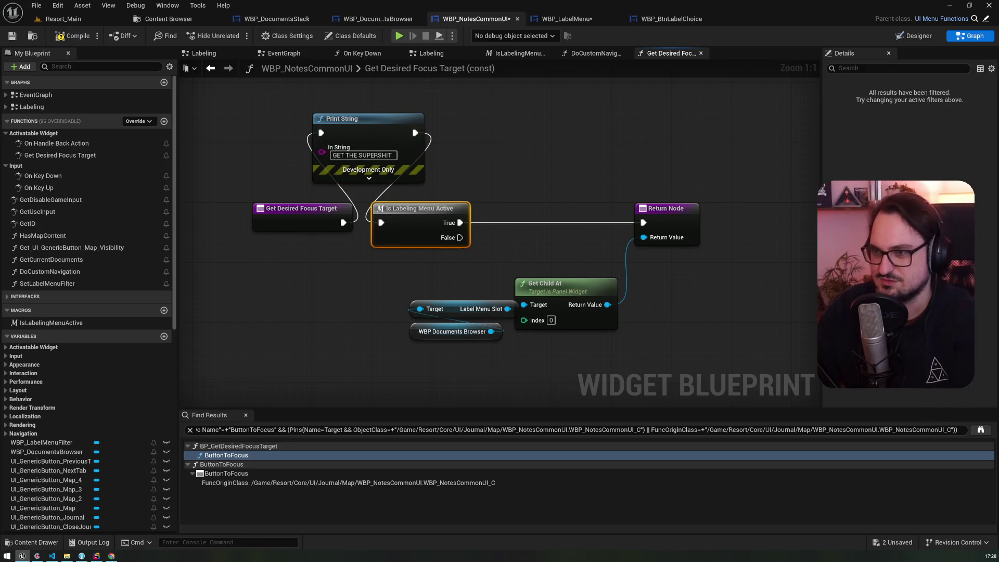
click(94, 21)
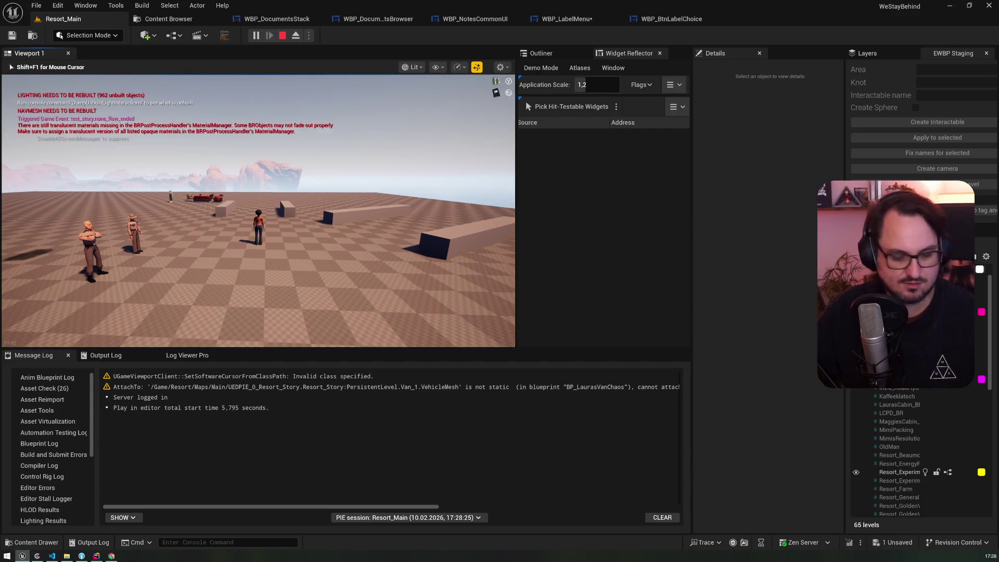
Page the journal between the letter, editor notes and book text, then stop the play session
key(Return)
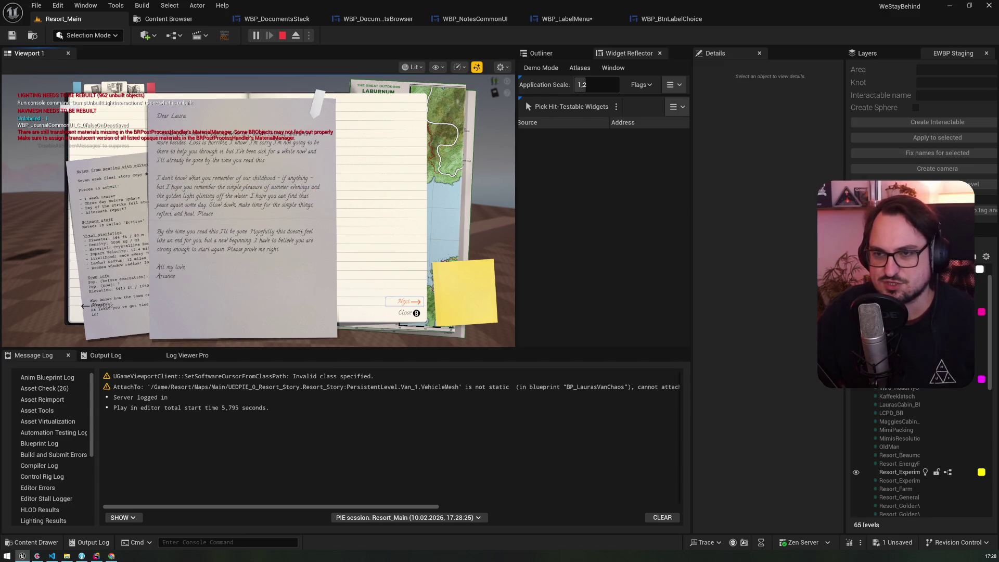
key(Left)
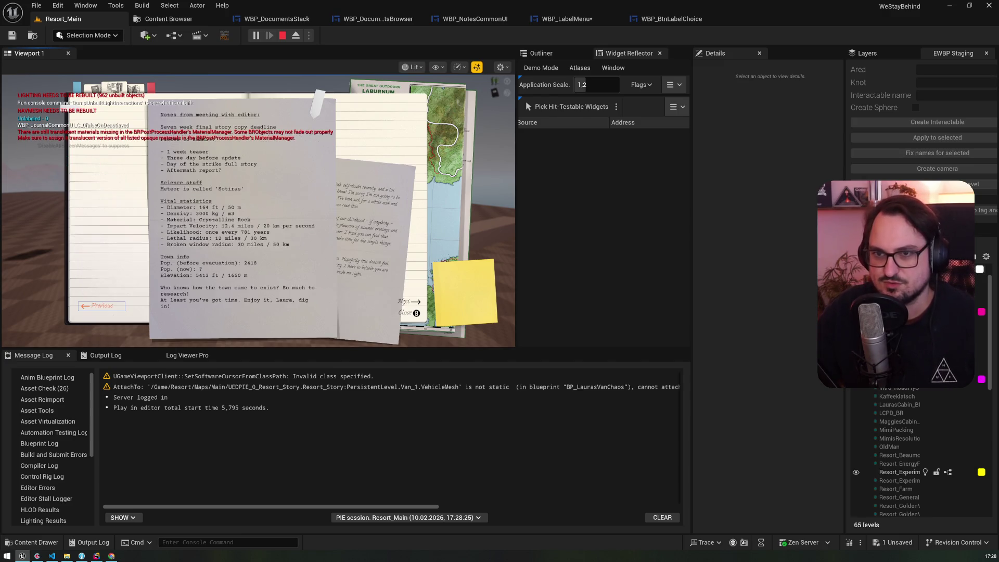
key(Return)
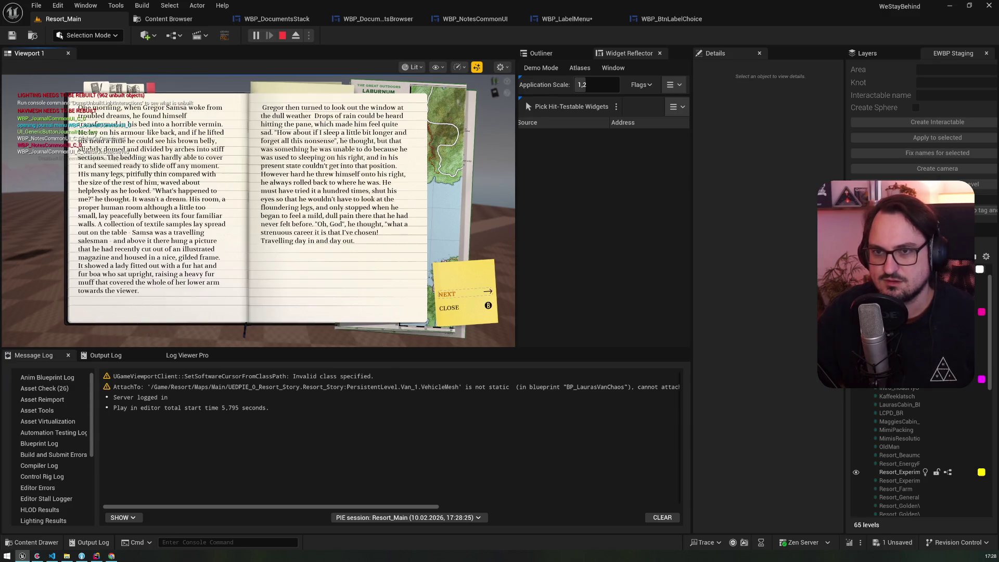
key(Return)
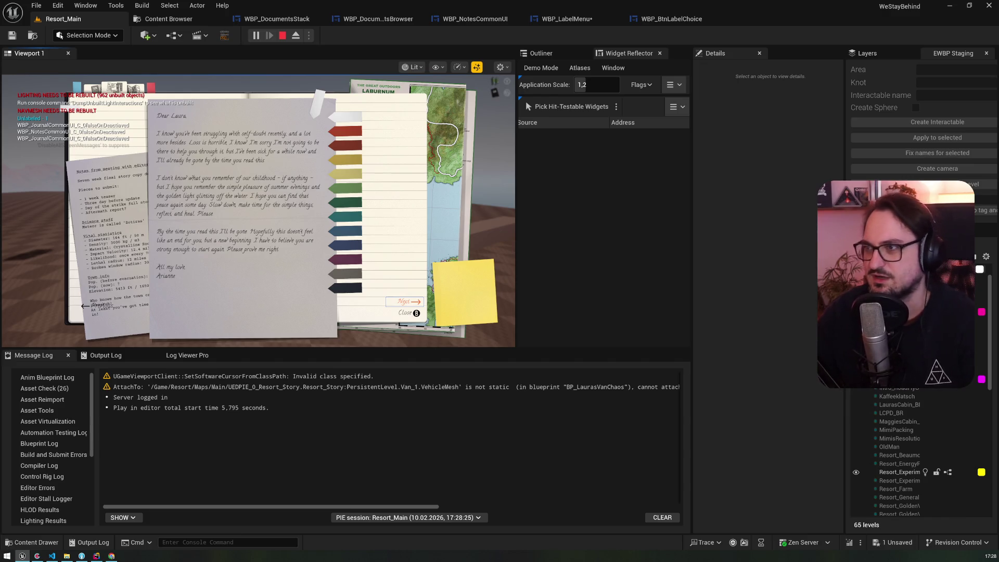
key(Escape)
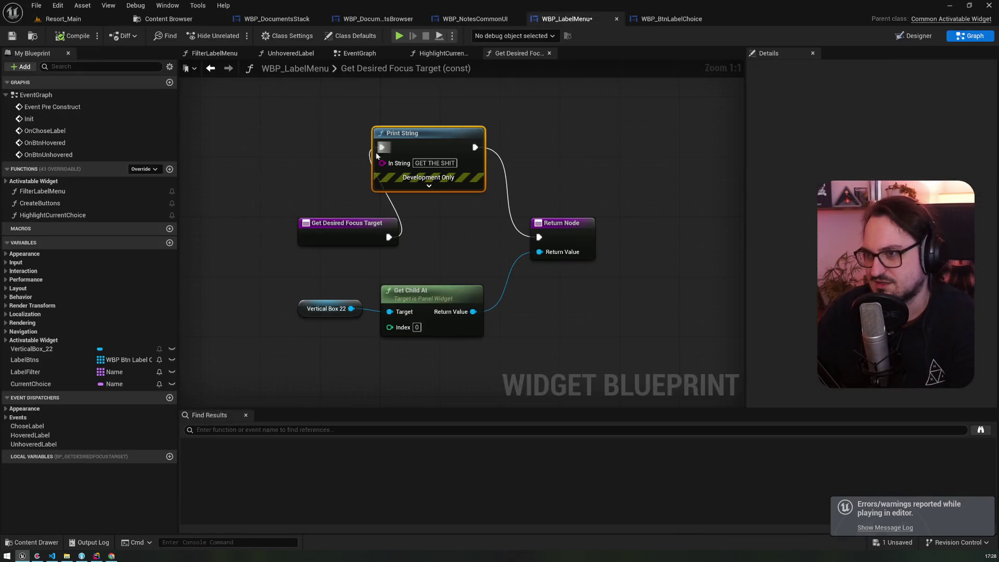
Delete the Get Desired Focus Target override from WBP_NotesCommonUI
click(474, 19)
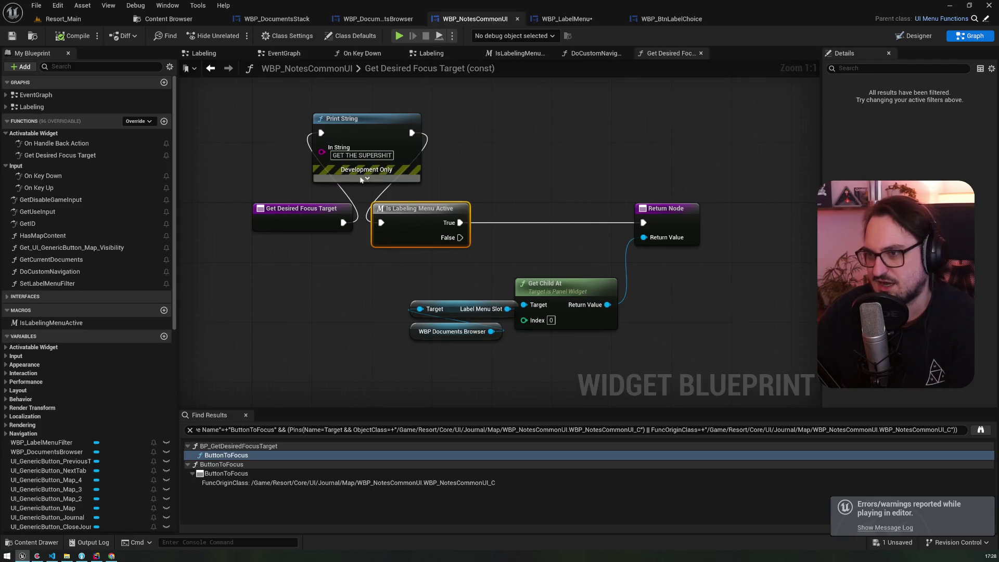
mouse_move(375, 366)
mouse_down()
mouse_move(620, 256)
mouse_move(680, 182)
mouse_up()
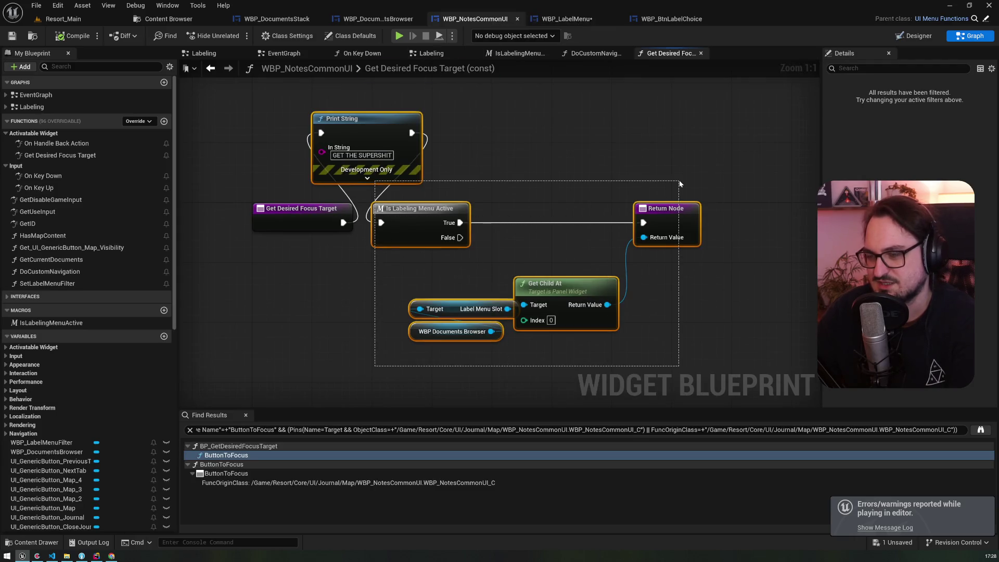
click(93, 157)
key(Delete)
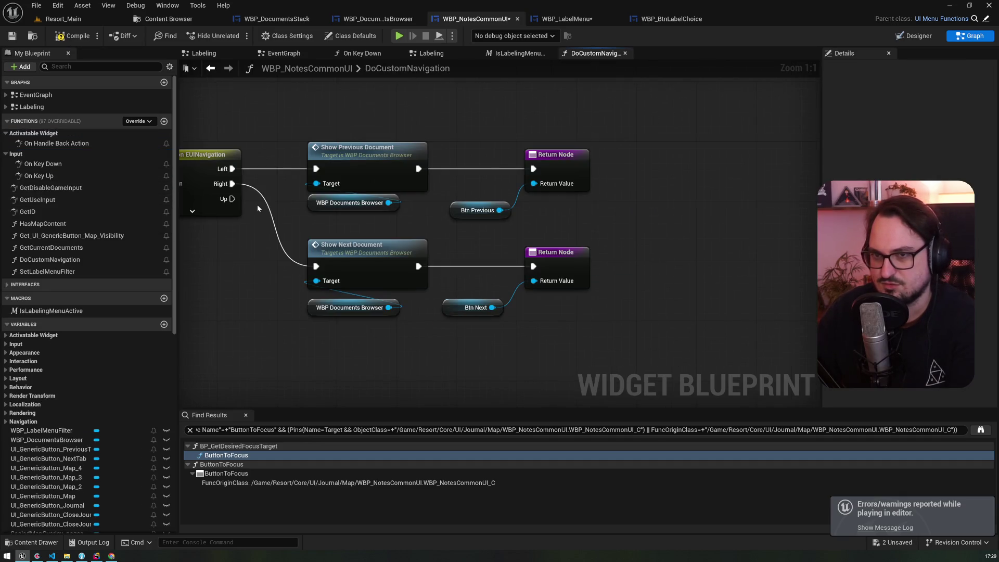
Look through the WBP_LabelMenu, WBP_BtnLabelChoice and WBP_DocumentsBrowser tabs, ending on DoCustomNavigation
click(575, 20)
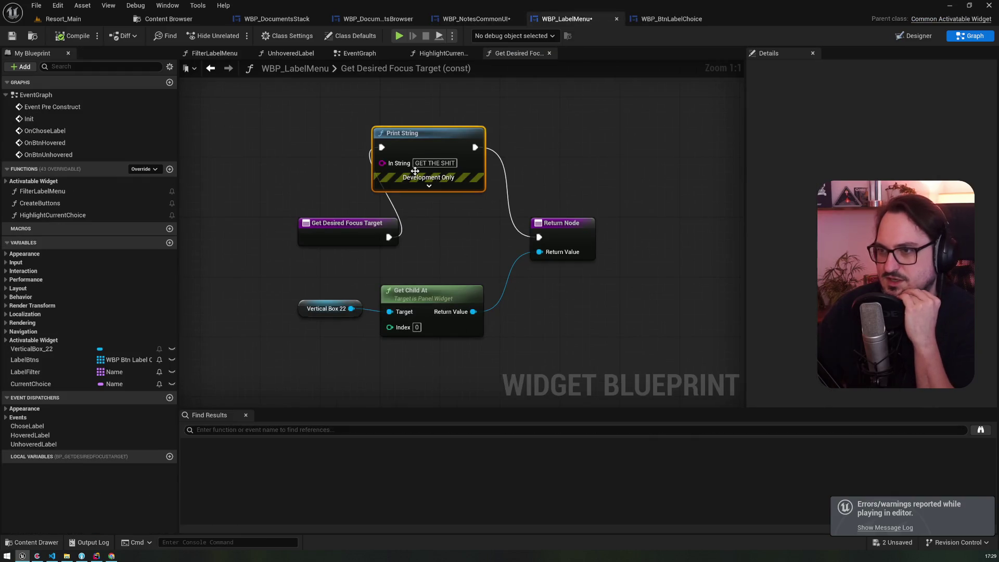
click(455, 19)
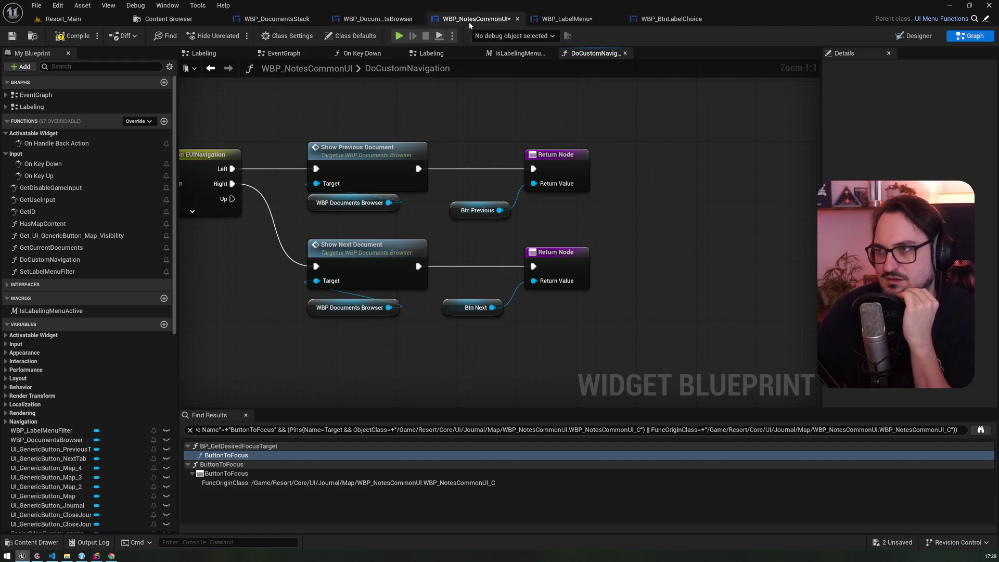
click(564, 21)
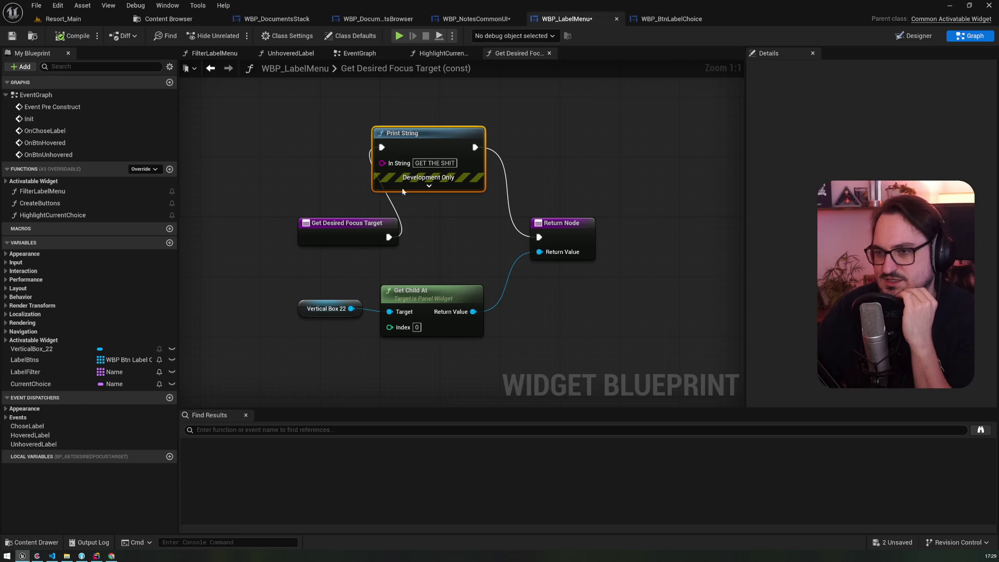
click(657, 21)
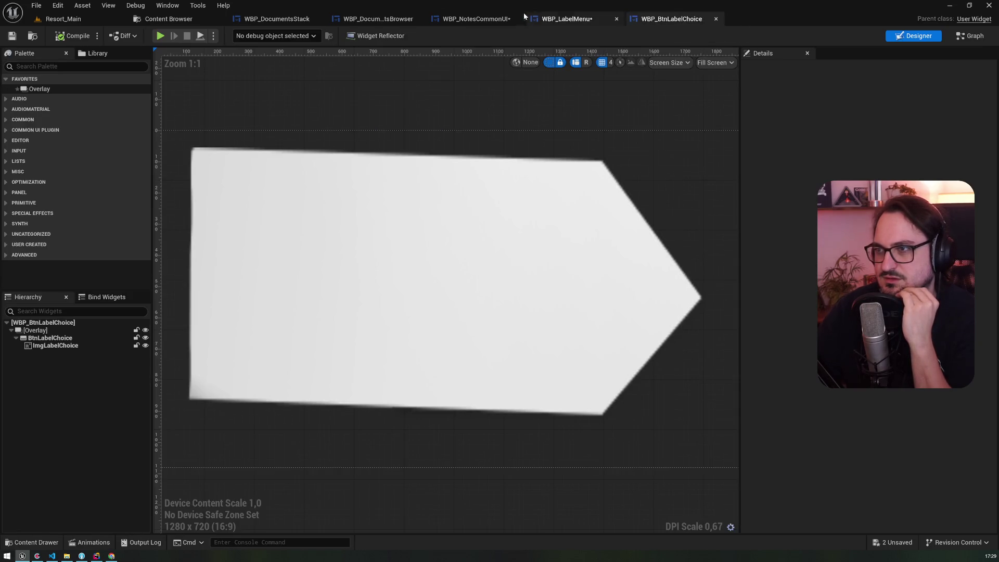
click(494, 18)
click(365, 19)
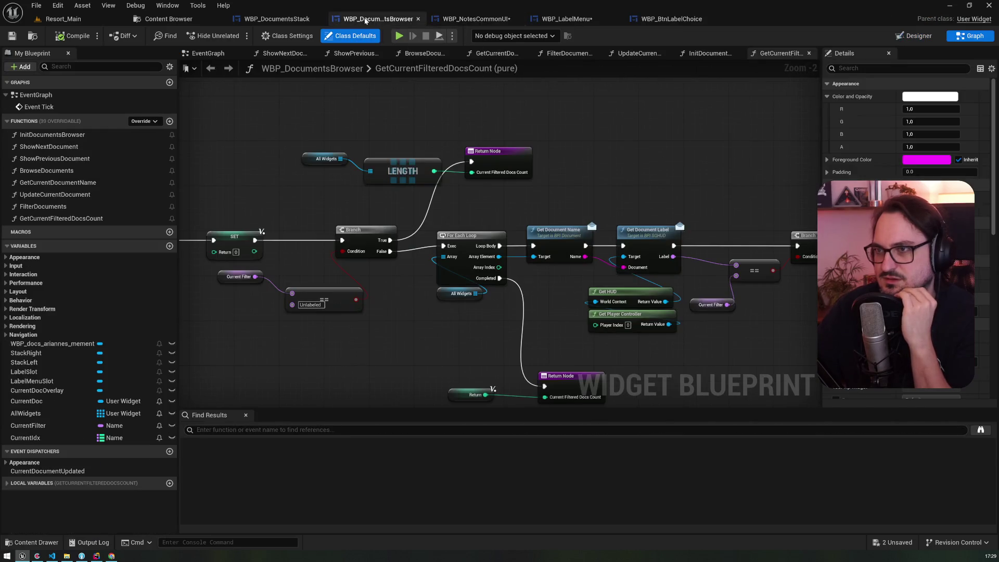
key(ctrl+Tab)
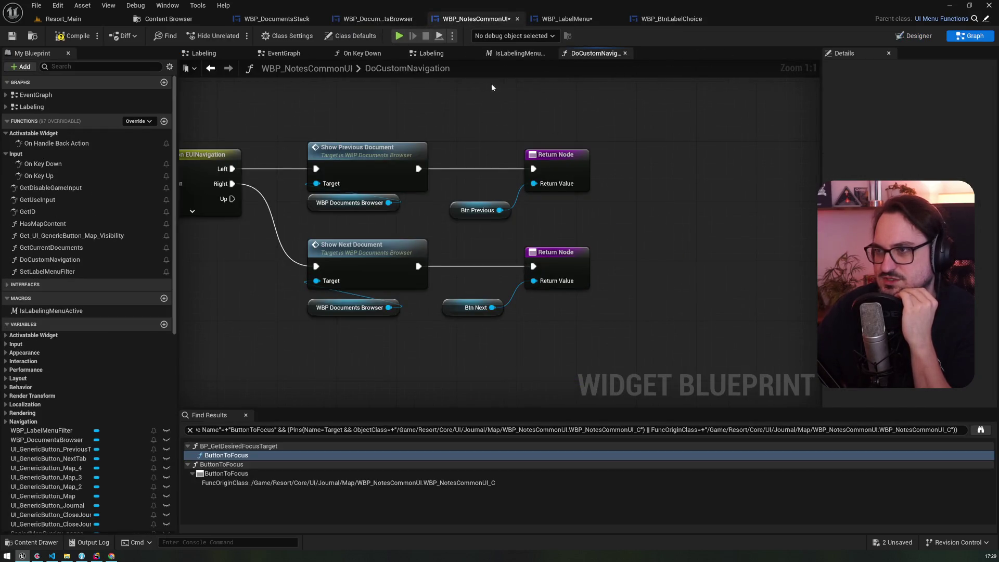
In the Labeling graph, add Set Desired Focus Widget on the Label Menu Slot
click(432, 53)
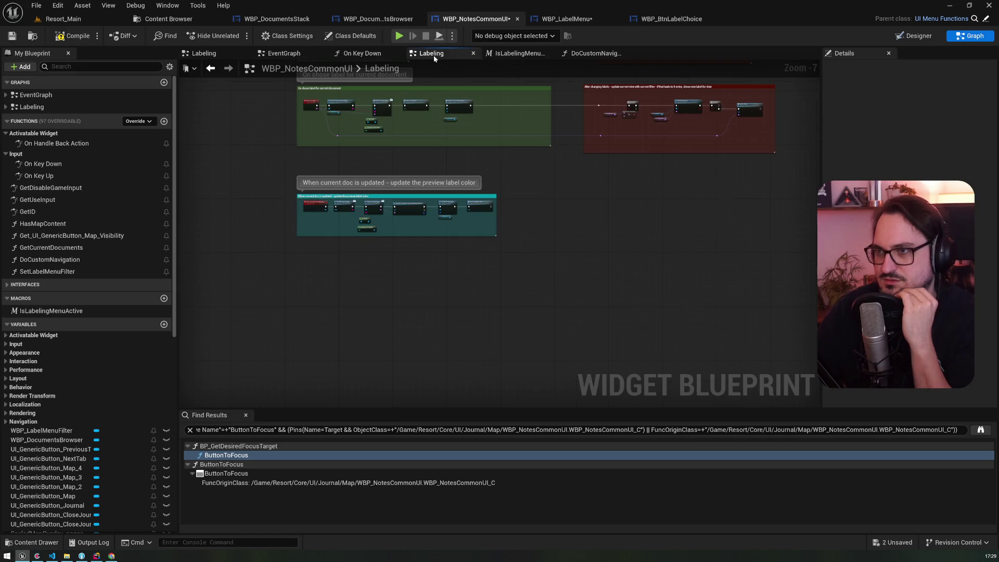
click(475, 53)
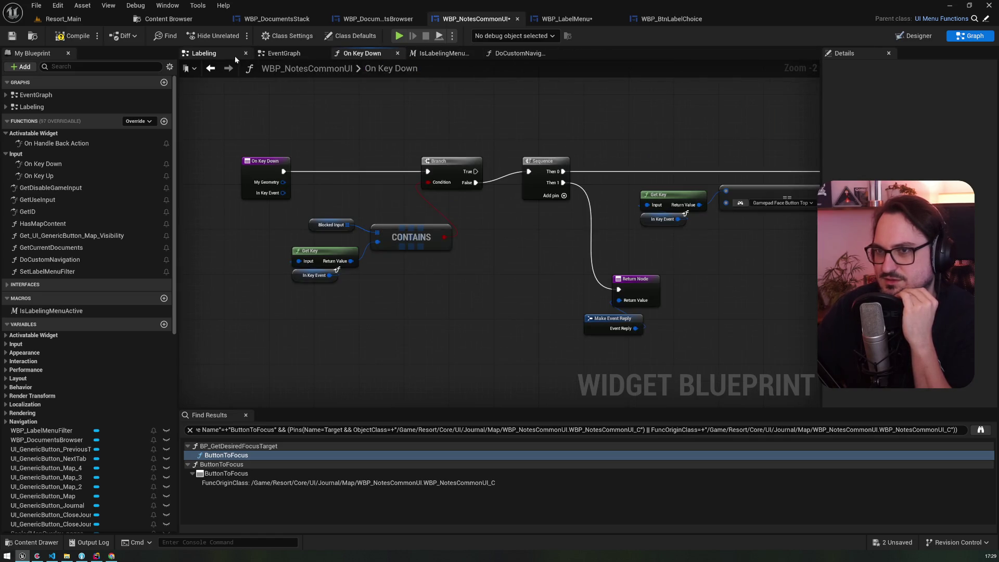
click(204, 53)
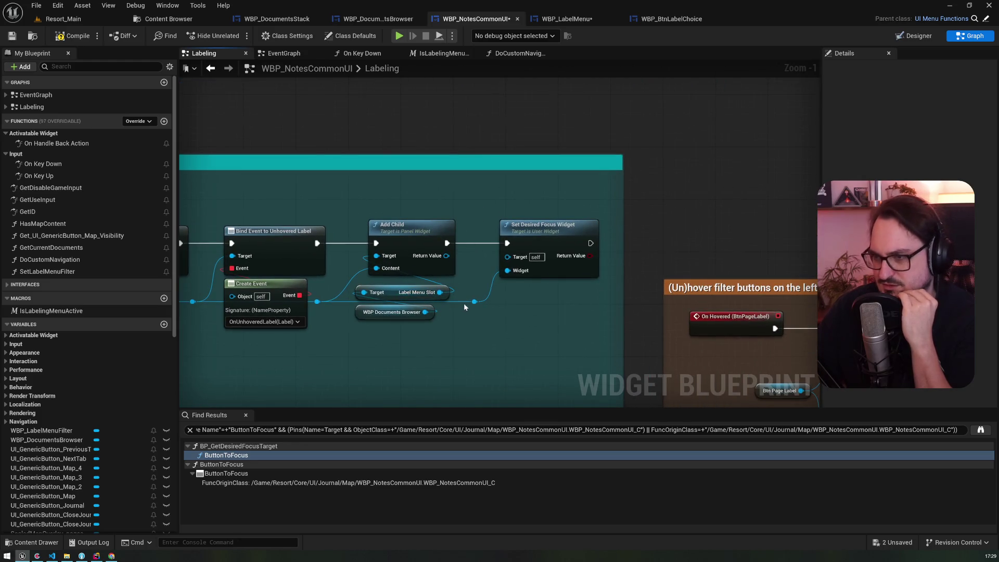
drag(472, 302, 471, 138)
text(focusp)
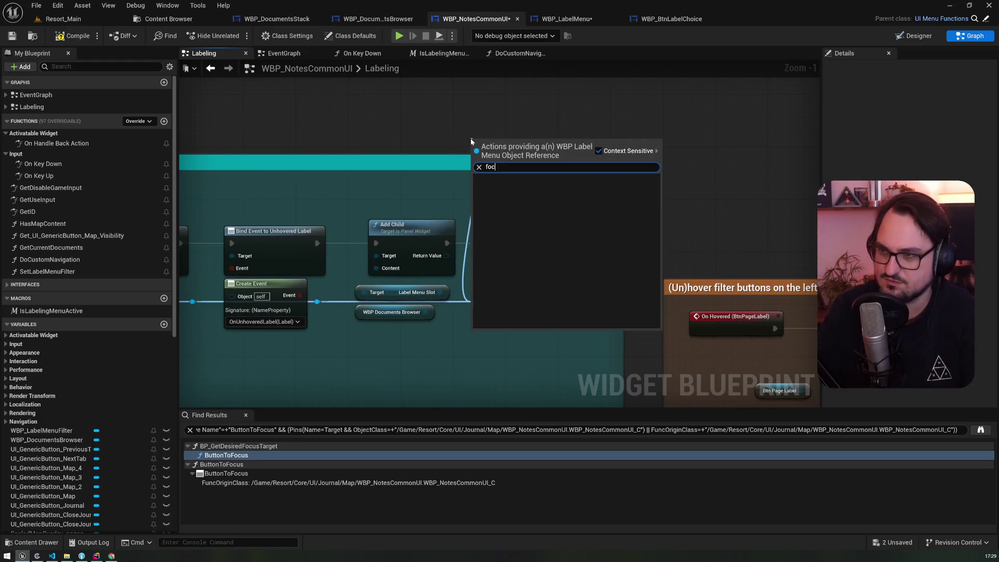
key(Return)
Add a Request Refresh Focus node following Set Desired Focus Widget
drag(474, 301, 528, 123)
text(focus)
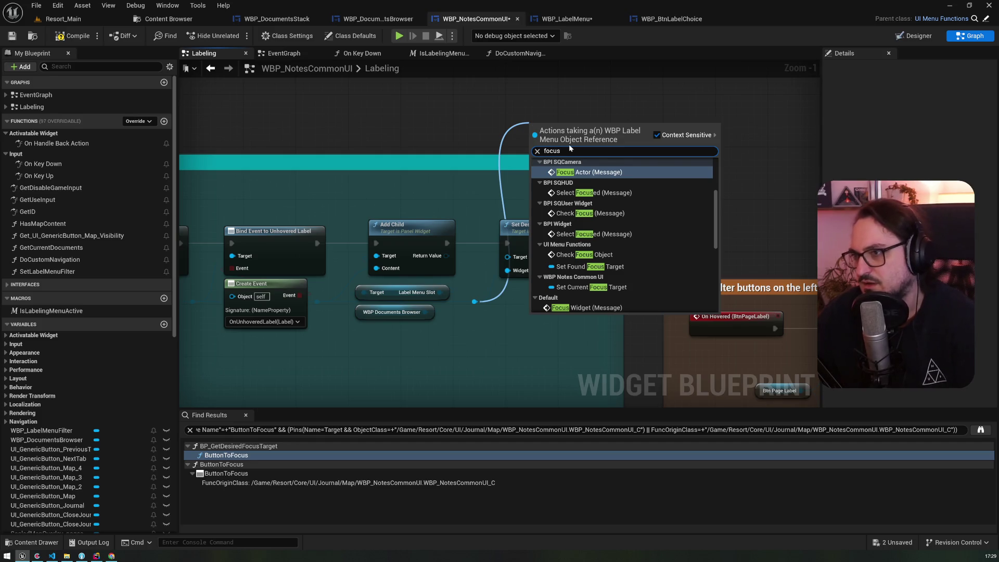
scroll(610, 196, up, 4)
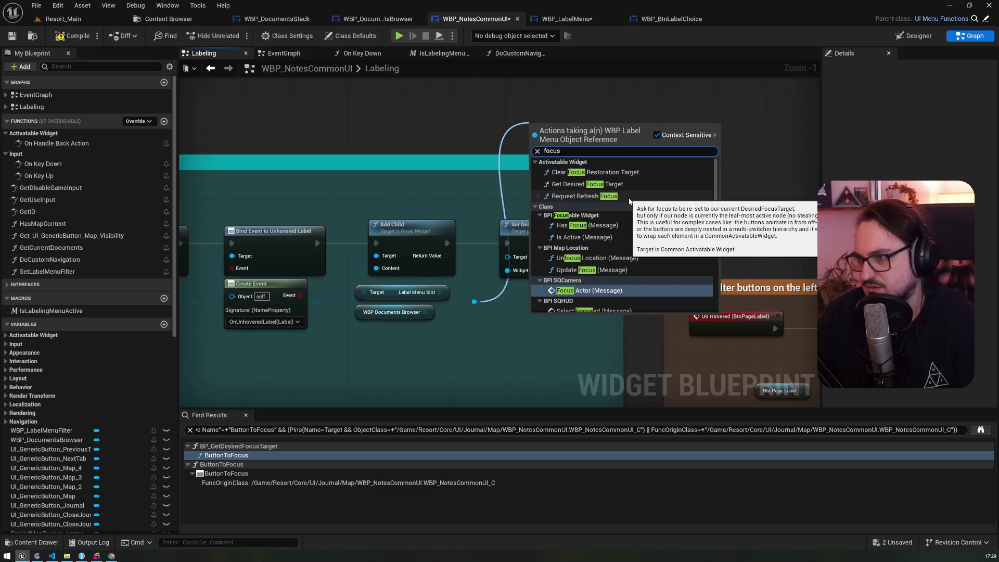
click(629, 198)
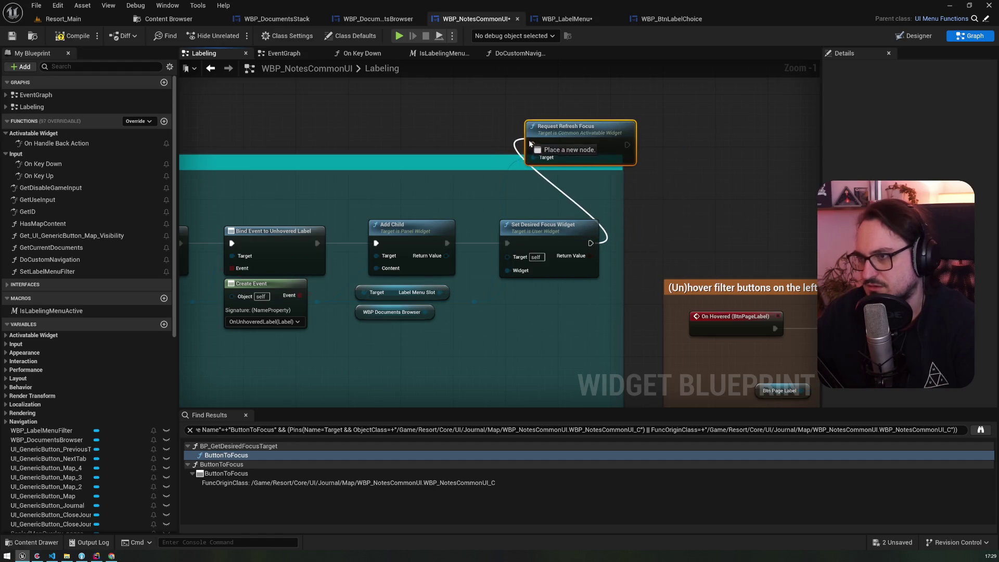
click(137, 120)
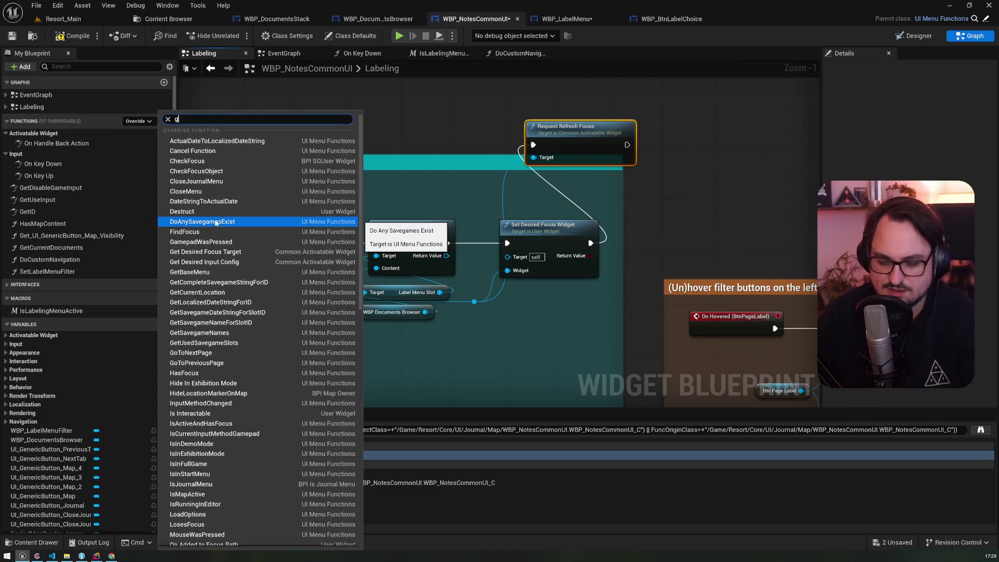
Override Get Desired Focus Target again in WBP_NotesCommonUI
text(get)
text(des)
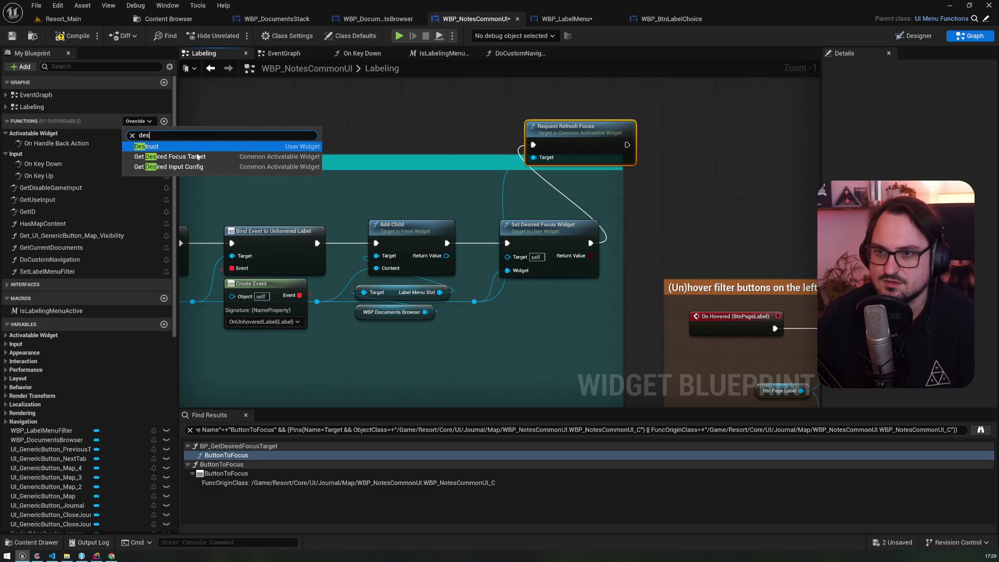
click(156, 155)
drag(414, 216, 284, 224)
Print 'GET THE SUPER SHIT' before returning, then save the blueprint
drag(353, 227, 383, 185)
text(print string)
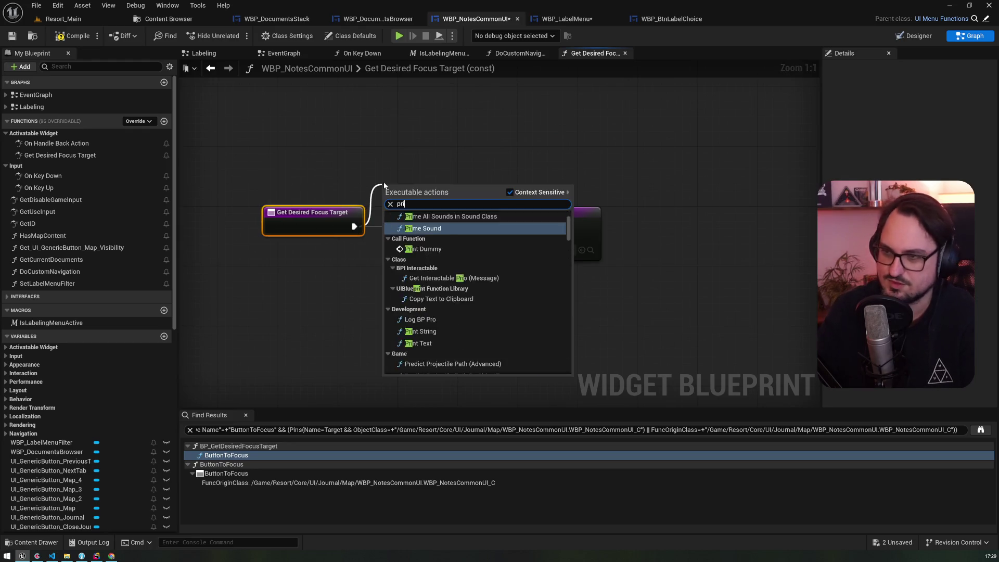
key(Return)
click(424, 219)
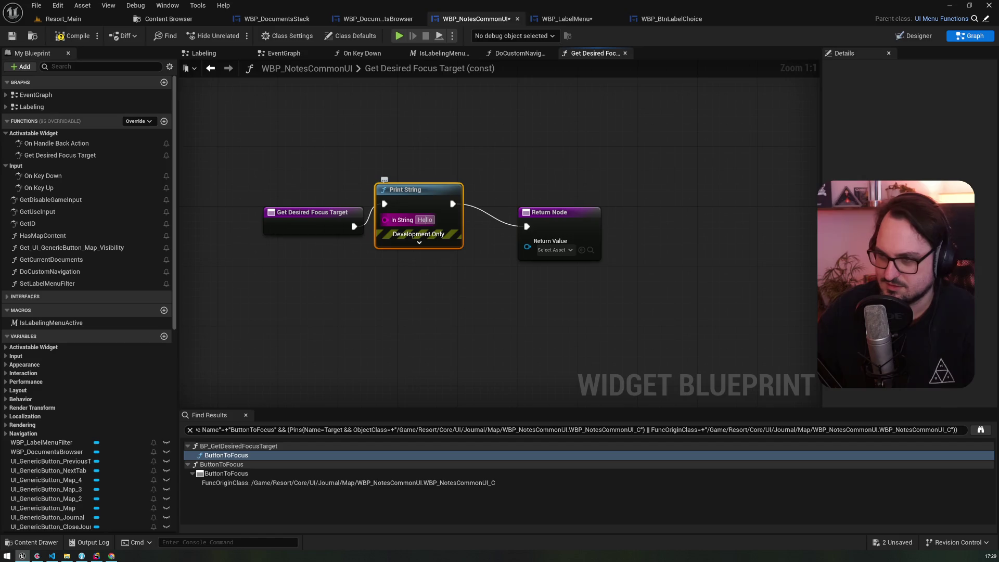
text(GET THE SH)
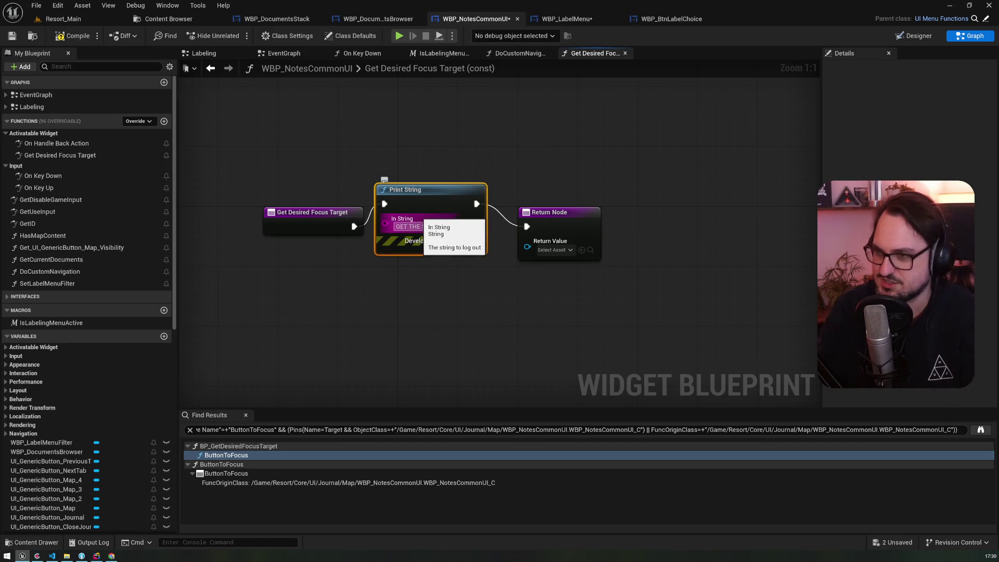
key(Return)
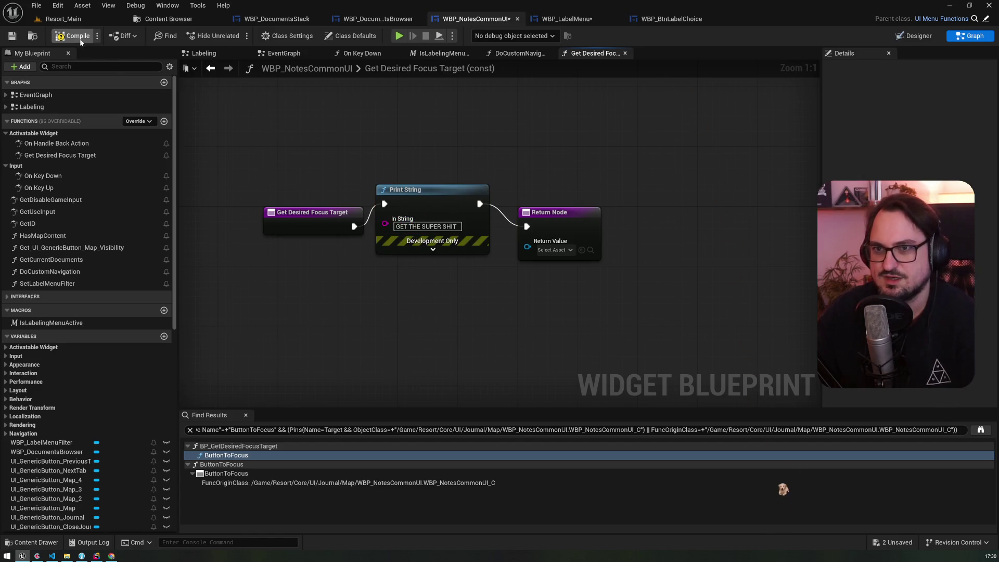
click(11, 42)
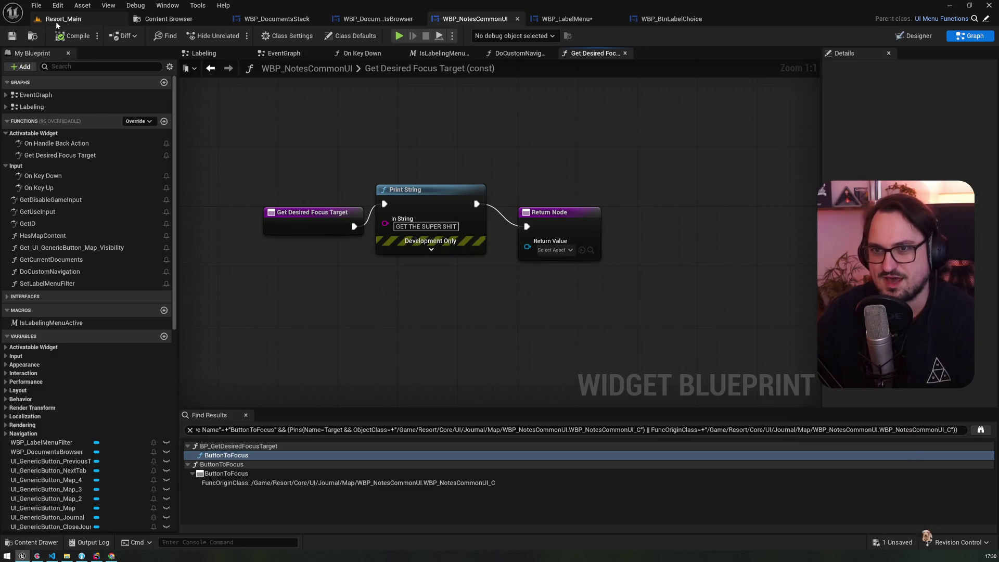
click(63, 18)
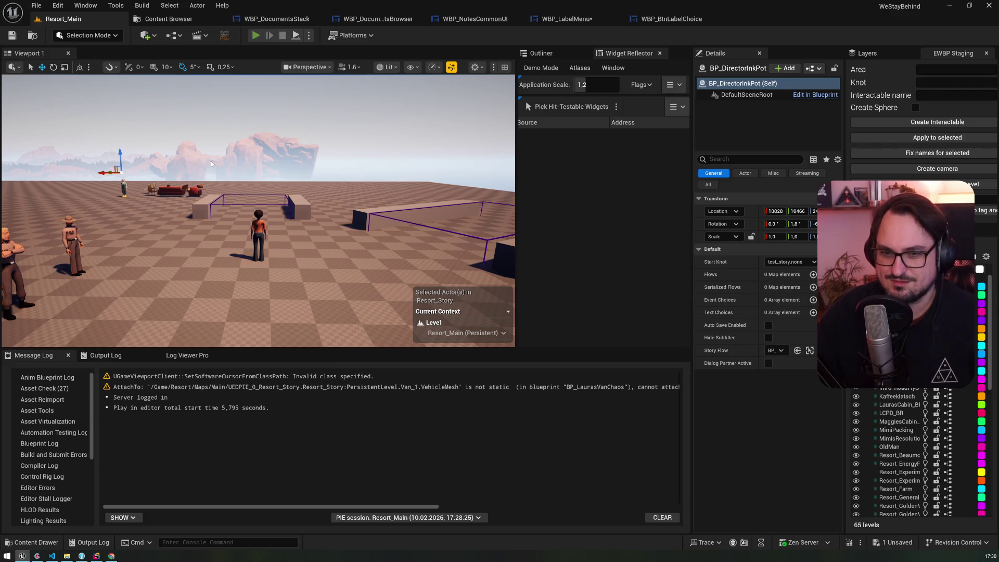
Play Resort_Main, open the journal with J, turn to the next page, and stop
key(alt+p)
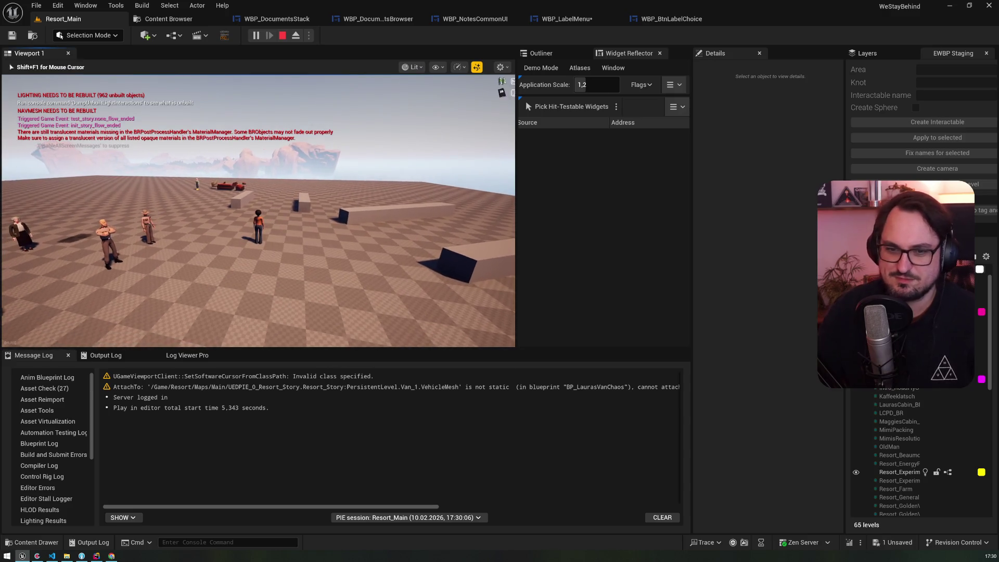
key(j)
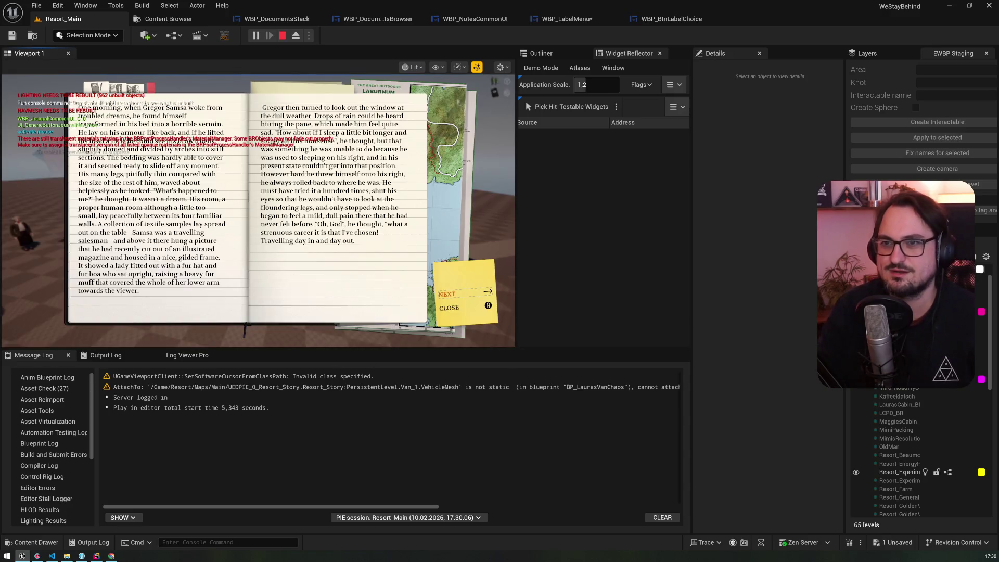
key(Right)
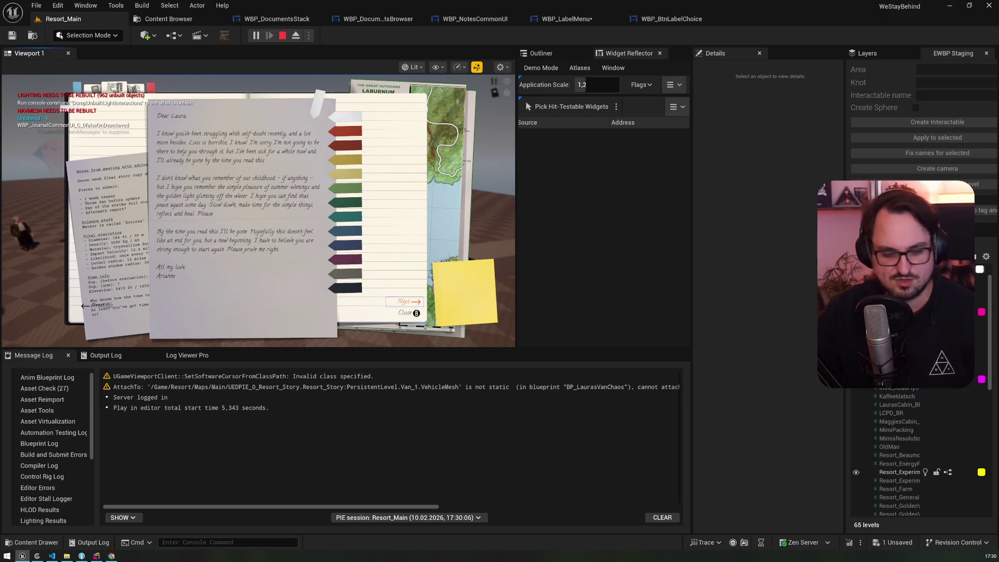
key(Escape)
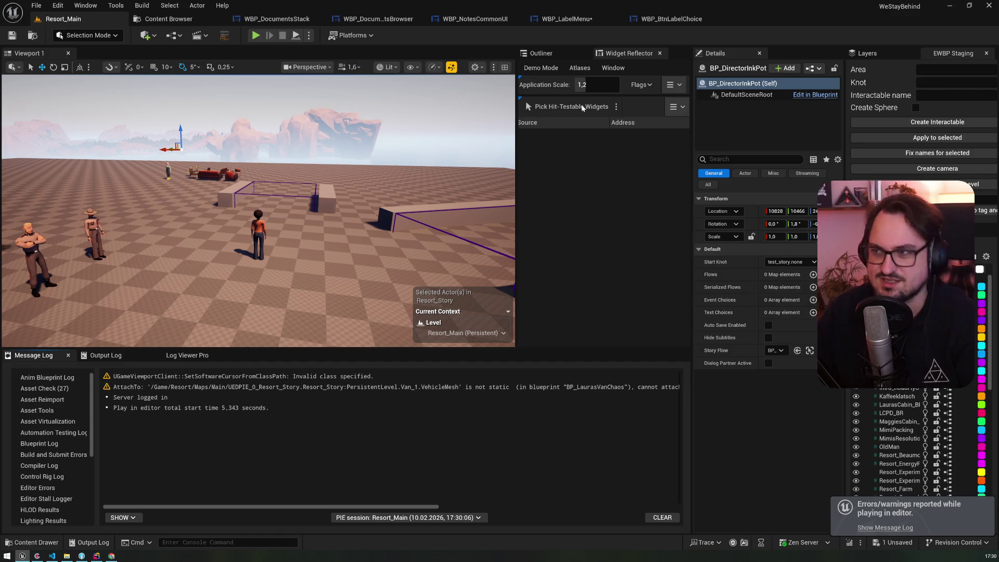
click(671, 19)
Go back to WBP_NotesCommonUI and open its Labeling graph
click(551, 19)
click(475, 19)
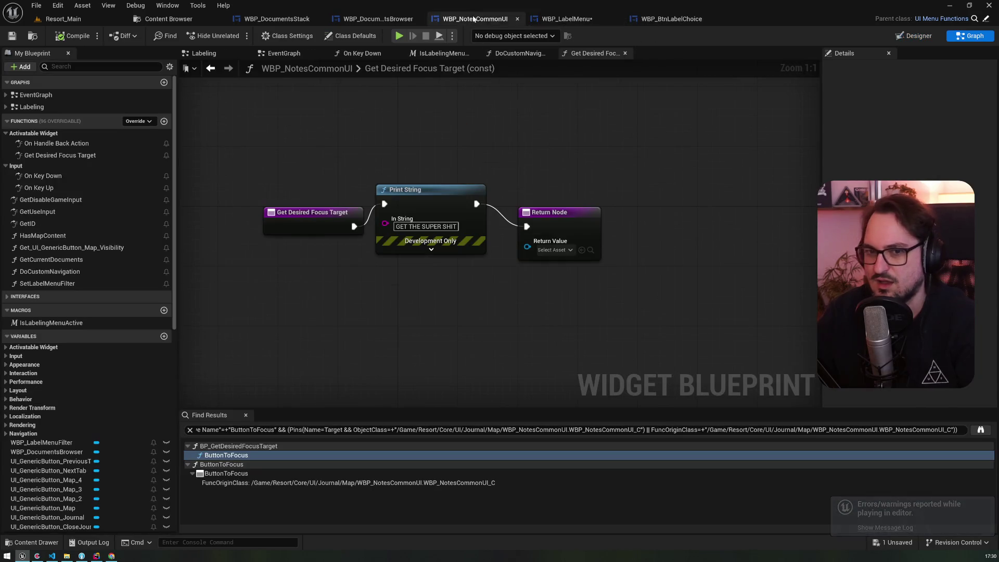
click(362, 20)
click(285, 16)
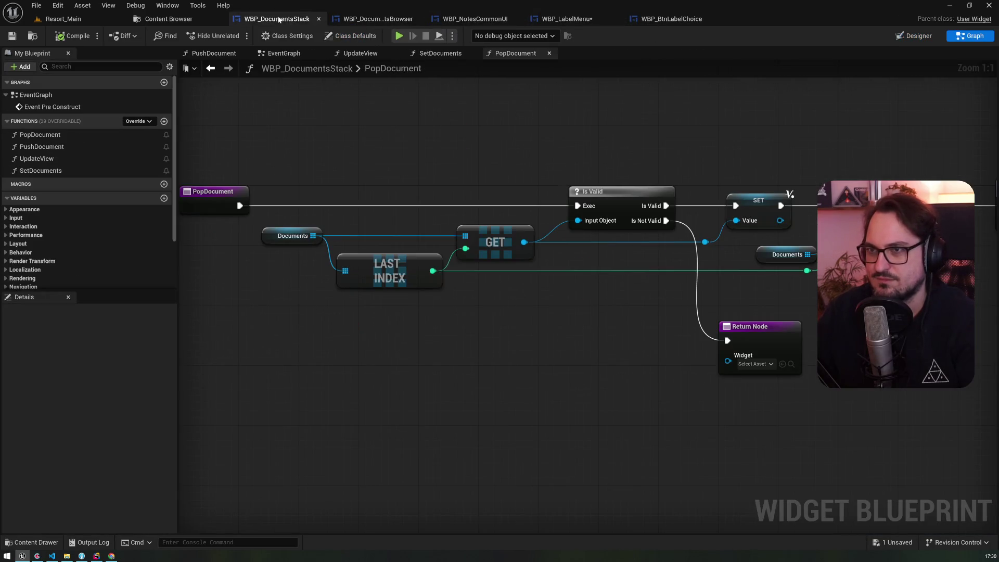
click(475, 19)
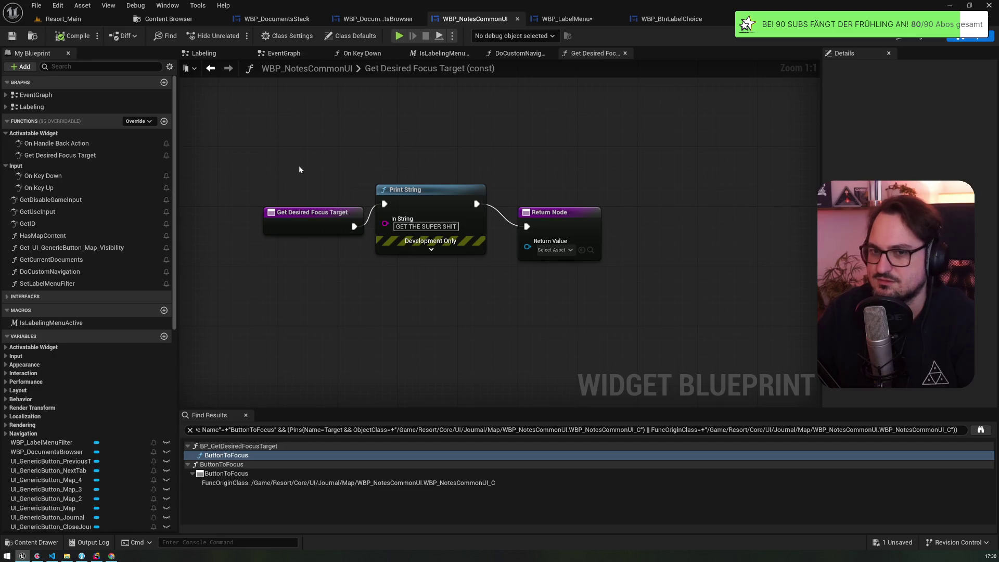
click(67, 111)
double_click(67, 107)
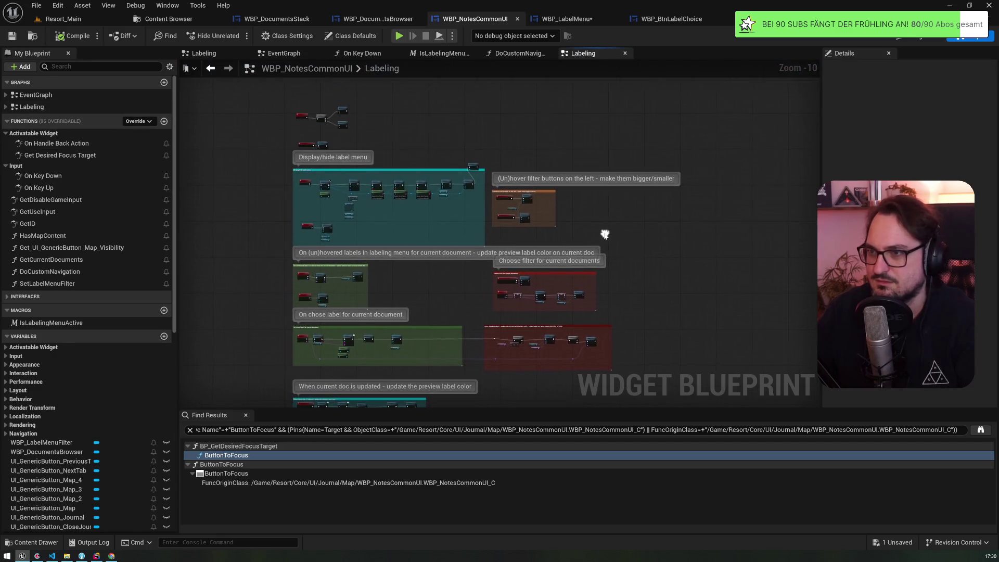
scroll(406, 201, up, 5)
scroll(405, 200, up, 2)
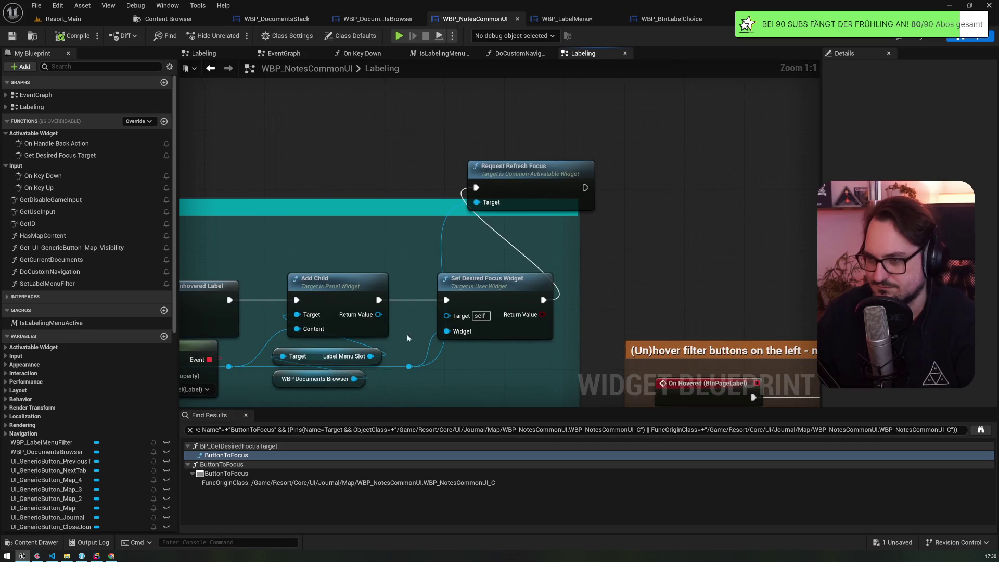
Add an Activate Widget node from the label menu slot wire via a 'widget' search
drag(409, 366, 362, 127)
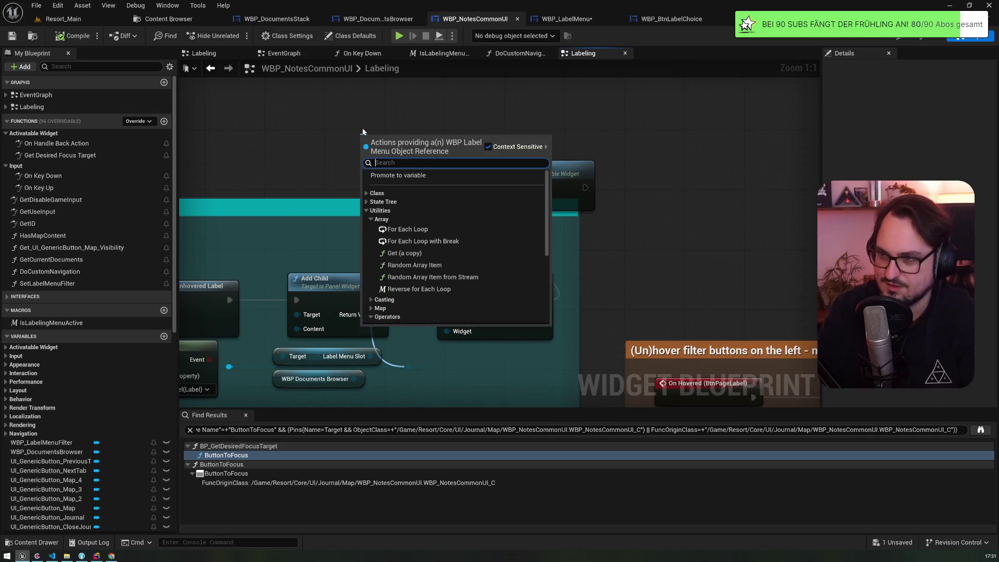
text(activ)
key(Escape)
mouse_move(408, 366)
mouse_down()
mouse_move(364, 335)
mouse_move(457, 364)
mouse_move(439, 118)
mouse_up()
text(activ)
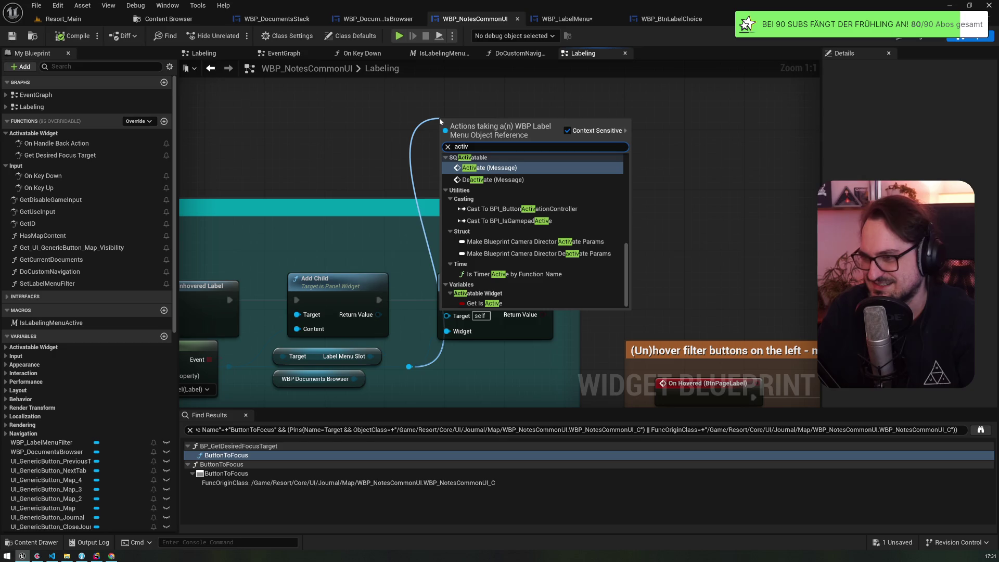
key(BackSpace)
key(BackSpace)
key(BackSpace)
text(widger)
key(BackSpace)
text(t)
scroll(549, 211, down, 3)
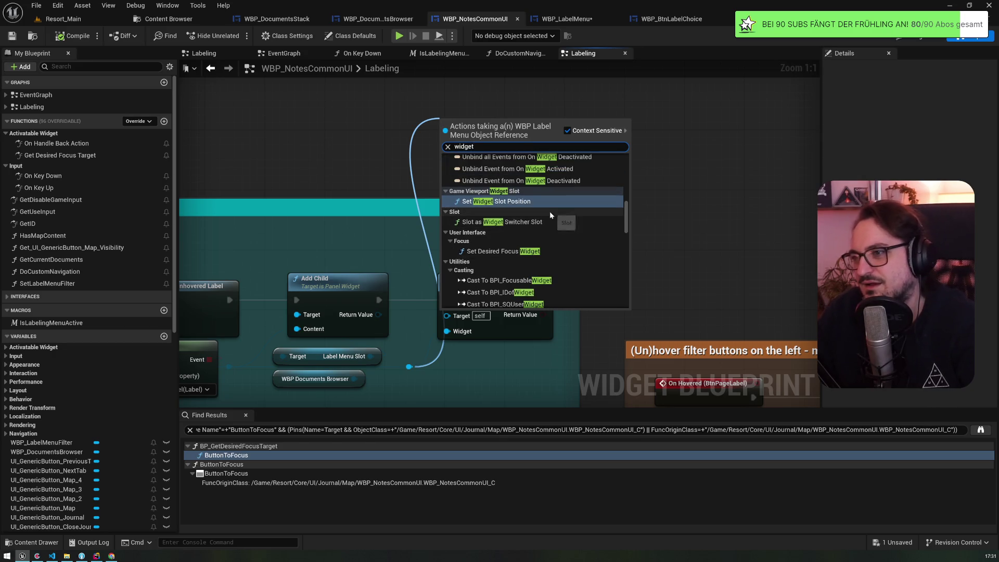
drag(628, 225, 630, 170)
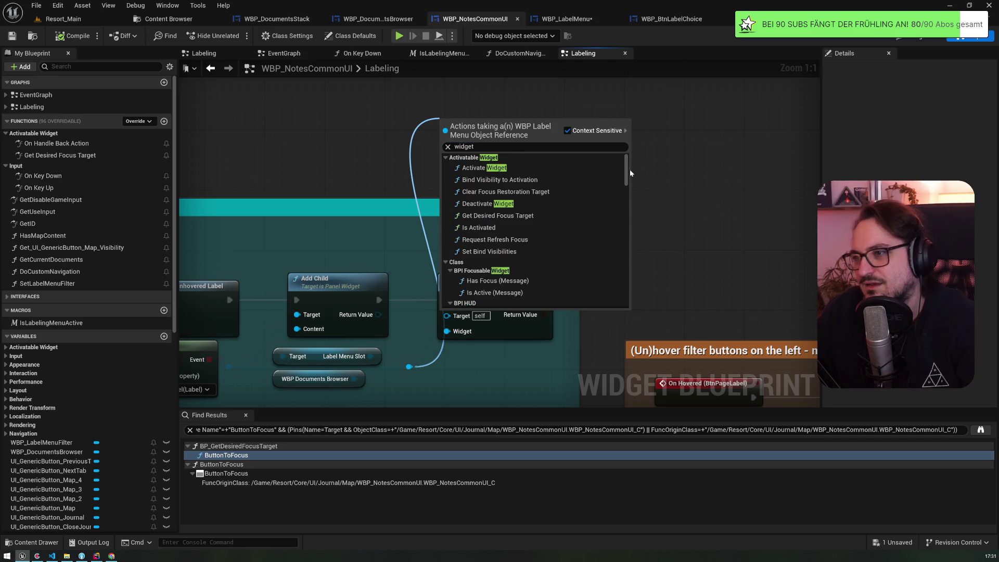
click(571, 167)
Place Activate Widget beside Request Refresh Focus, run it from Set Desired Focus Widget, and play
mouse_move(473, 128)
mouse_down()
mouse_move(685, 151)
mouse_move(676, 150)
mouse_up()
mouse_move(562, 298)
mouse_down()
mouse_move(596, 223)
mouse_move(656, 165)
mouse_up()
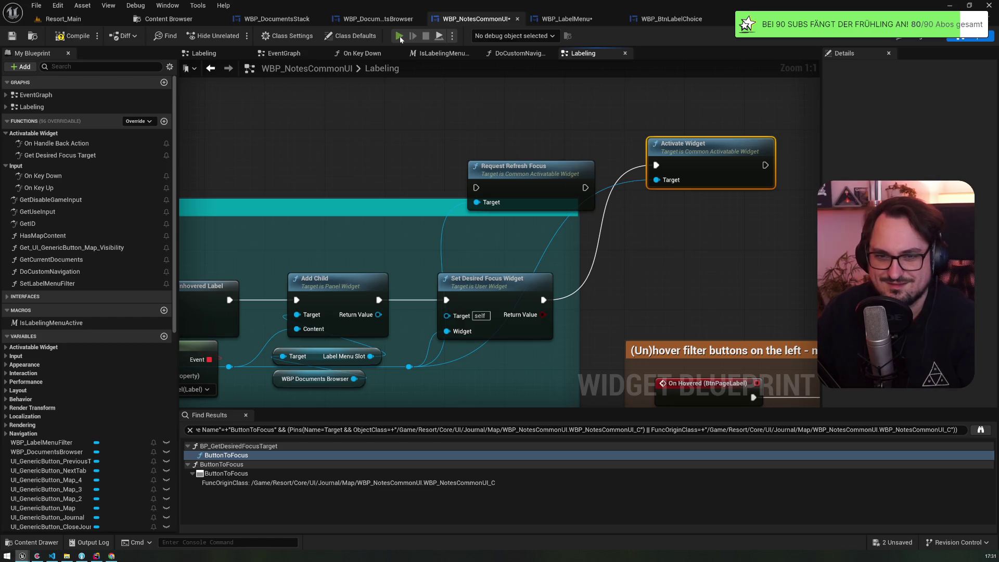
click(399, 36)
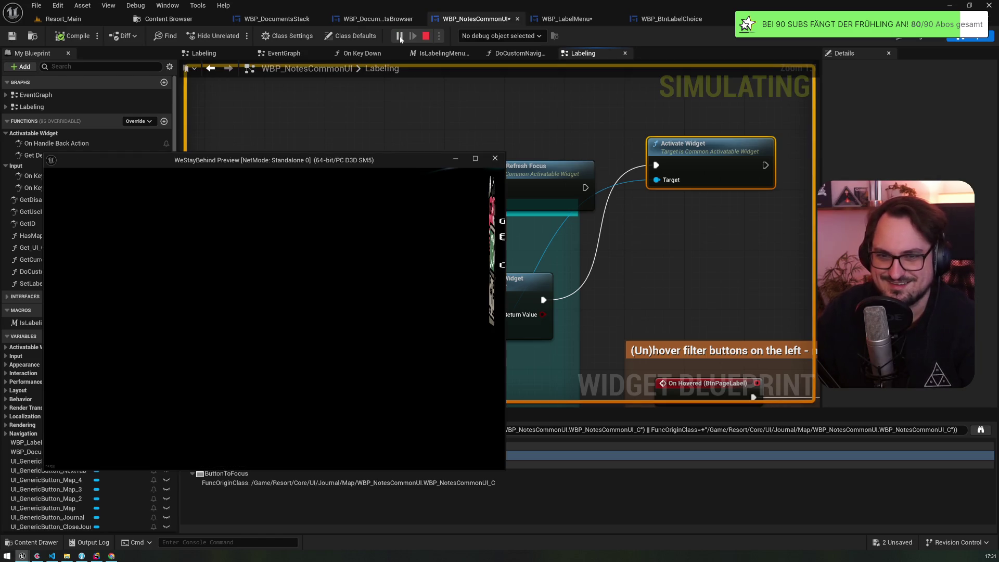
Open the journal to the letter page in play, stop, and return to WBP_NotesCommonUI
click(285, 239)
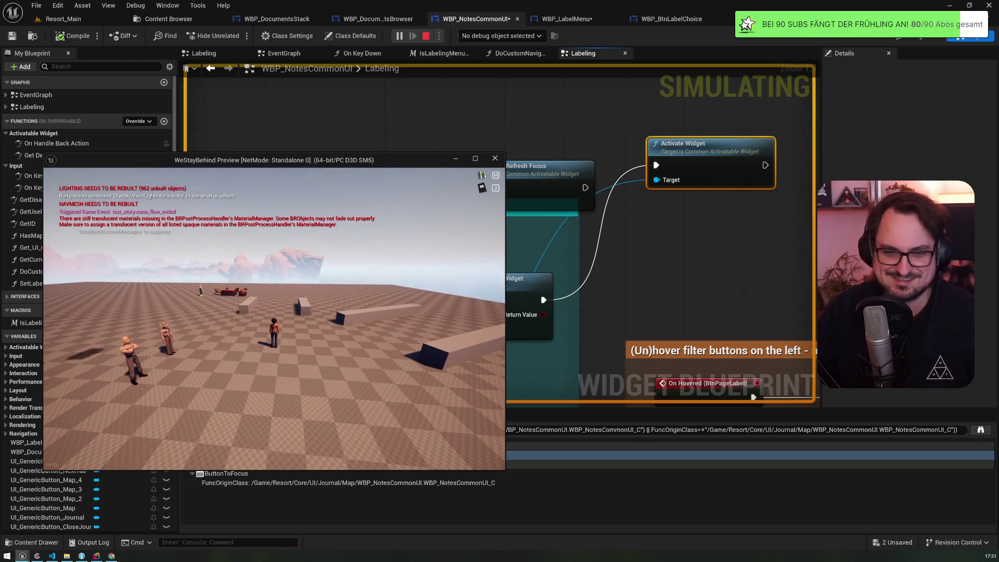
key(j)
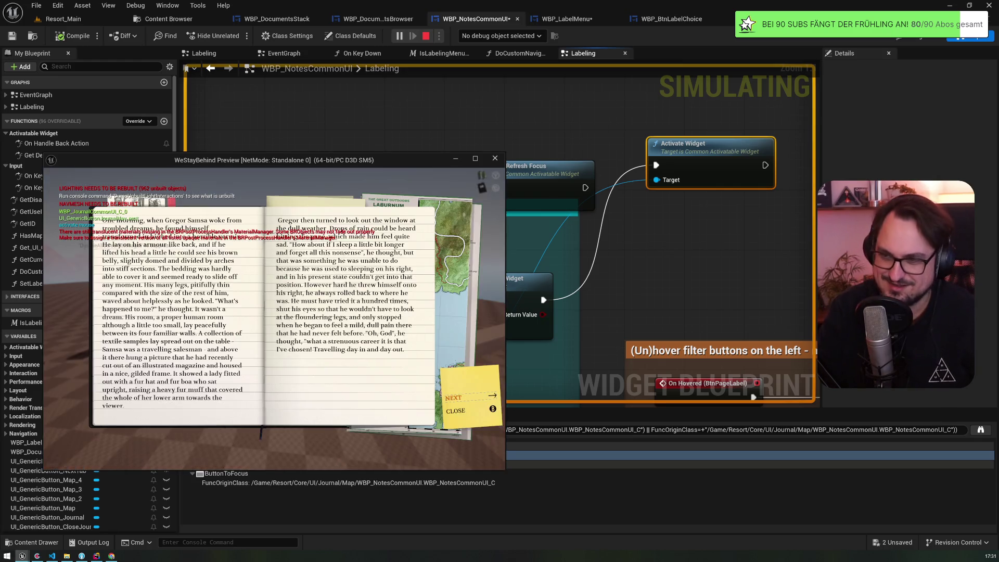
key(Right)
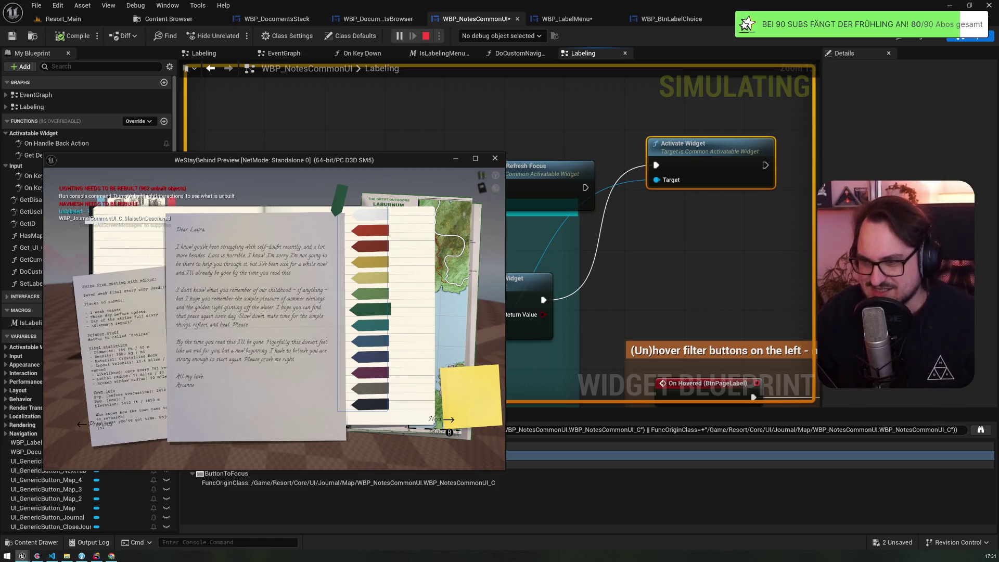
key(Escape)
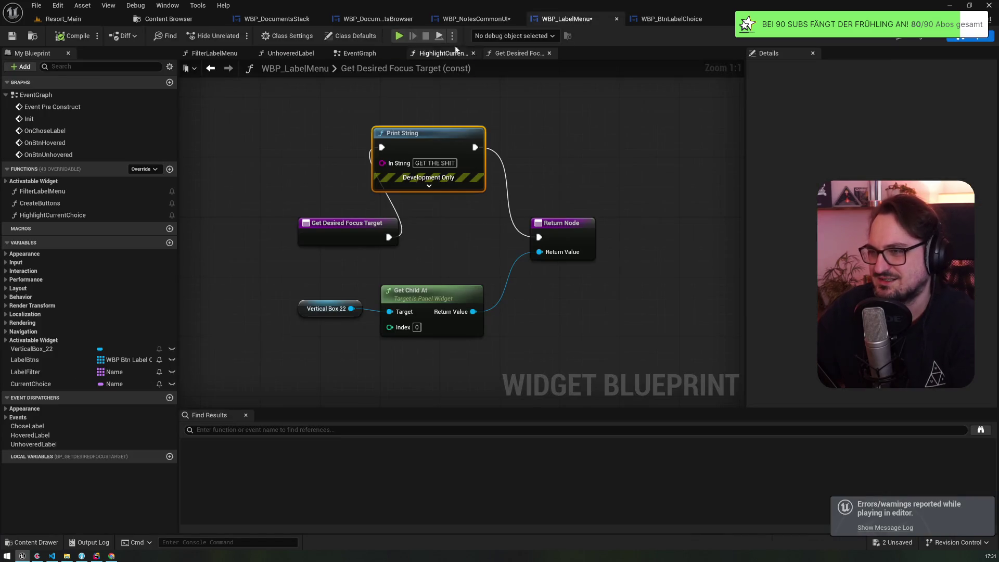
click(476, 19)
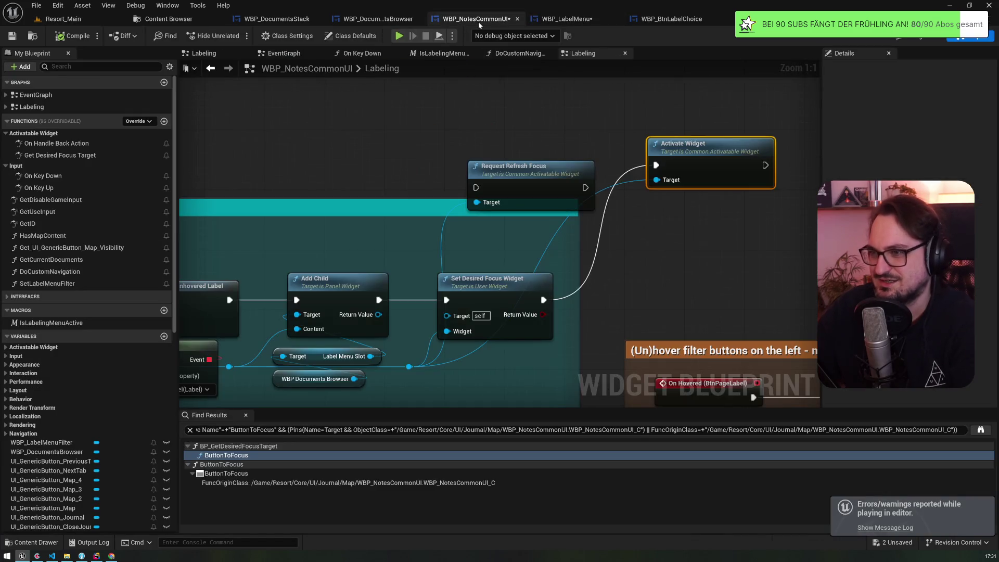
Delete the Set Desired Focus Widget and Request Refresh Focus nodes
click(474, 285)
key(Delete)
click(528, 177)
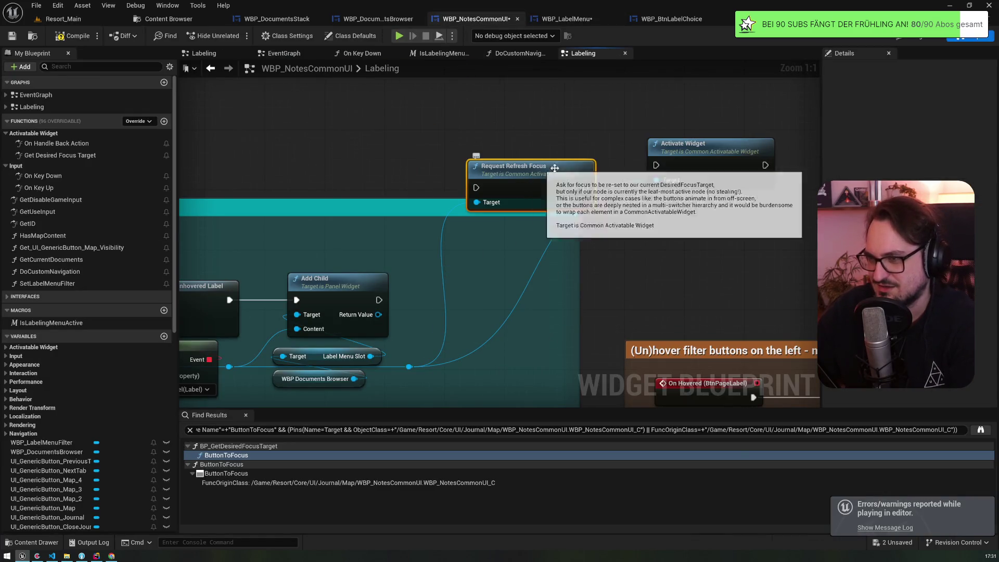
key(Delete)
Run Add Child straight into Activate Widget and start a play-in-editor test
drag(691, 145, 481, 281)
drag(379, 300, 446, 300)
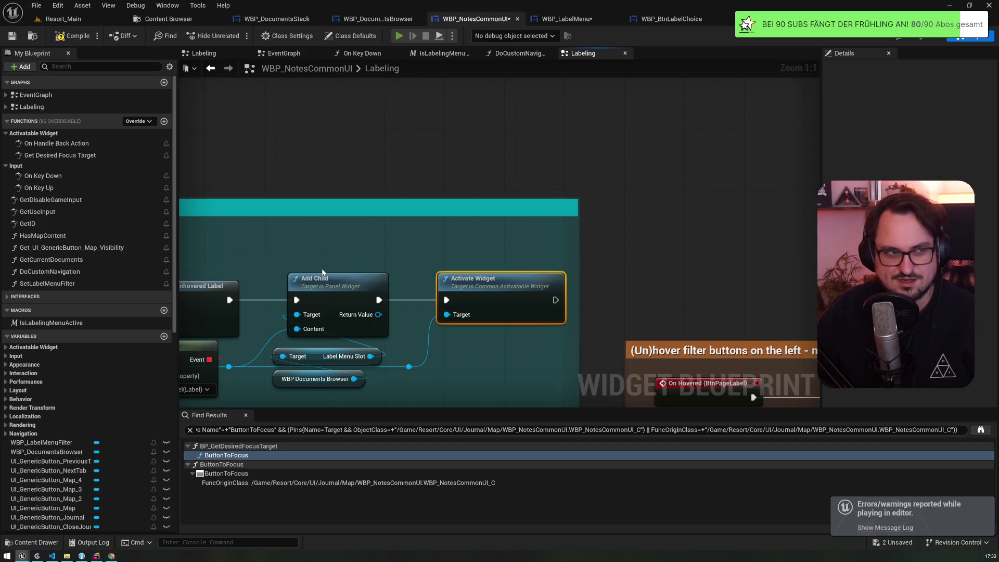
key(alt+p)
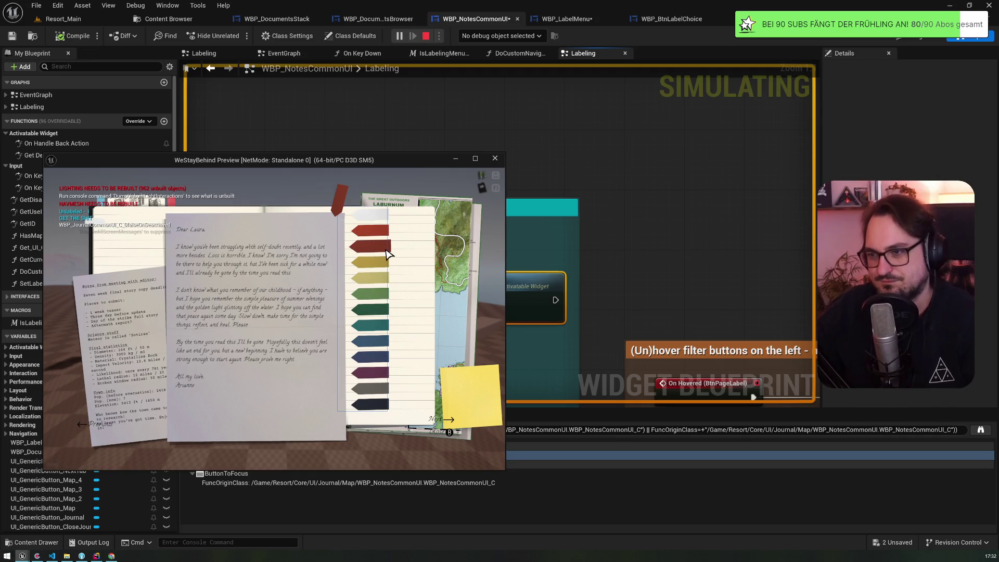
Stop the play session and look through the WBP_LabelMenu, WBP_BtnLabelChoice and WBP_NotesCommonUI tabs
key(alt+Tab)
key(Escape)
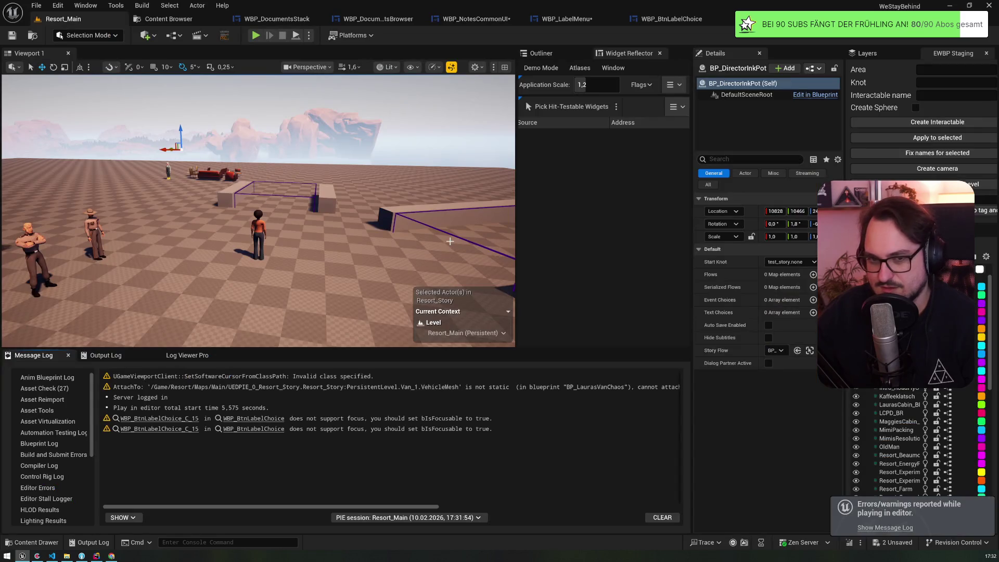
click(583, 19)
click(645, 19)
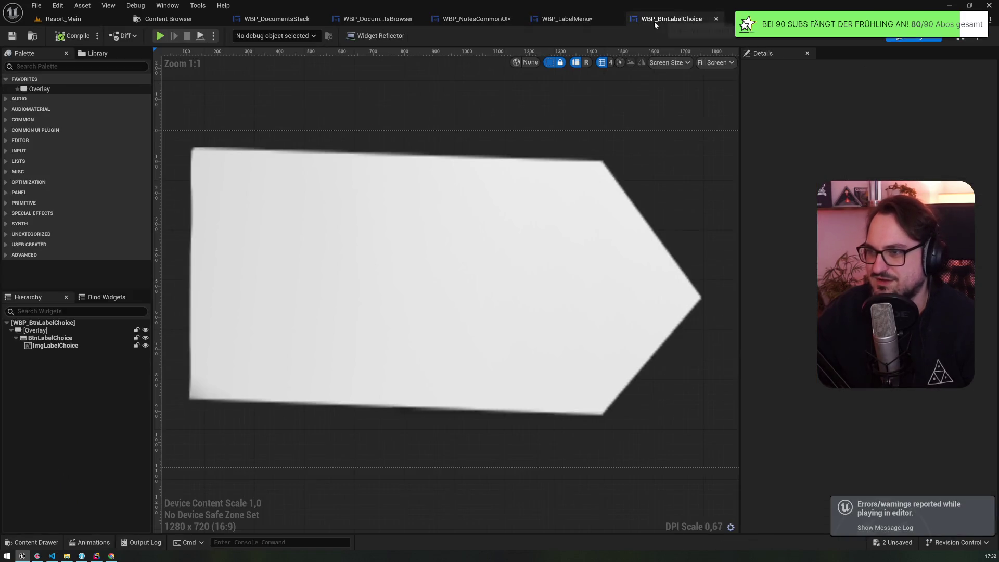
click(487, 21)
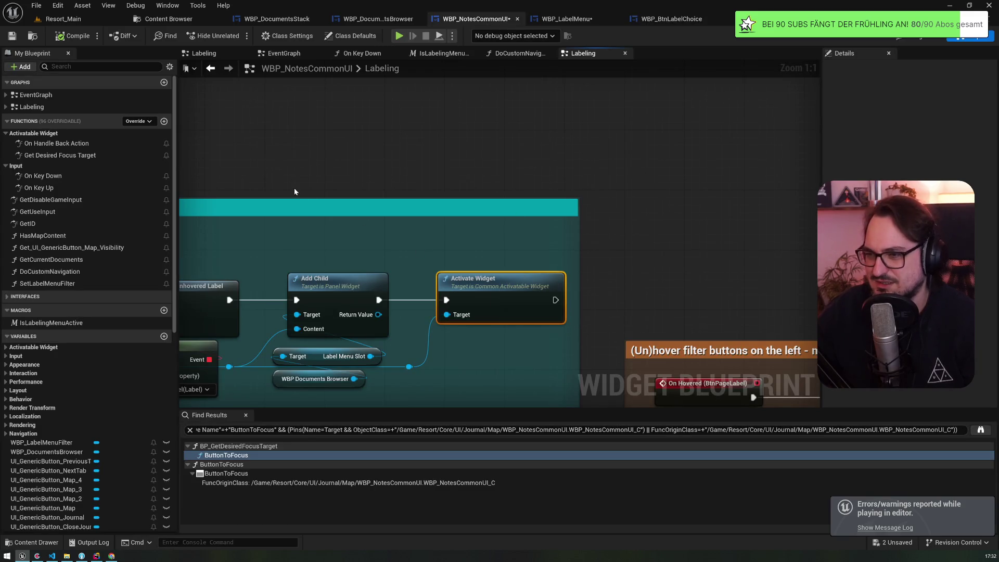
scroll(474, 240, up, 5)
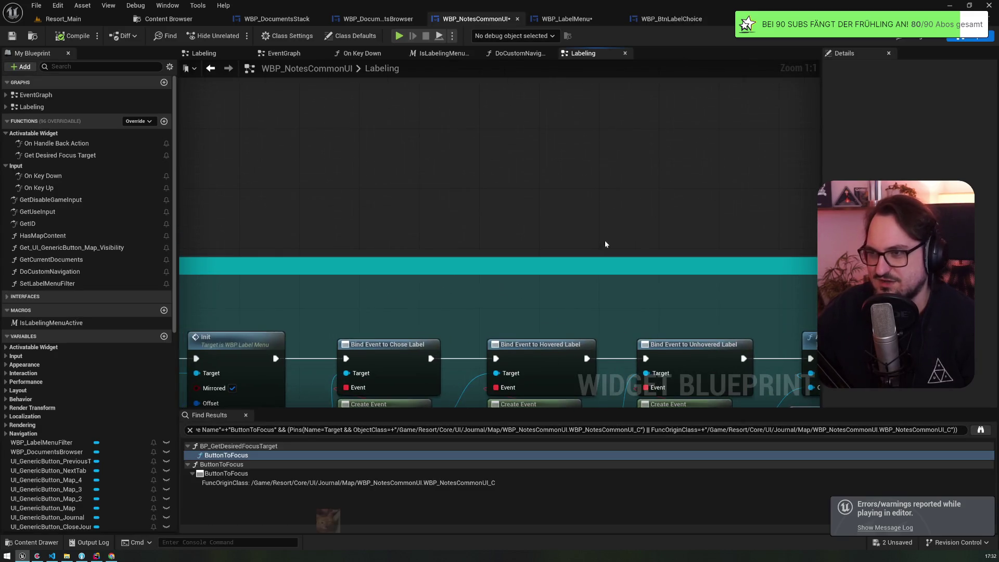
scroll(494, 239, down, 3)
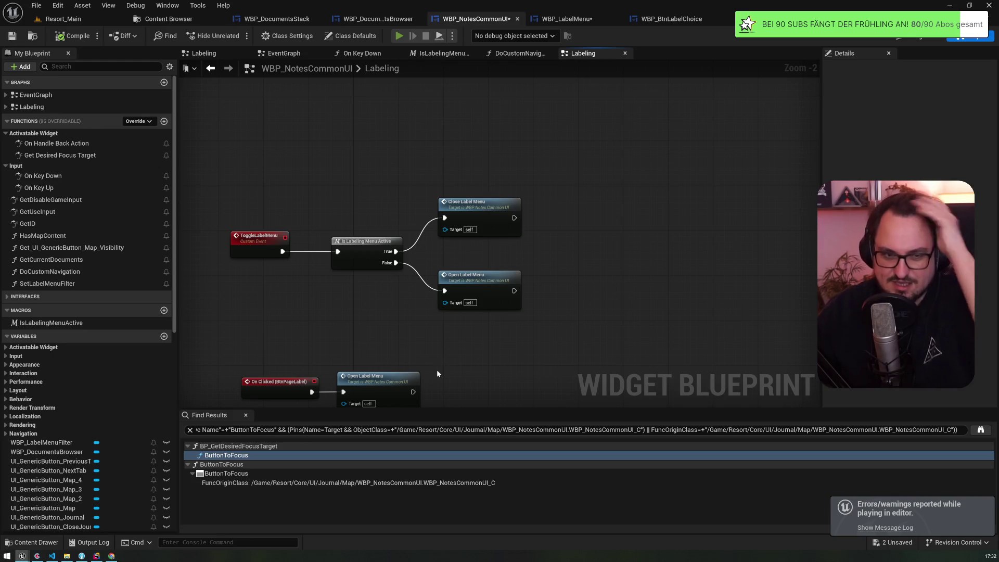
Start a new play-in-editor test, resize and move the preview window, and open the journal
key(alt+p)
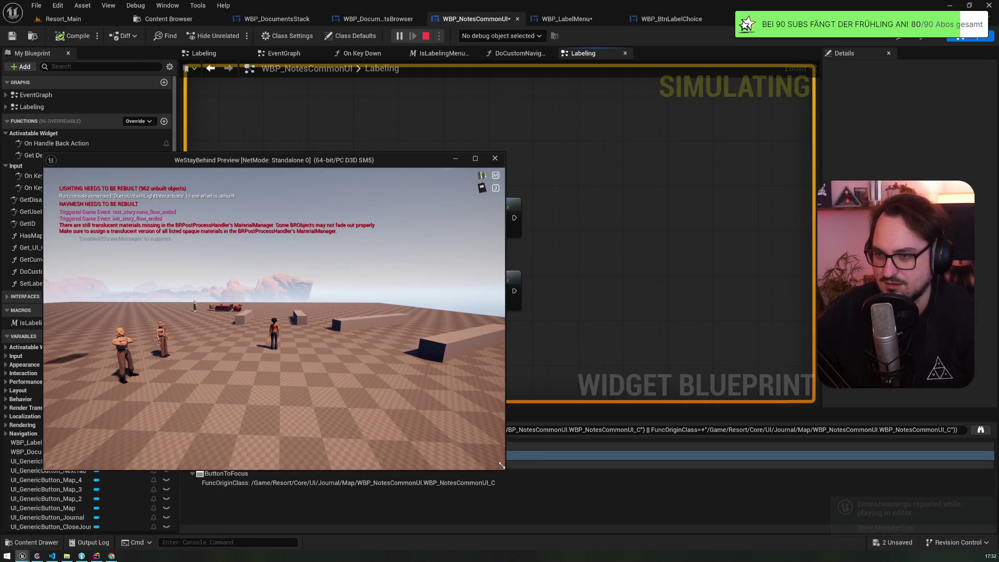
drag(505, 470, 473, 423)
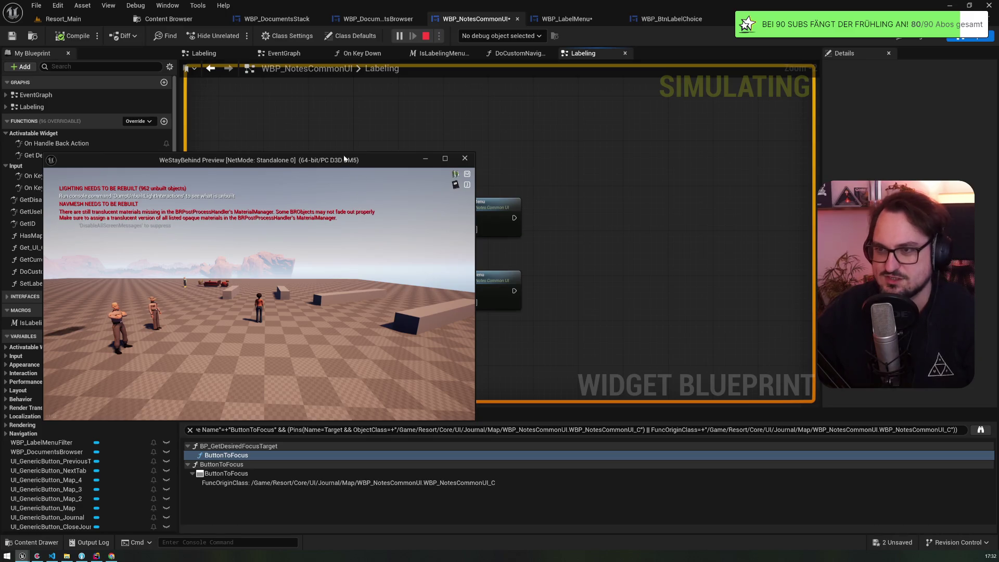
drag(343, 160, 431, 119)
click(430, 198)
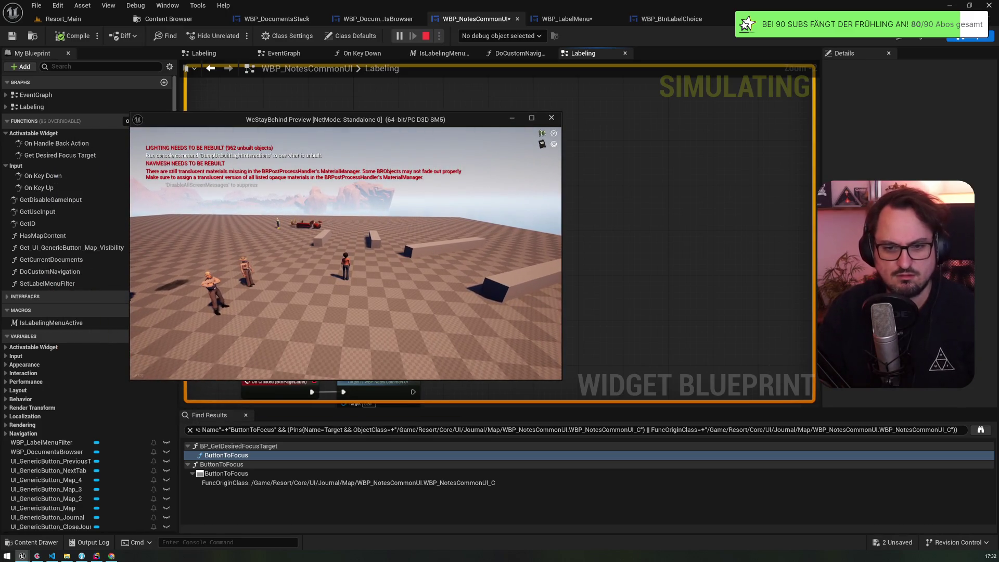
key(m)
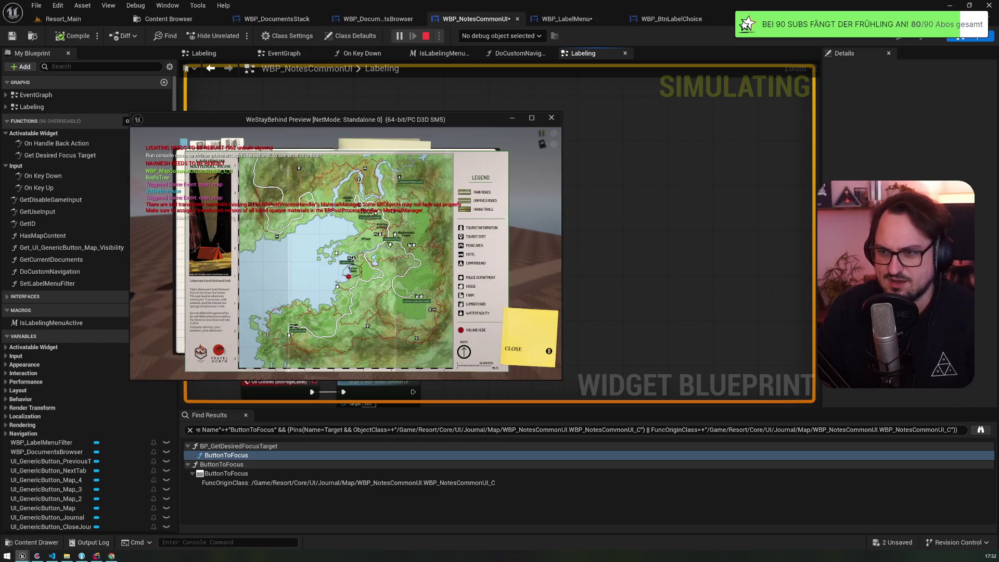
key(j)
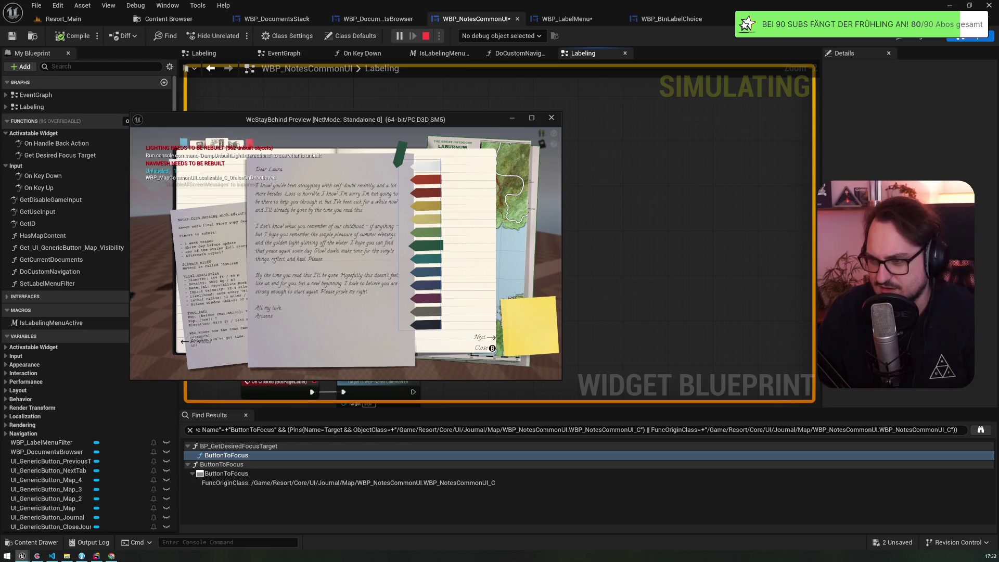
Toggle the label-tab menu beside the letter repeatedly with L and Escape, then stop and return to WBP_LabelMenu
key(Escape)
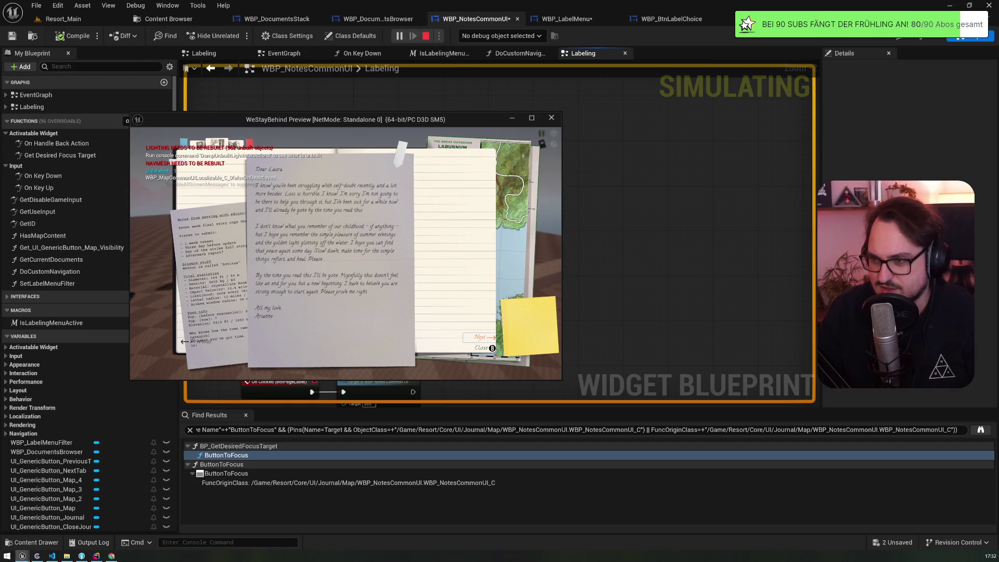
key(l)
key(Escape)
key(l)
key(Escape)
key(l)
key(Escape)
key(l)
key(Escape)
key(l)
key(Escape)
key(l)
key(Escape)
key(l)
key(Escape)
key(l)
key(Escape)
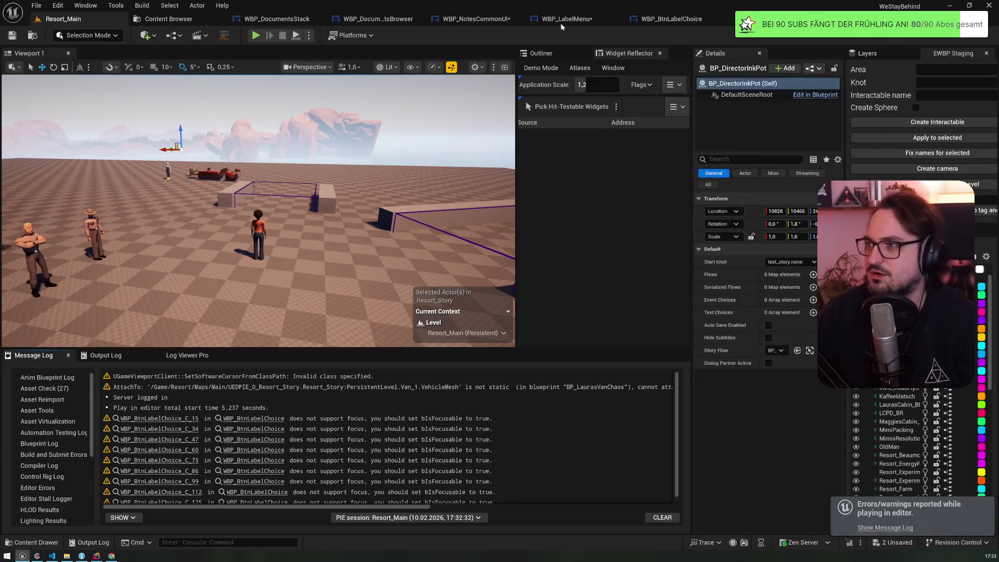
click(561, 20)
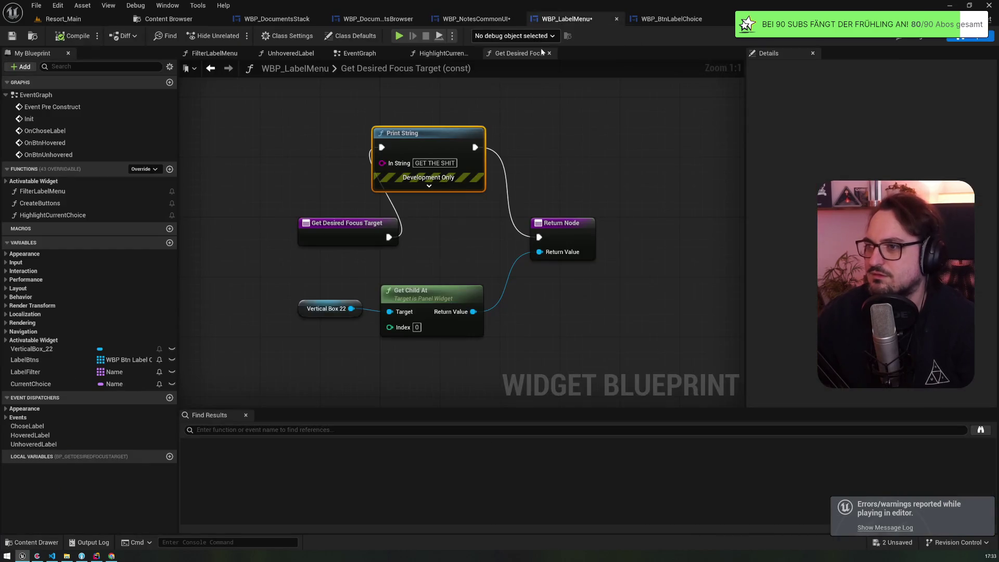
Check the WBP_NotesCommonUI and WBP_DocumentsBrowser tabs, then inspect WBP_LabelMenu's Get Child At node
click(470, 21)
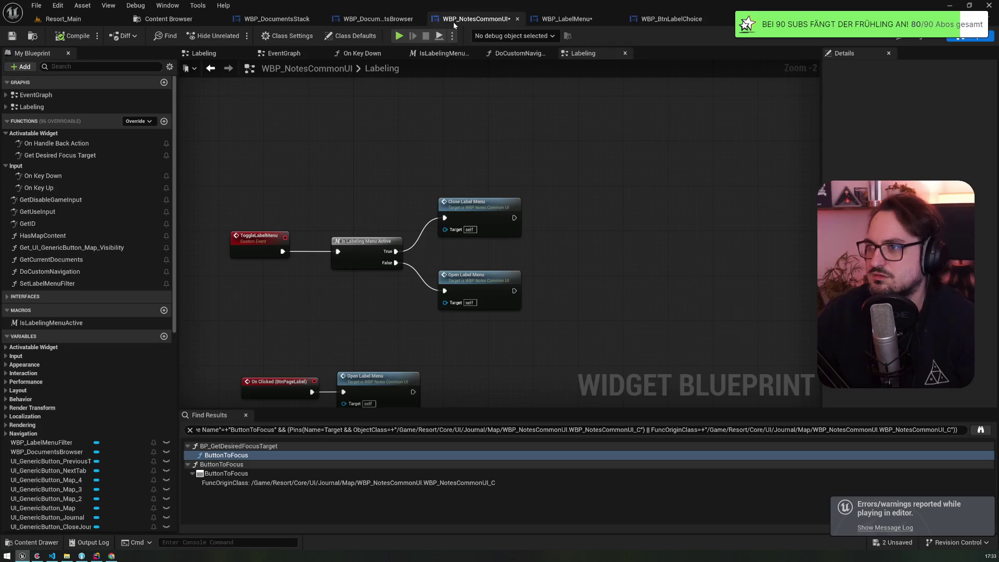
click(382, 20)
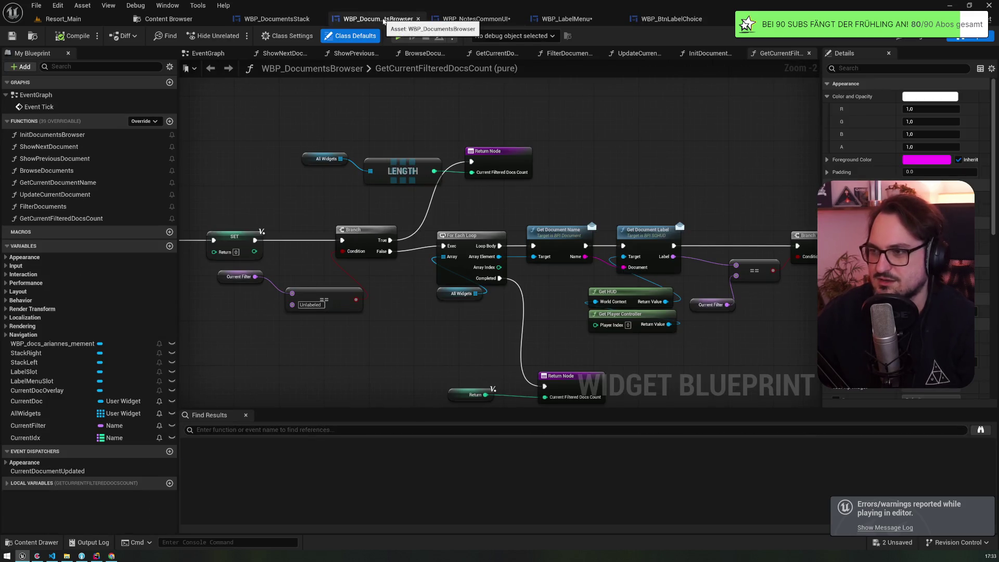
click(580, 21)
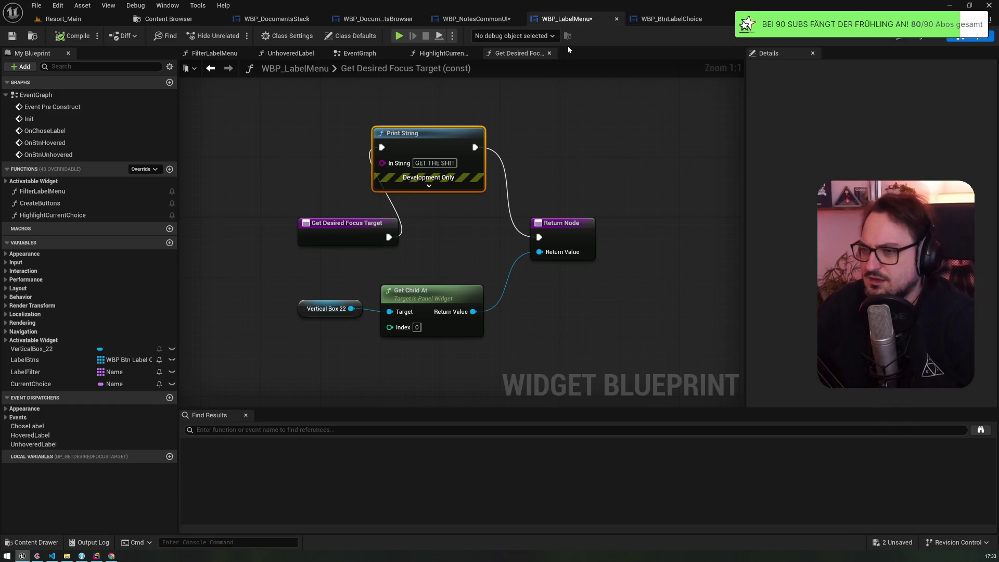
click(426, 292)
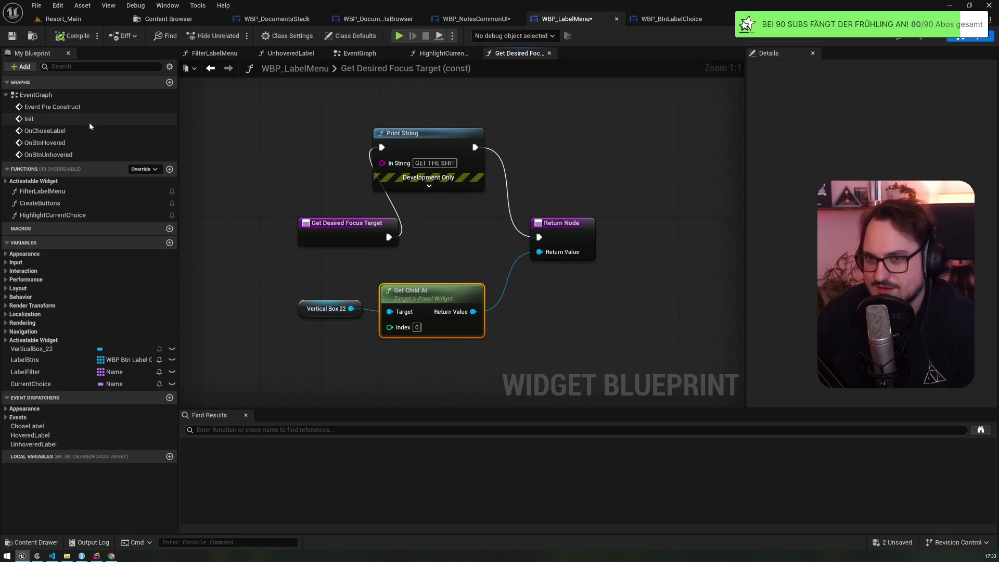
Jump to Event Pre Construct and review the Init and Set Mirroring nodes in the EventGraph
click(80, 107)
double_click(91, 108)
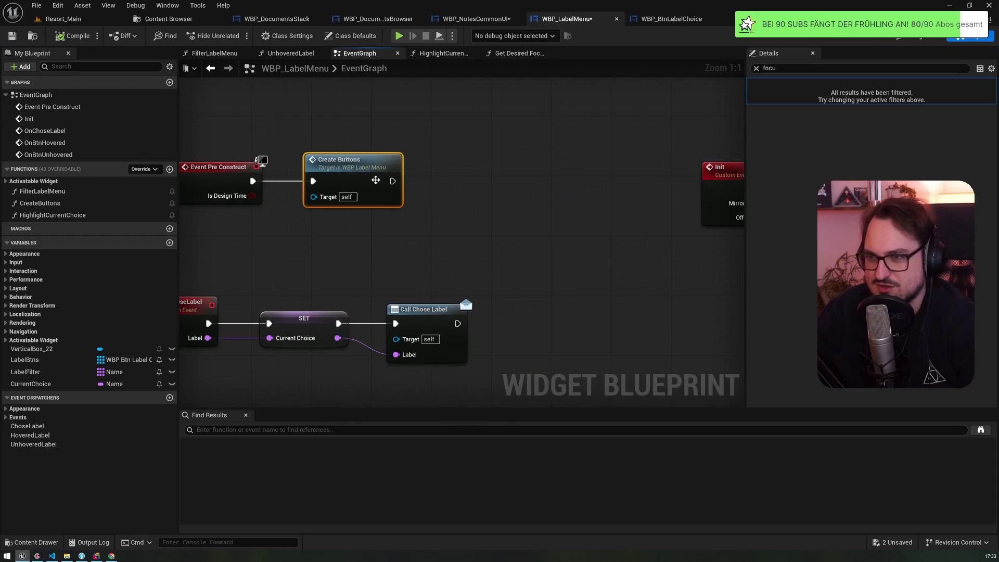
scroll(376, 180, down, 3)
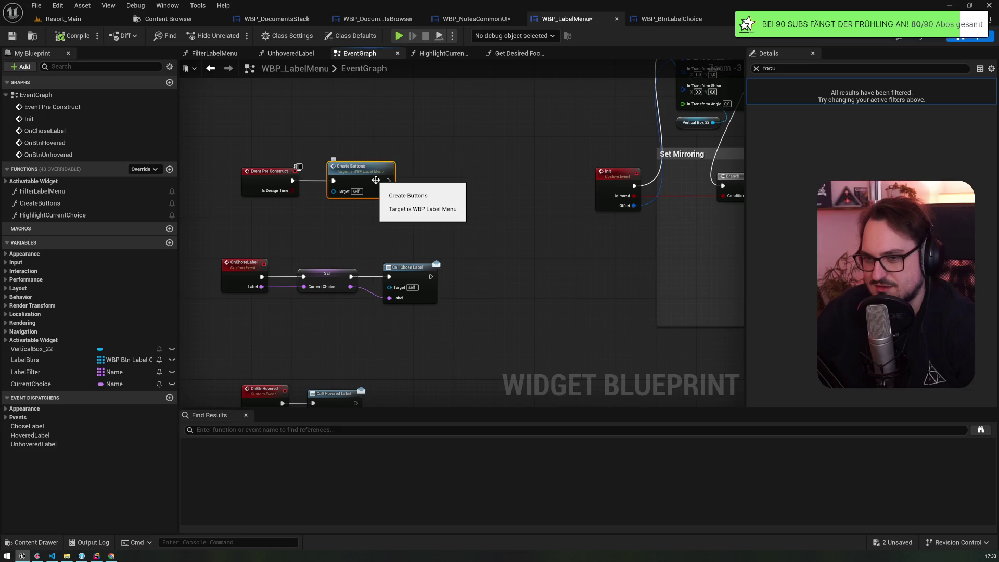
mouse_move(486, 146)
mouse_down()
mouse_move(174, 227)
mouse_move(292, 196)
mouse_move(557, 160)
mouse_up()
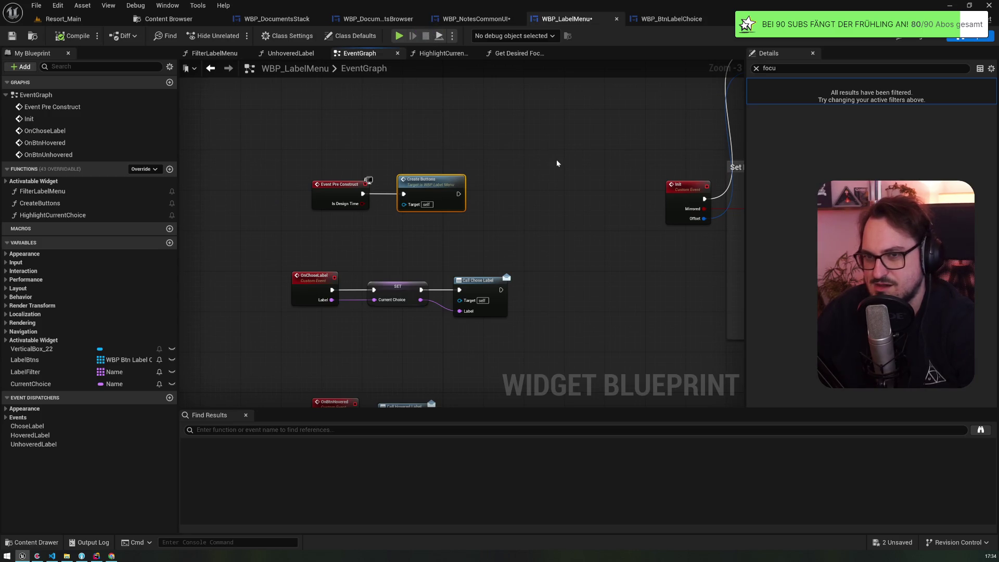
scroll(556, 163, down, 2)
scroll(557, 163, up, 3)
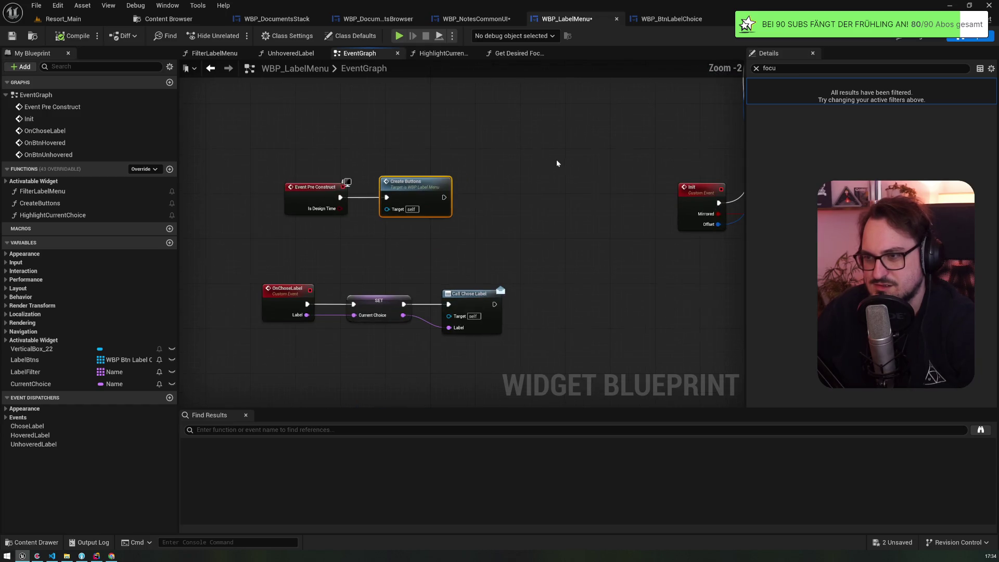
Open the Get Desired Focus Target override, then delete it and compile WBP_LabelMenu
click(6, 181)
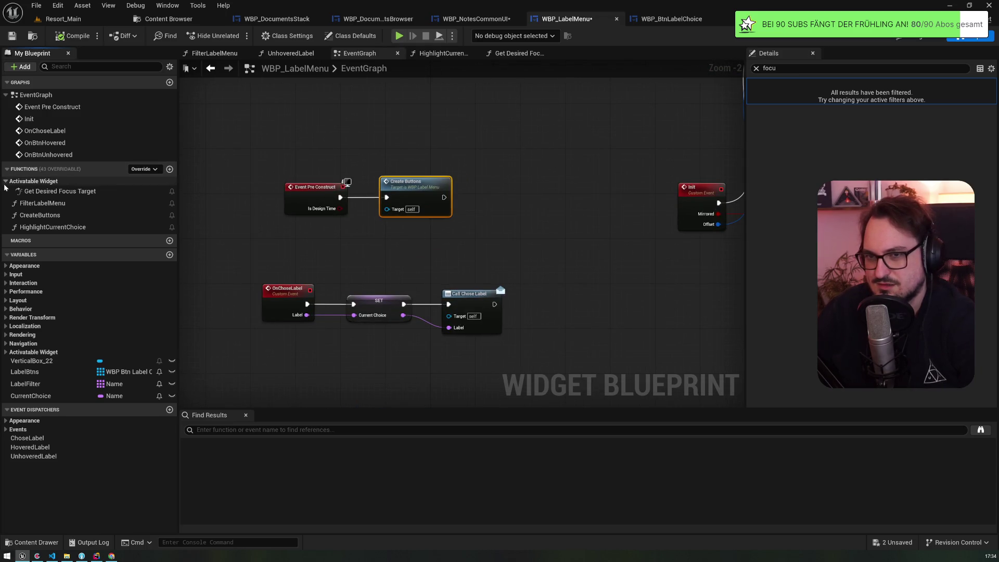
double_click(31, 191)
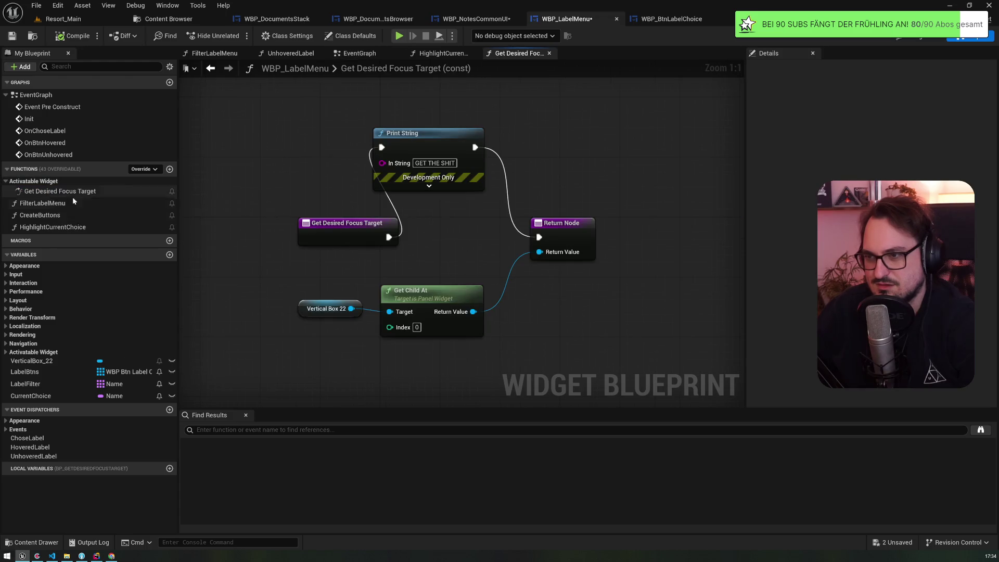
click(68, 190)
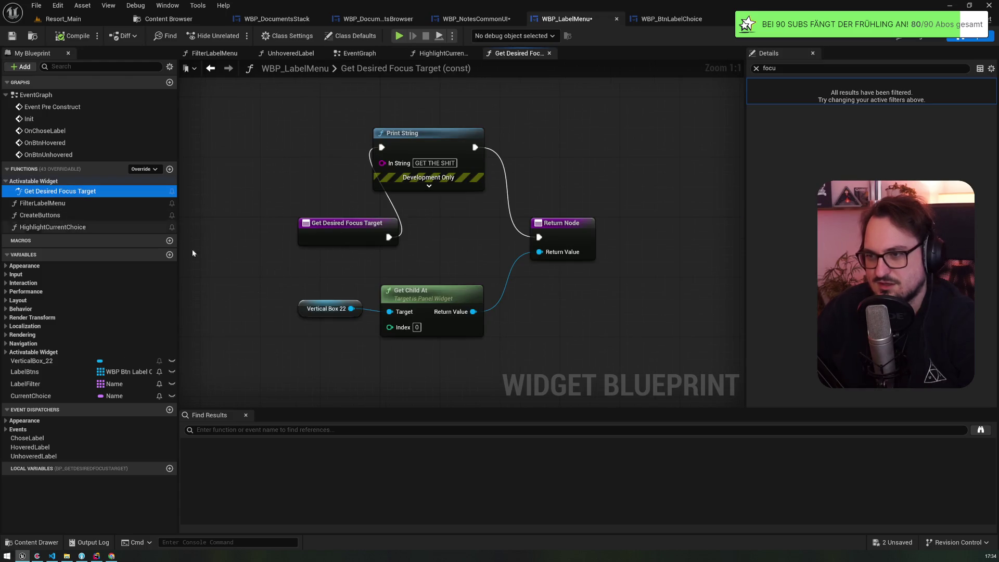
drag(270, 350, 429, 306)
drag(409, 108, 461, 208)
click(62, 190)
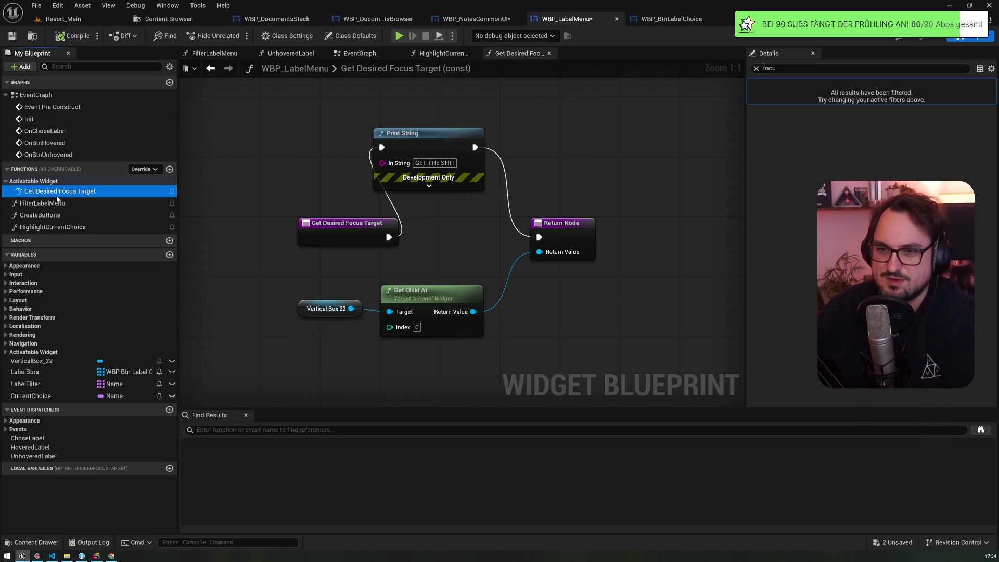
key(Delete)
key(F7)
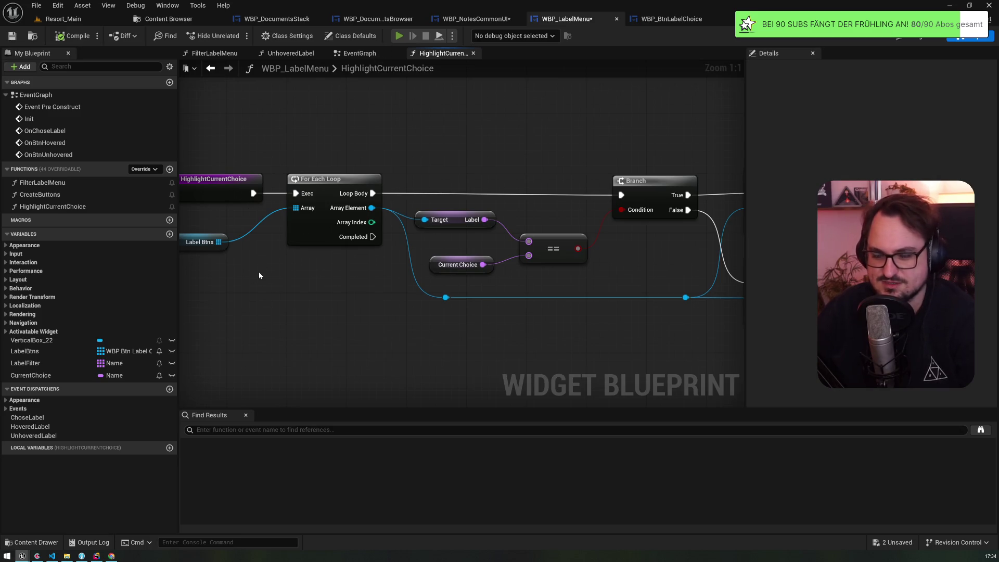
Playtest the game, open the label menu with L, then close the preview
key(alt+p)
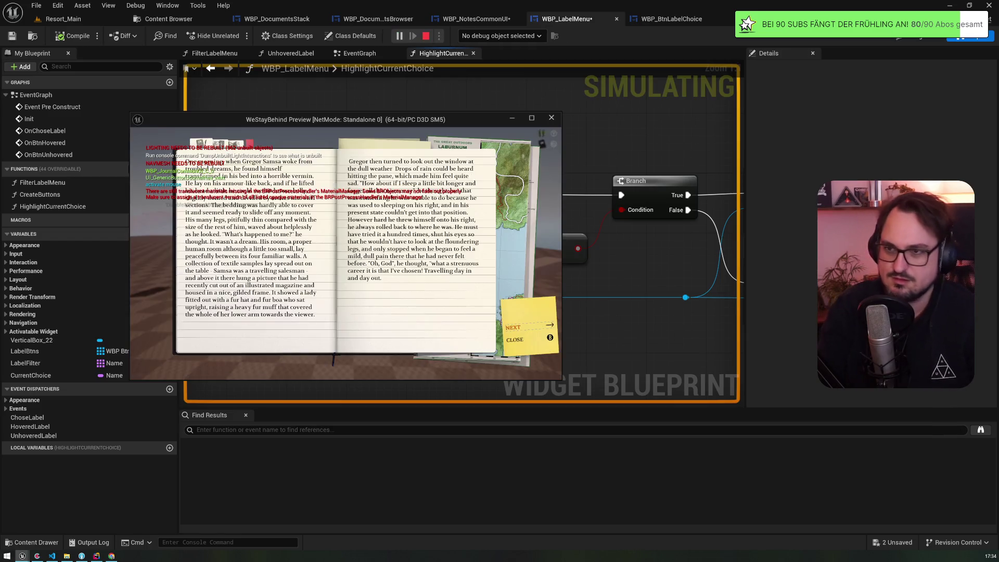
key(l)
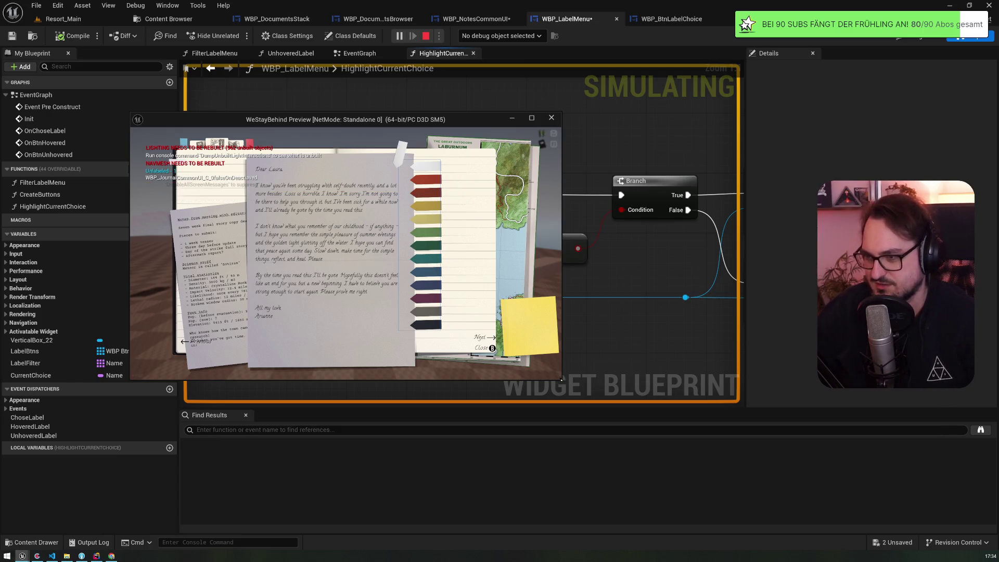
key(Escape)
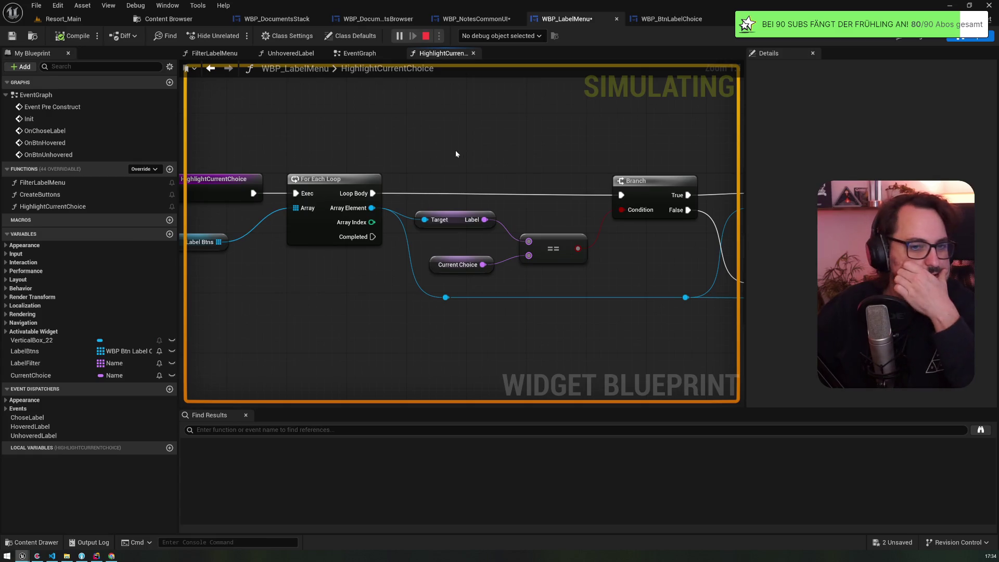
drag(435, 136, 496, 166)
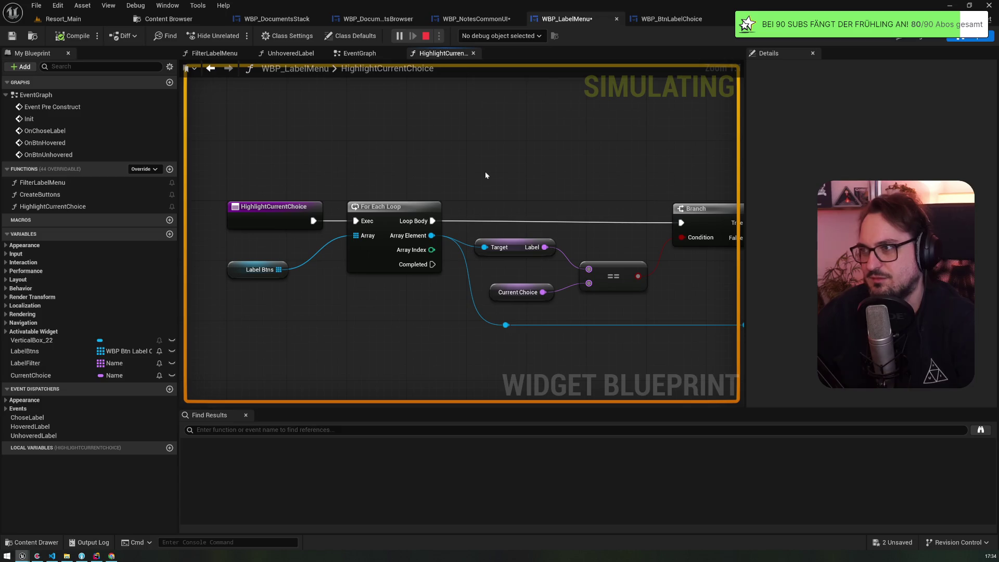
Cycle through the WBP_NotesCommonUI, WBP_DocumentsBrowser and WBP_BtnLabelChoice tabs back to WBP_LabelMenu
click(456, 20)
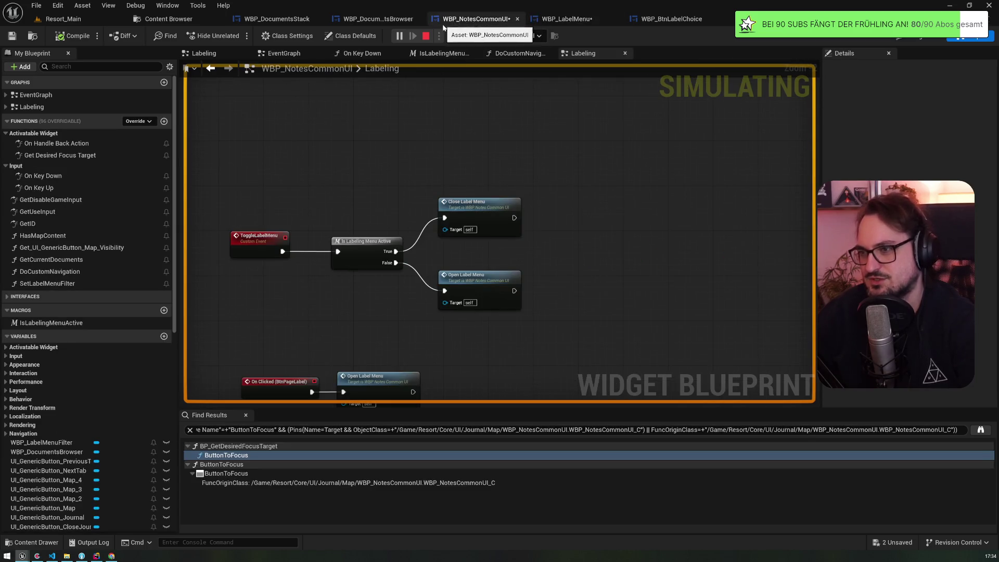
click(379, 20)
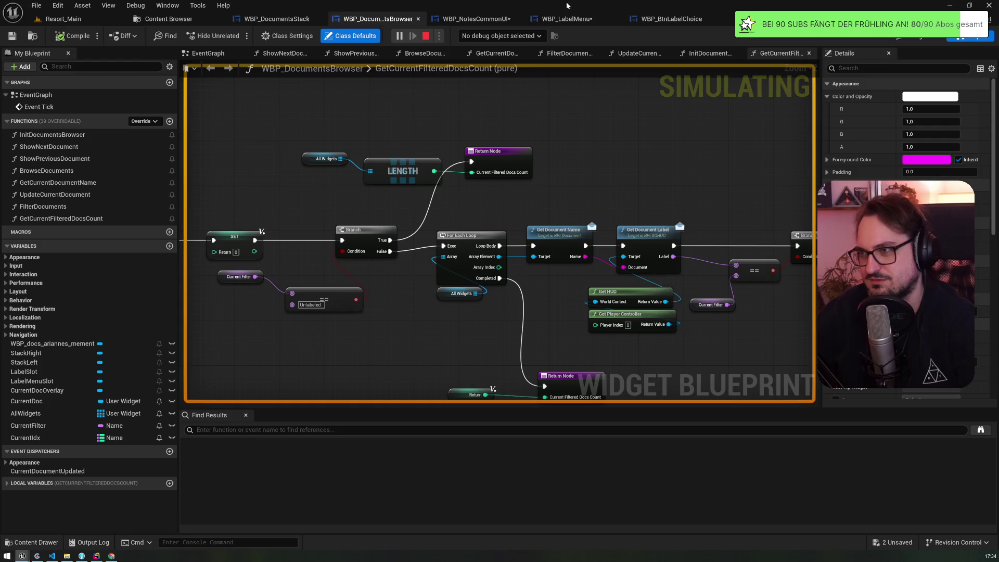
click(579, 20)
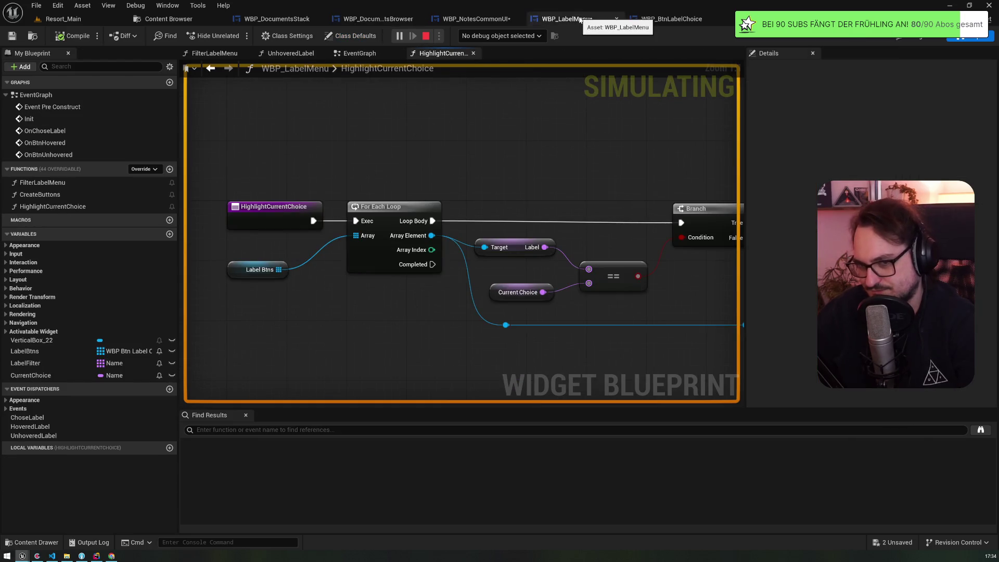
click(669, 19)
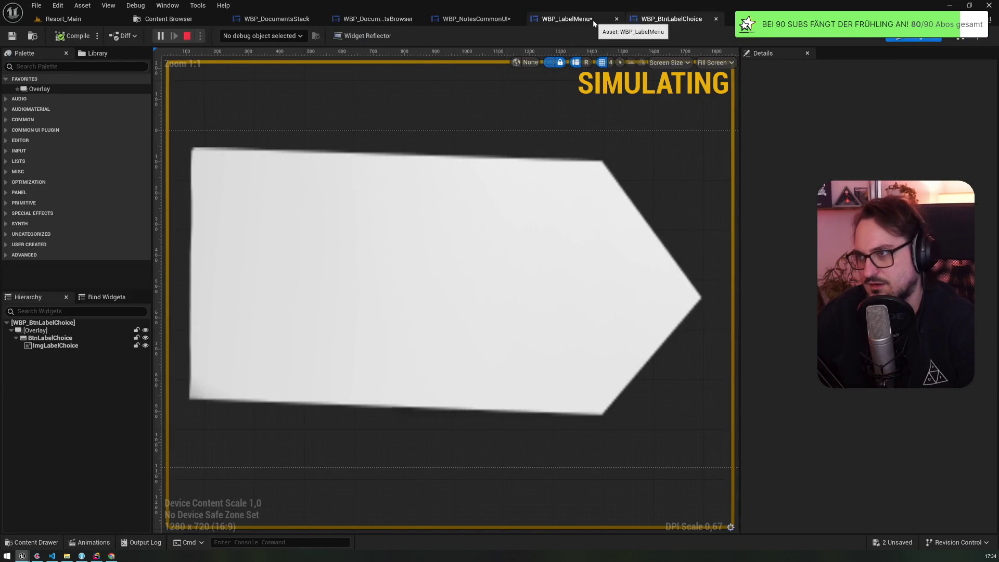
click(592, 20)
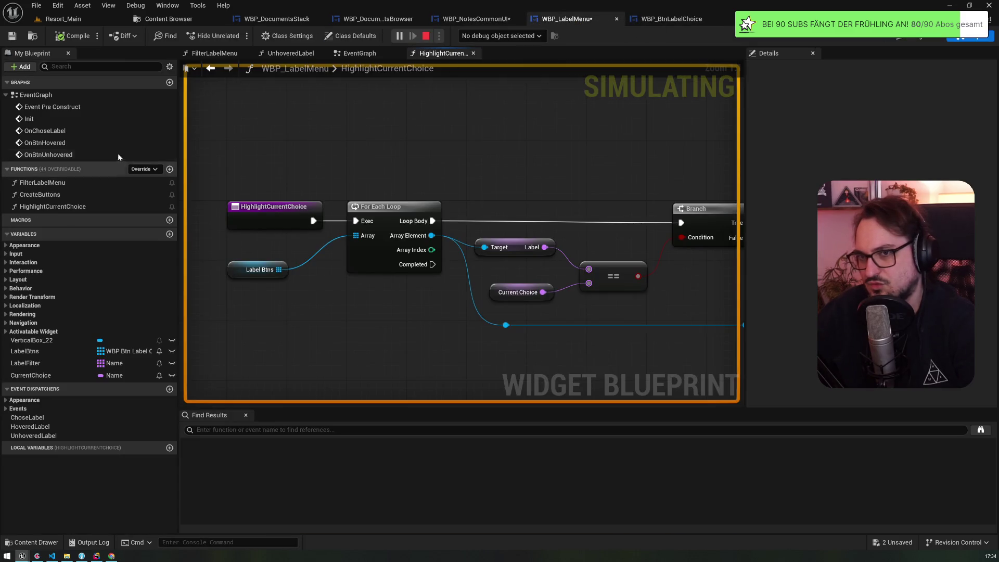
Review OnChoseLabel and CreateButtons, then go to Event Pre Construct and select the Create Buttons node
click(46, 134)
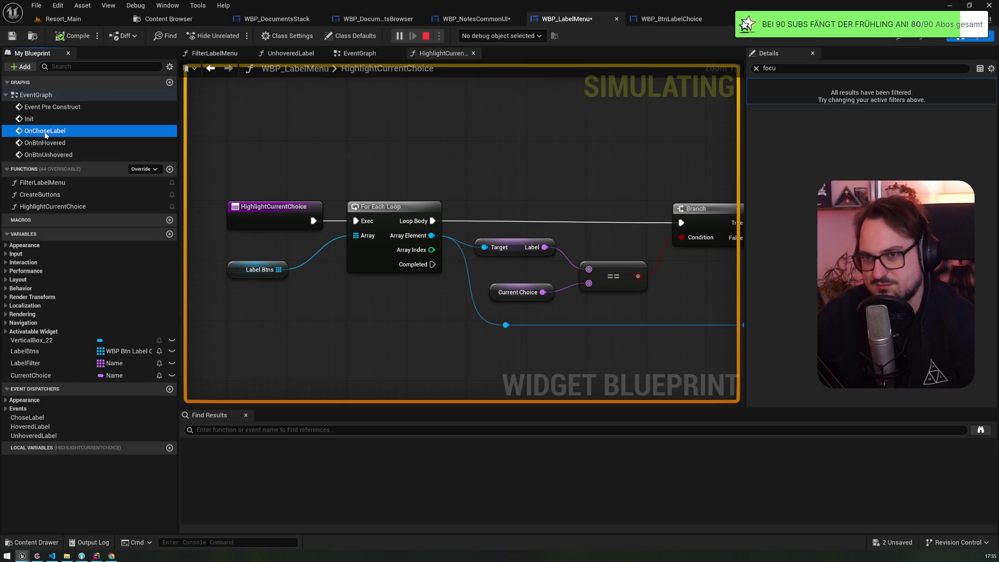
double_click(40, 194)
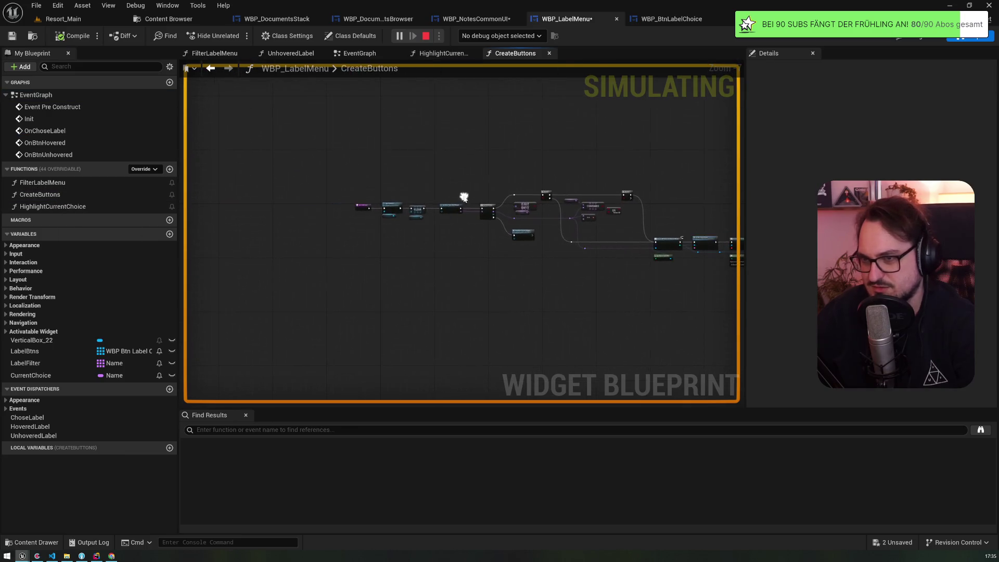
scroll(402, 203, up, 10)
key(alt+Left)
double_click(52, 106)
mouse_move(459, 245)
mouse_down()
mouse_move(604, 279)
mouse_move(411, 188)
mouse_move(405, 171)
mouse_move(387, 266)
mouse_up()
scroll(405, 183, down, 3)
click(374, 199)
scroll(332, 187, up, 3)
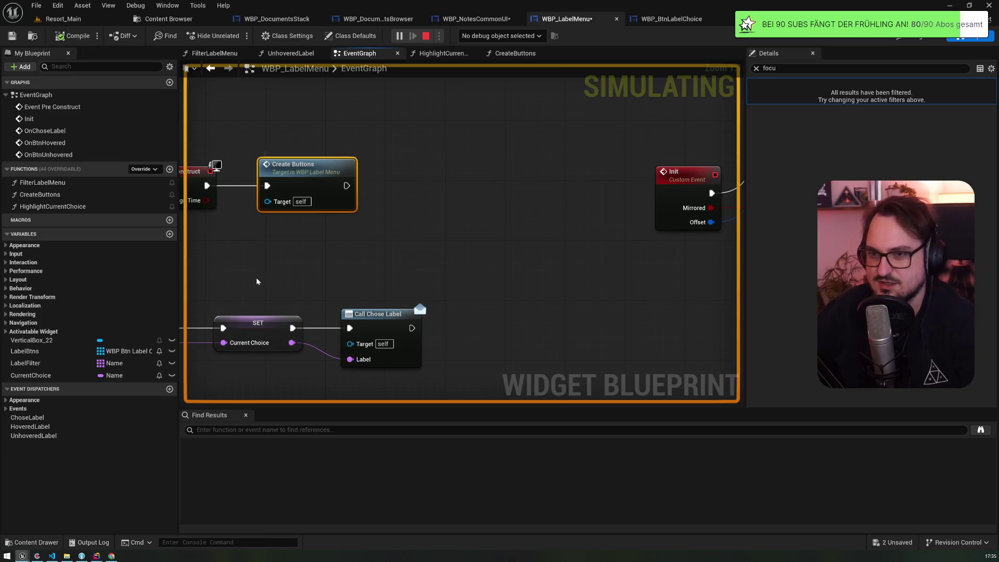
Feed Label Btns GET index 0 into a Set Desired Focus Widget node running after Create Buttons
mouse_move(25, 351)
mouse_down()
mouse_move(78, 354)
mouse_move(353, 255)
mouse_move(394, 266)
mouse_move(409, 230)
mouse_up()
text(get)
key(Return)
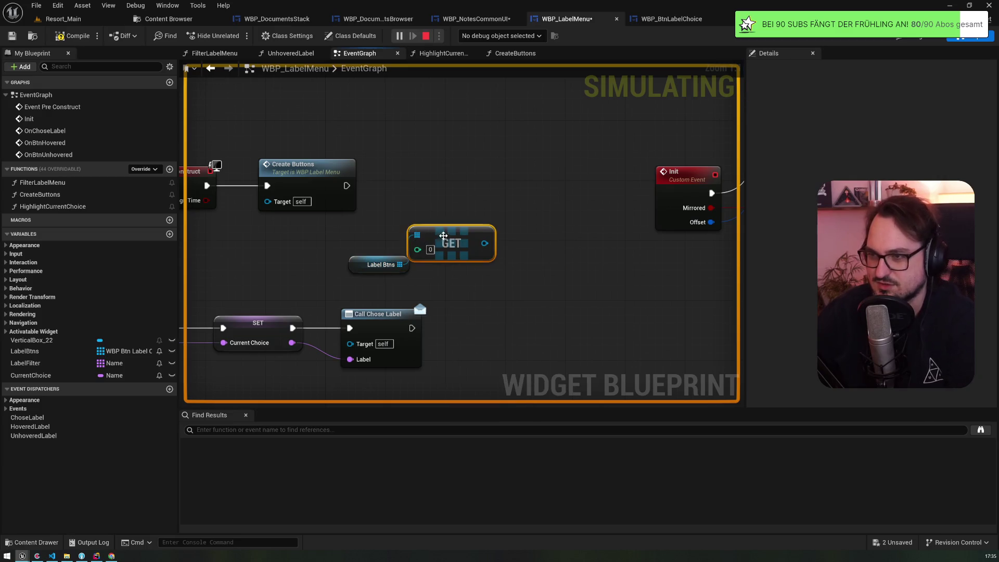
drag(485, 243, 470, 175)
text(setdes)
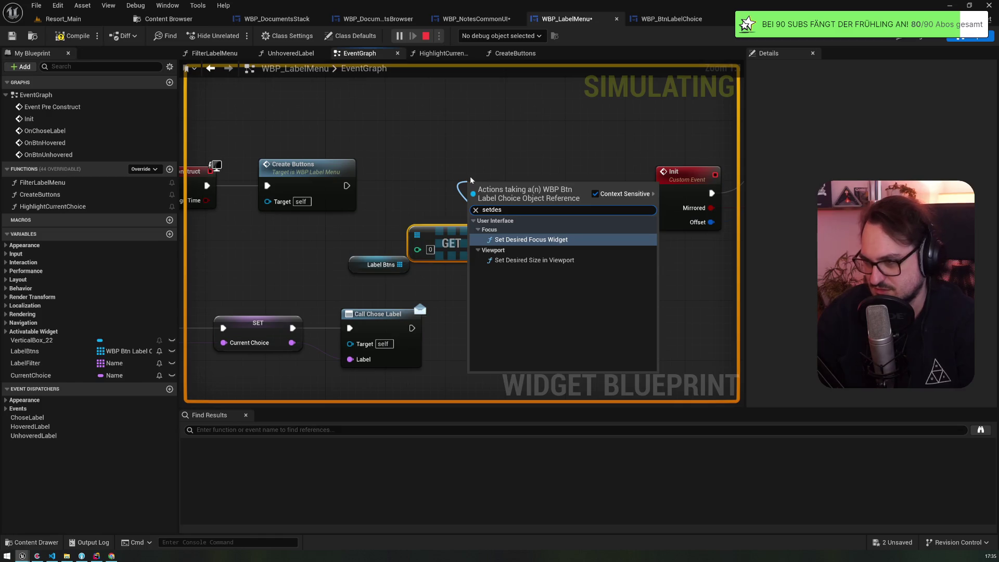
key(Return)
drag(487, 183, 472, 131)
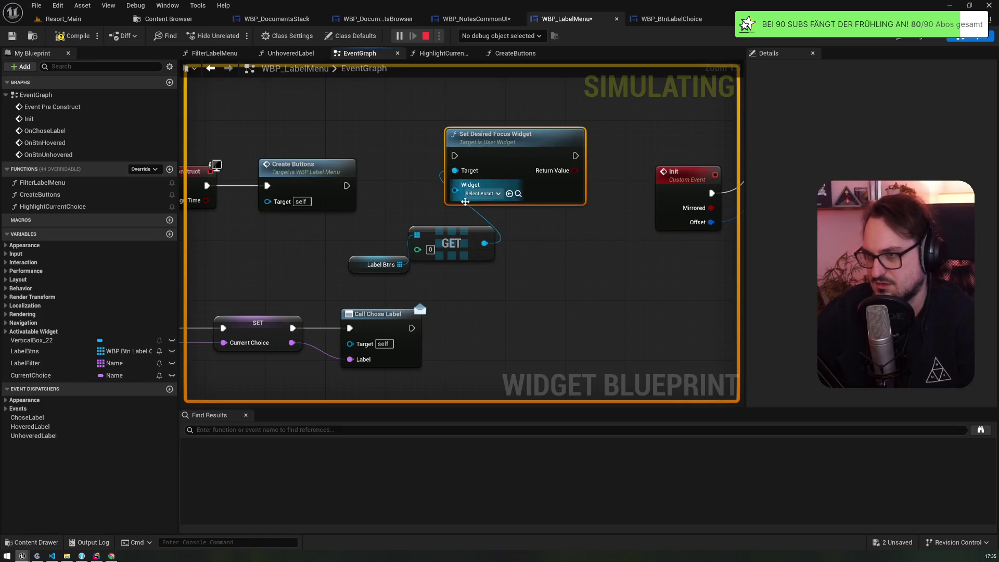
mouse_move(485, 243)
mouse_down()
mouse_move(437, 220)
mouse_move(455, 187)
mouse_up()
mouse_move(345, 185)
mouse_down()
mouse_move(454, 156)
mouse_move(445, 122)
mouse_up()
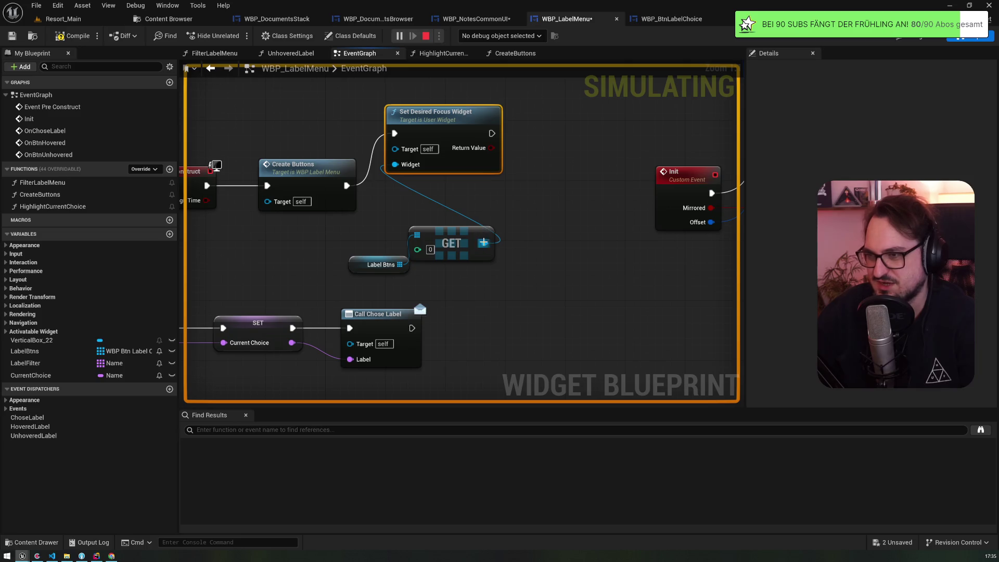
Add Request Refresh Focus after Set Desired Focus Widget, then bring the running game preview forward
right_click(484, 197)
text(refresh)
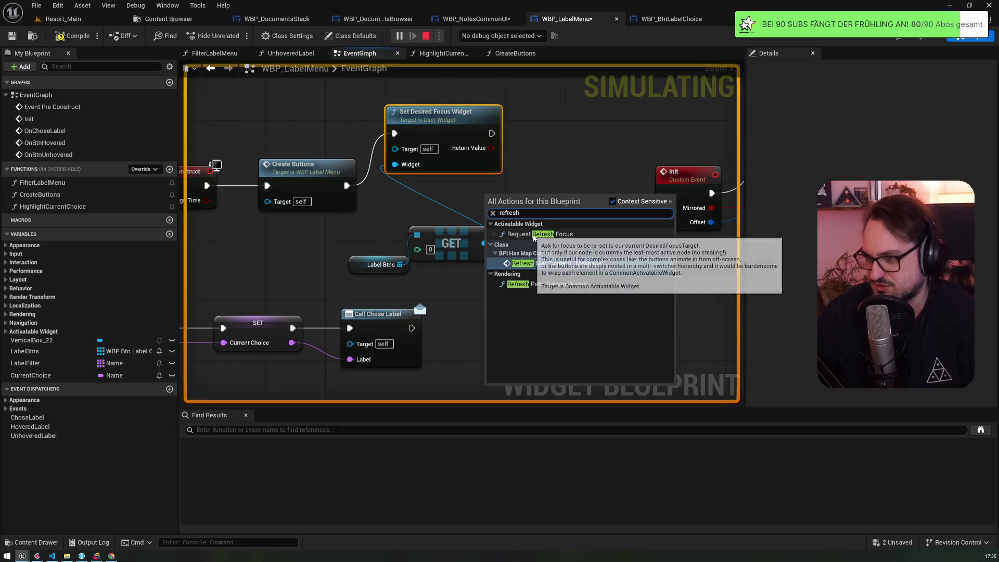
click(542, 234)
drag(539, 206, 583, 116)
drag(492, 133, 537, 126)
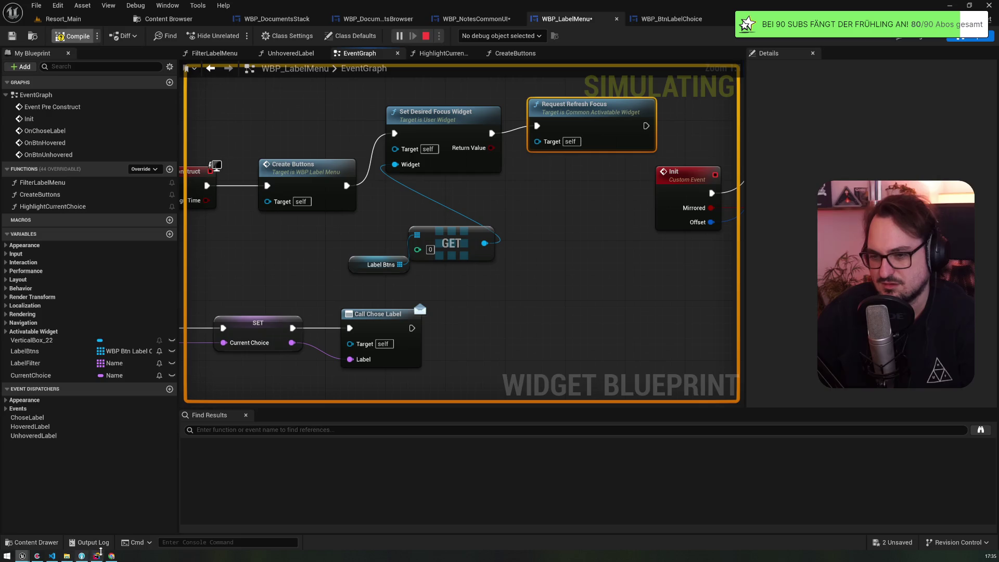
mouse_move(22, 556)
click(108, 524)
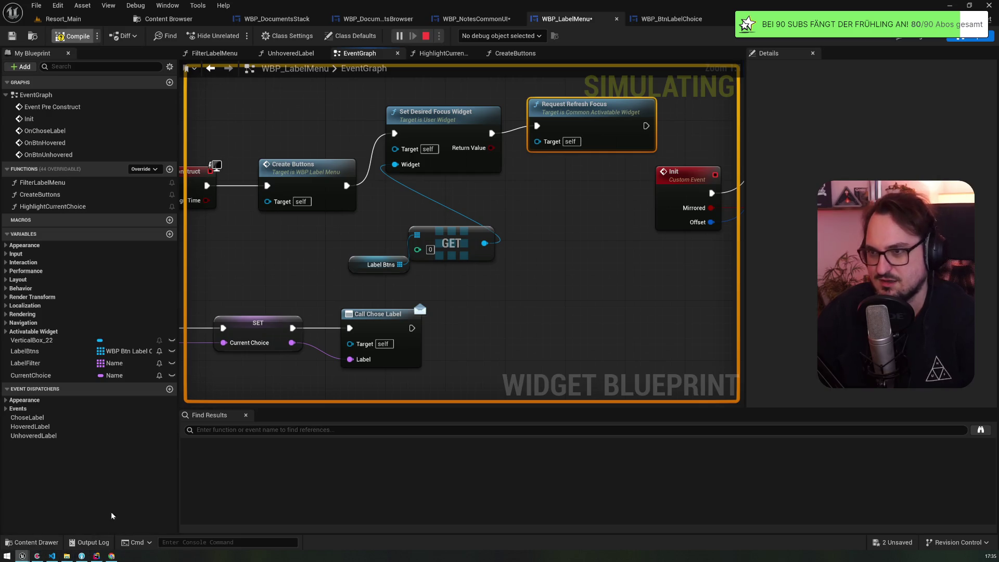
click(114, 525)
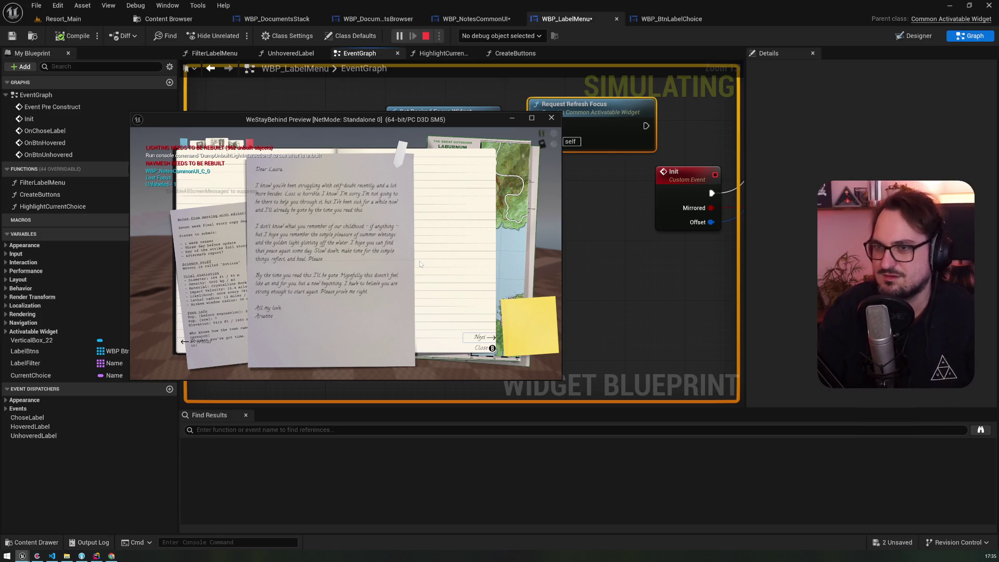
Stop the running preview and launch Resort_Main again in the editor viewport
click(425, 36)
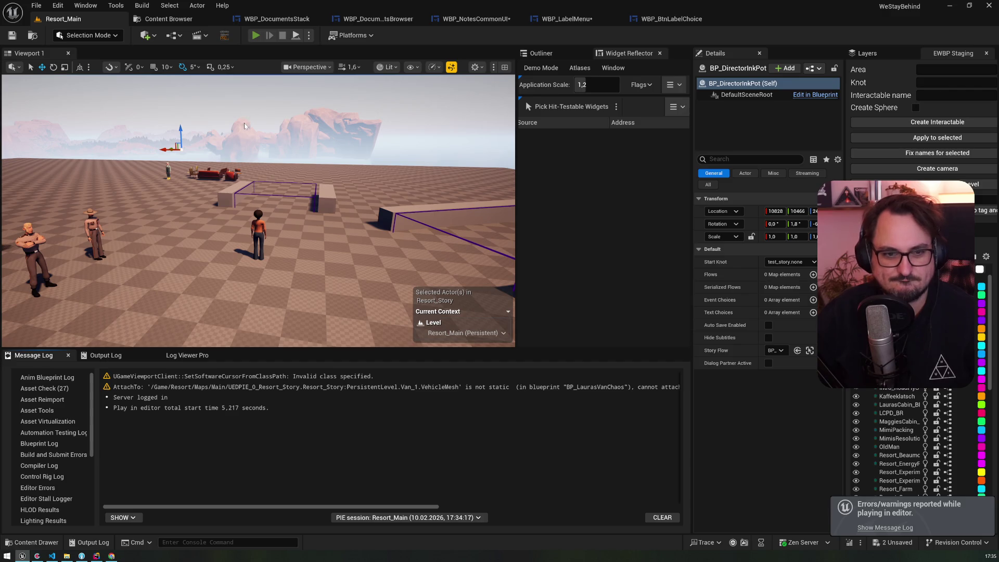
key(alt+p)
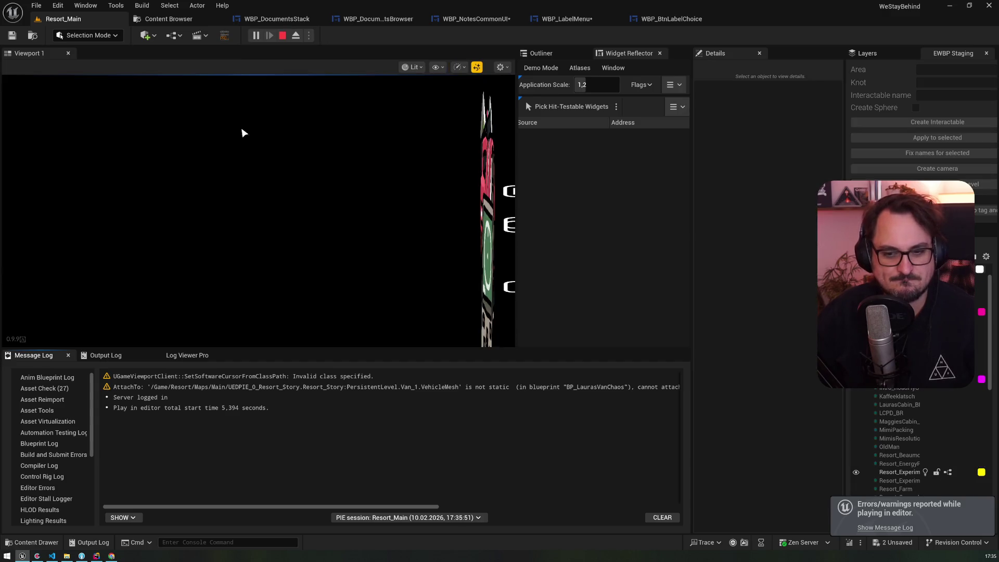